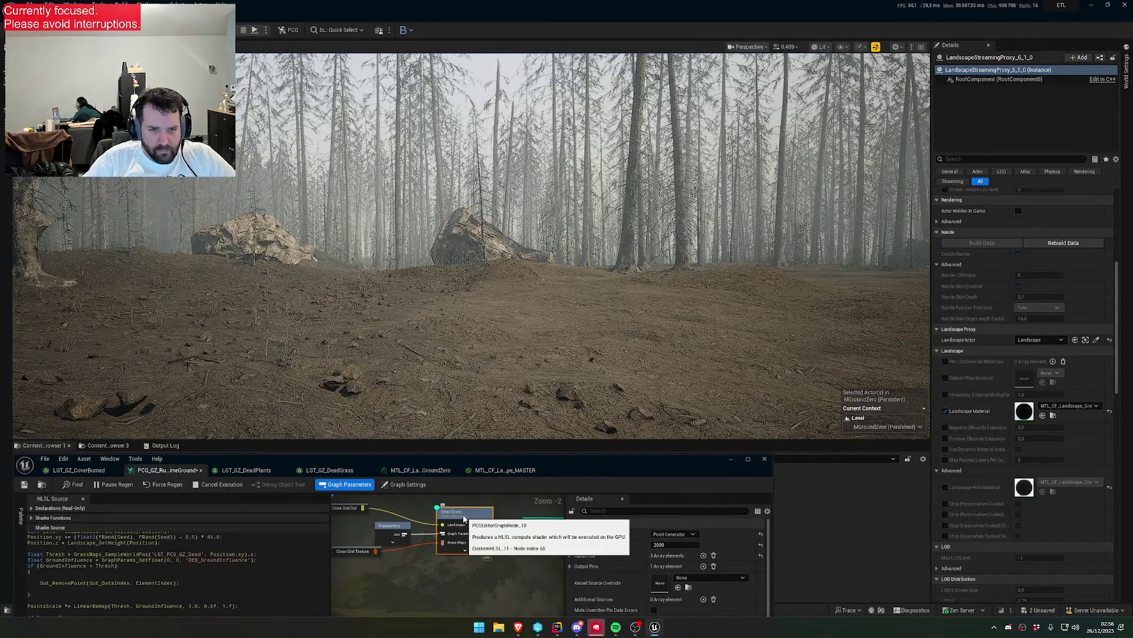
- Select the close-grid Generate Landscape Textures node and expand its Selected Grass Types list
drag(565, 459, 582, 317)
scroll(537, 392, up, 2)
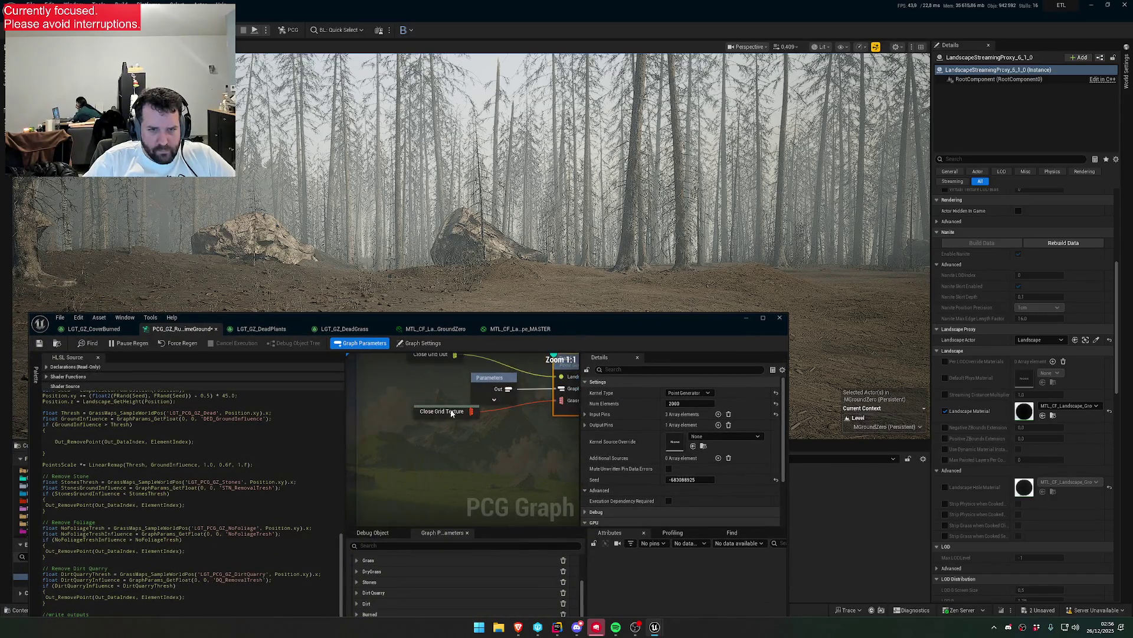
scroll(405, 409, down, 2)
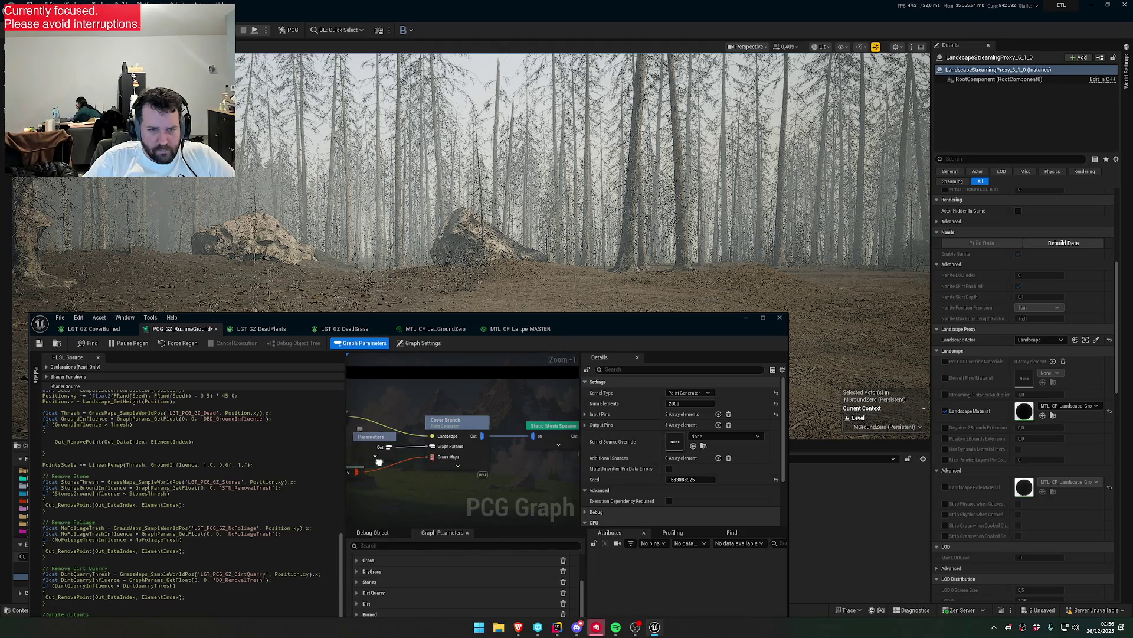
drag(358, 454, 414, 432)
scroll(515, 437, down, 5)
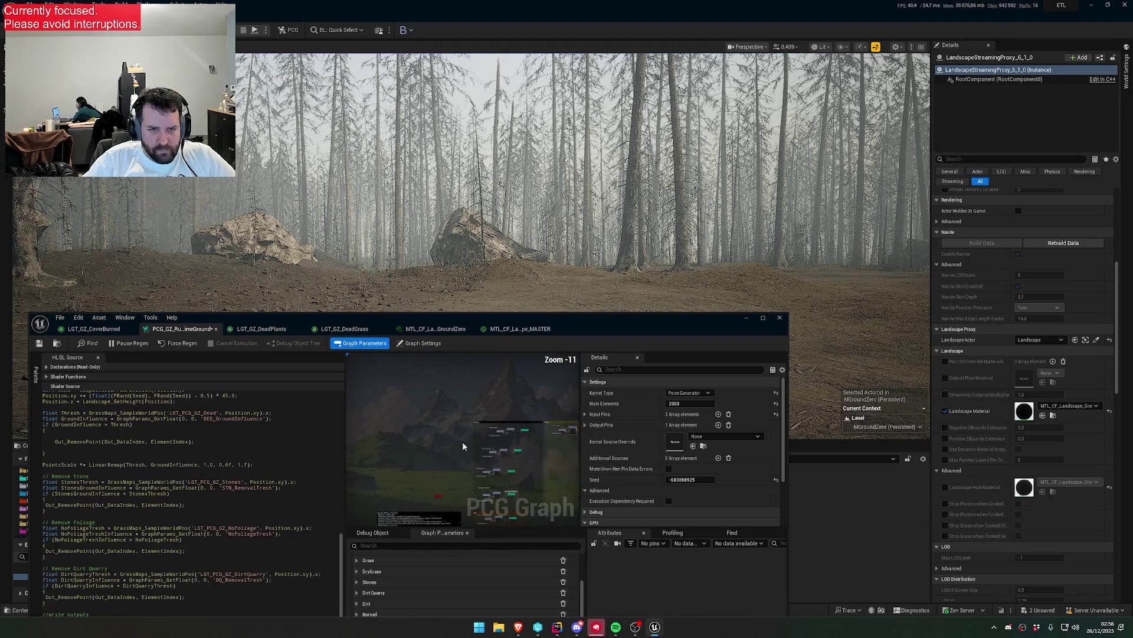
scroll(472, 434, up, 5)
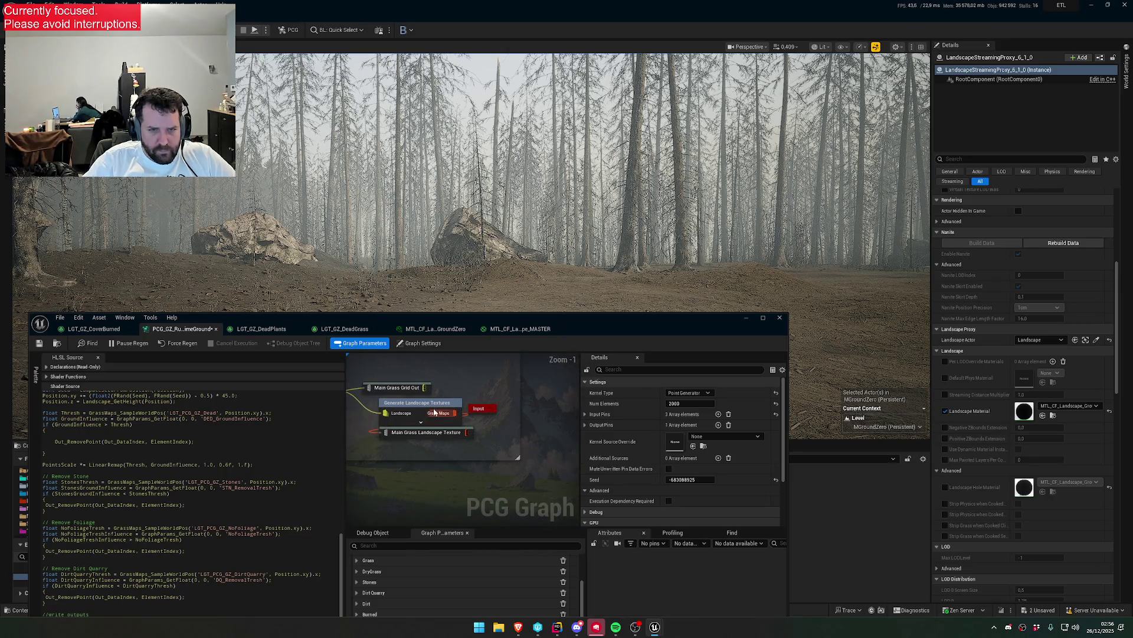
click(452, 412)
click(587, 393)
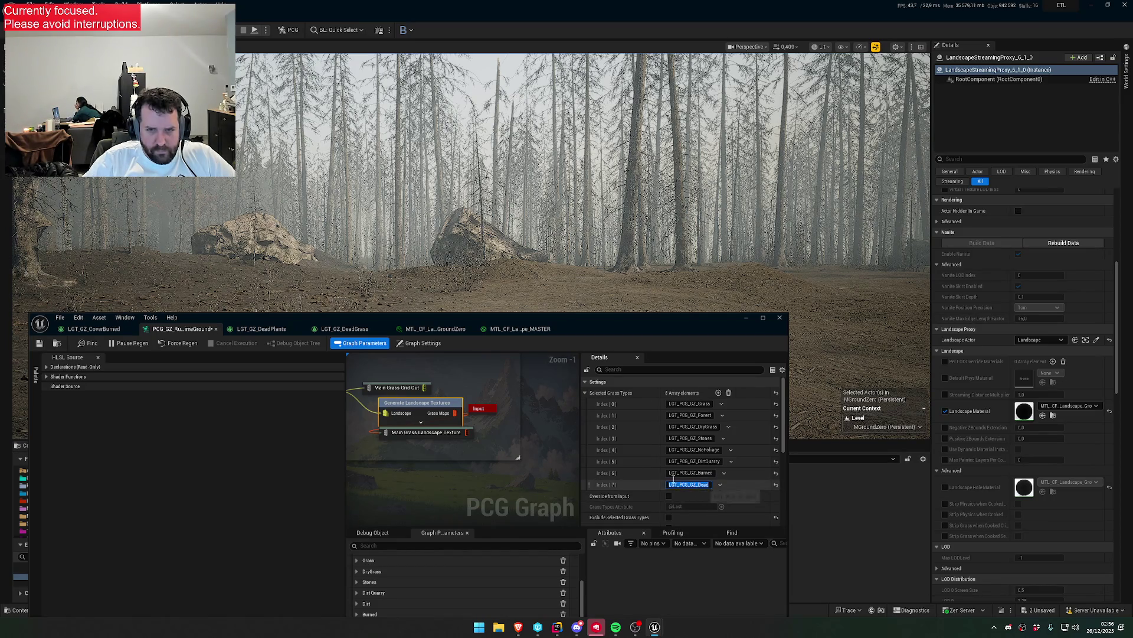
- On the upper grid node, set the last grass type to LGT_PCG_GZ_Dead and delete empty Index 7
drag(415, 357, 460, 429)
click(455, 415)
click(702, 484)
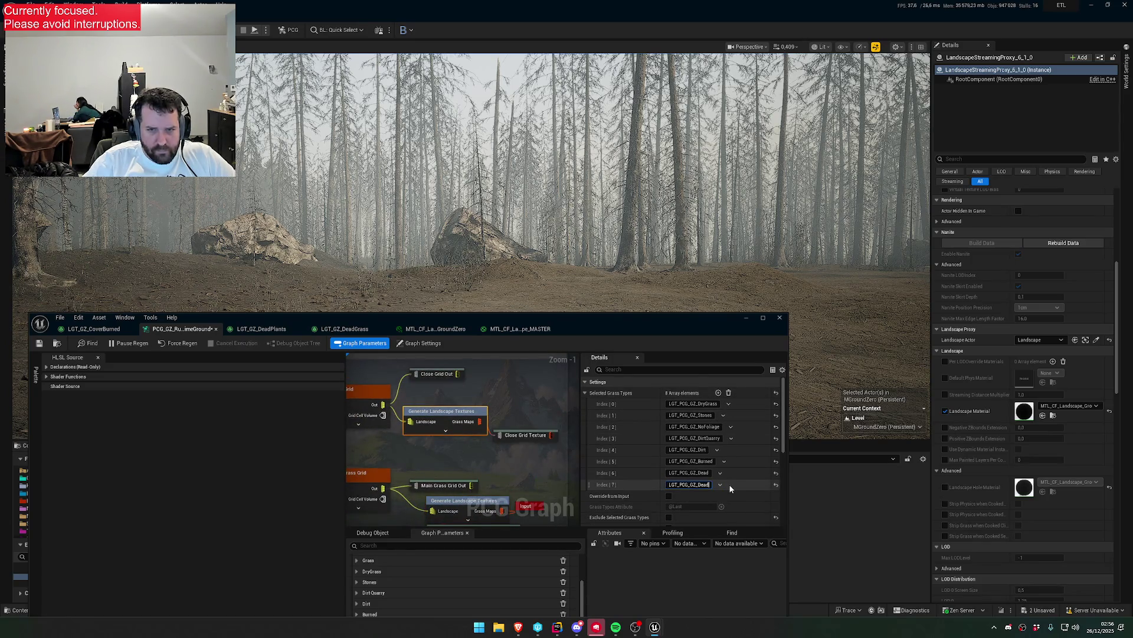
click(709, 485)
click(720, 506)
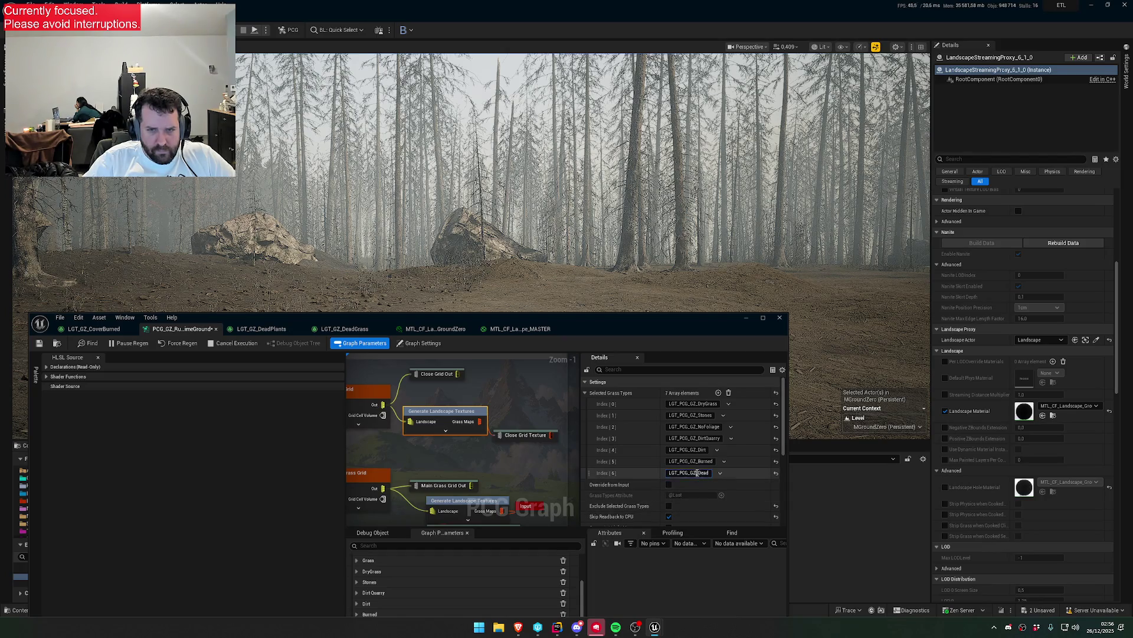
mouse_move(624, 330)
mouse_down()
mouse_move(636, 593)
mouse_move(678, 546)
mouse_move(738, 389)
mouse_up()
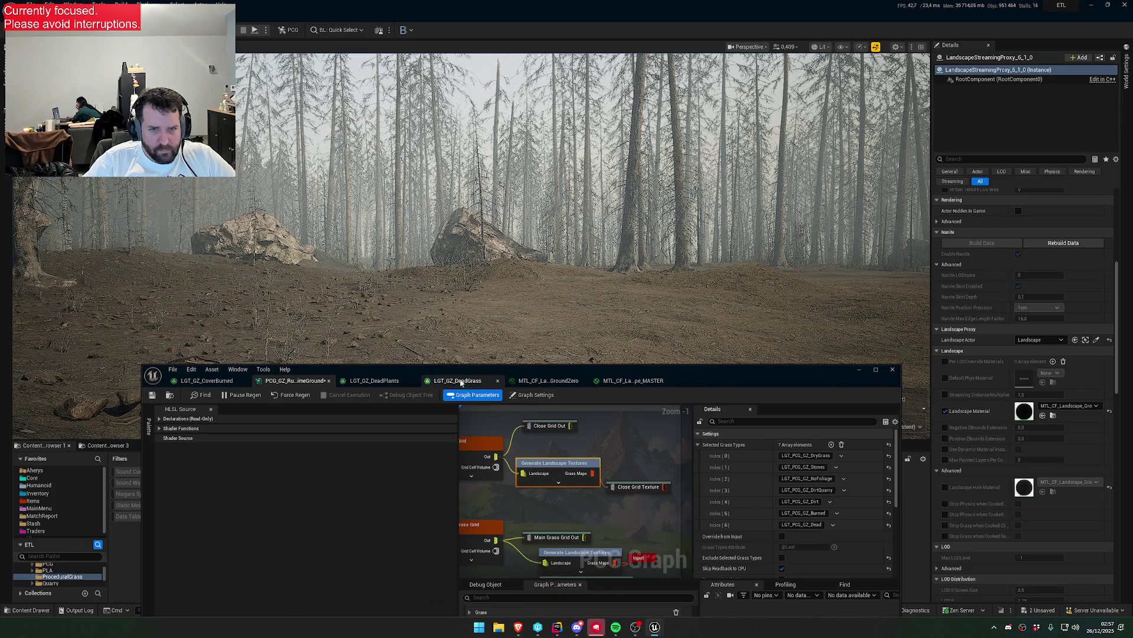
- Switch through the asset tabs to the MTL_CF_Landscape_MASTER material graph
click(459, 381)
click(548, 381)
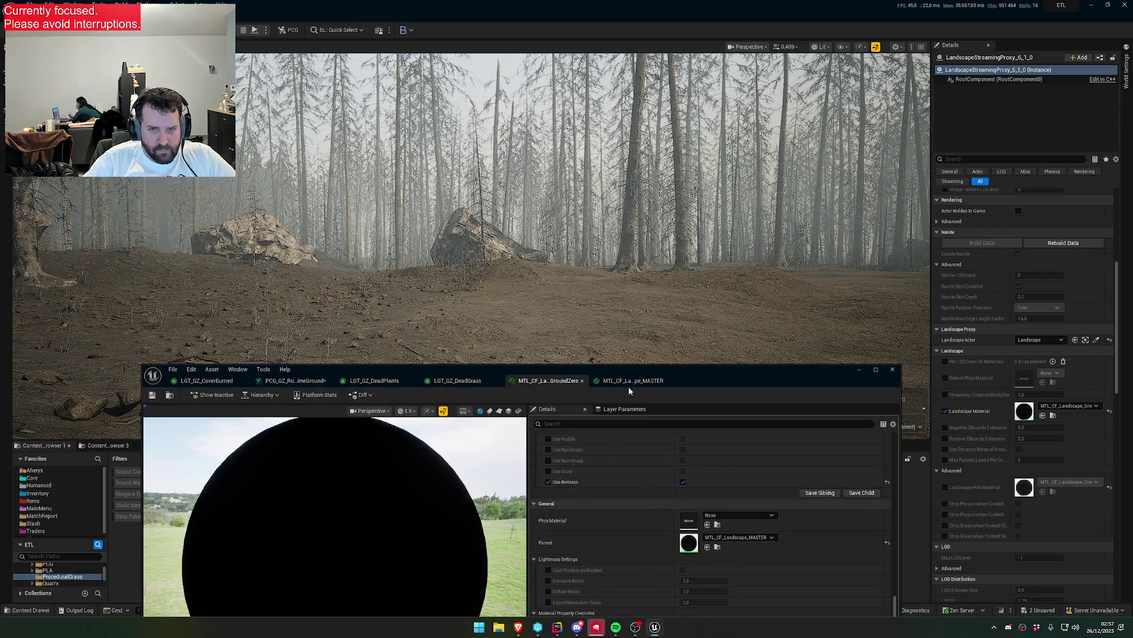
click(627, 385)
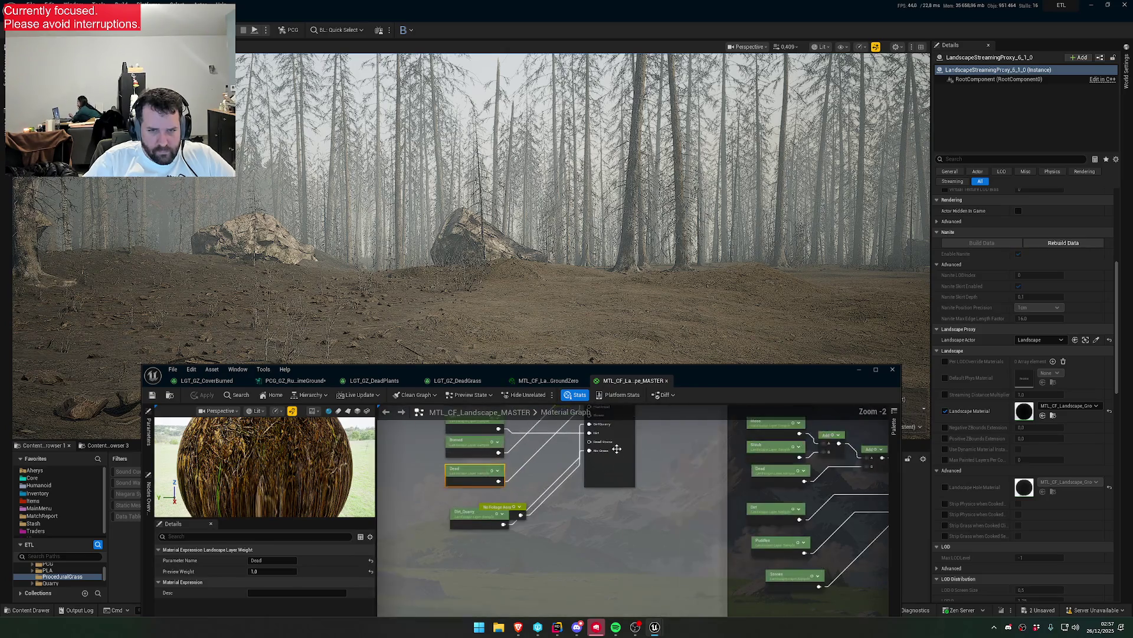
- Check the Landscape Grass Output's Index 5 Dead entry and browse to LGT_PCG_GZ_Dead in PCG_Layers
click(617, 449)
drag(456, 376, 479, 195)
scroll(317, 473, down, 8)
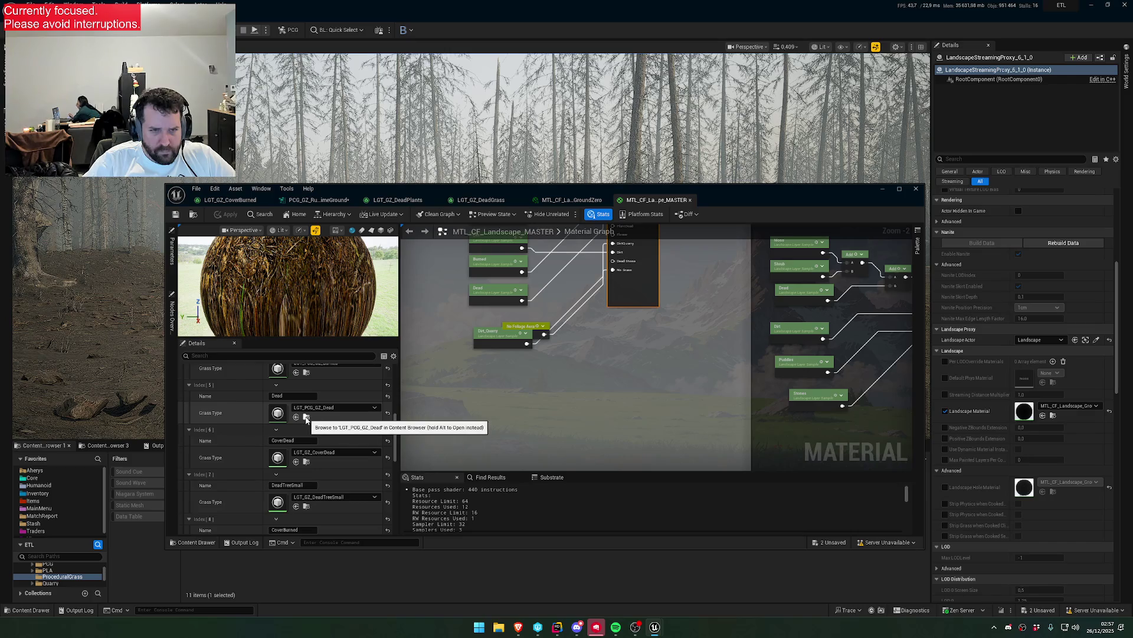
click(306, 418)
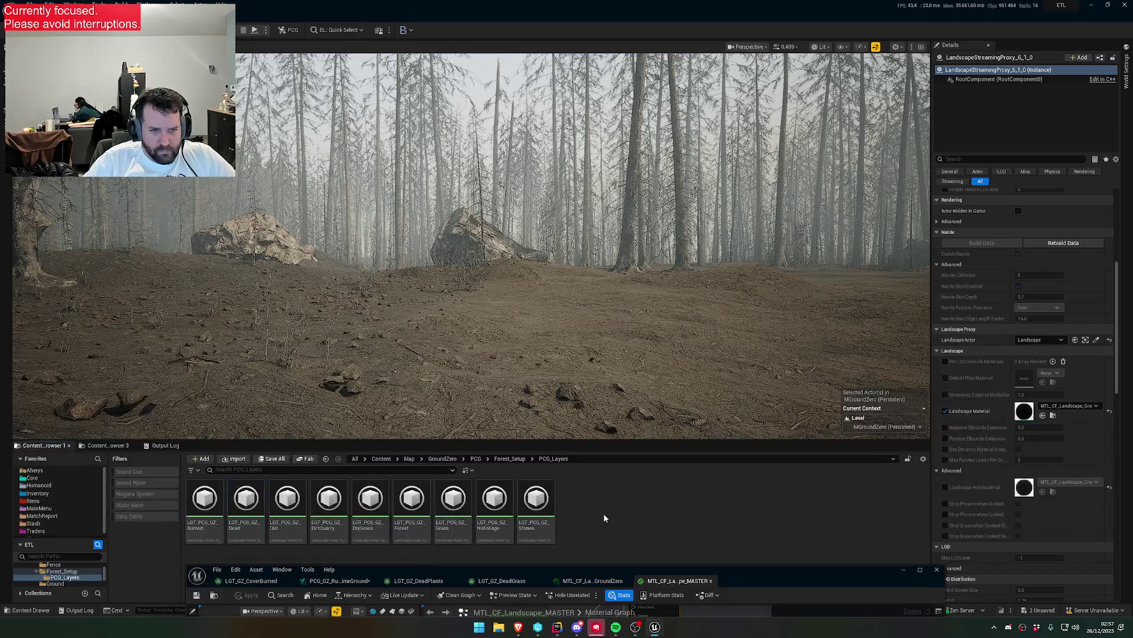
click(632, 569)
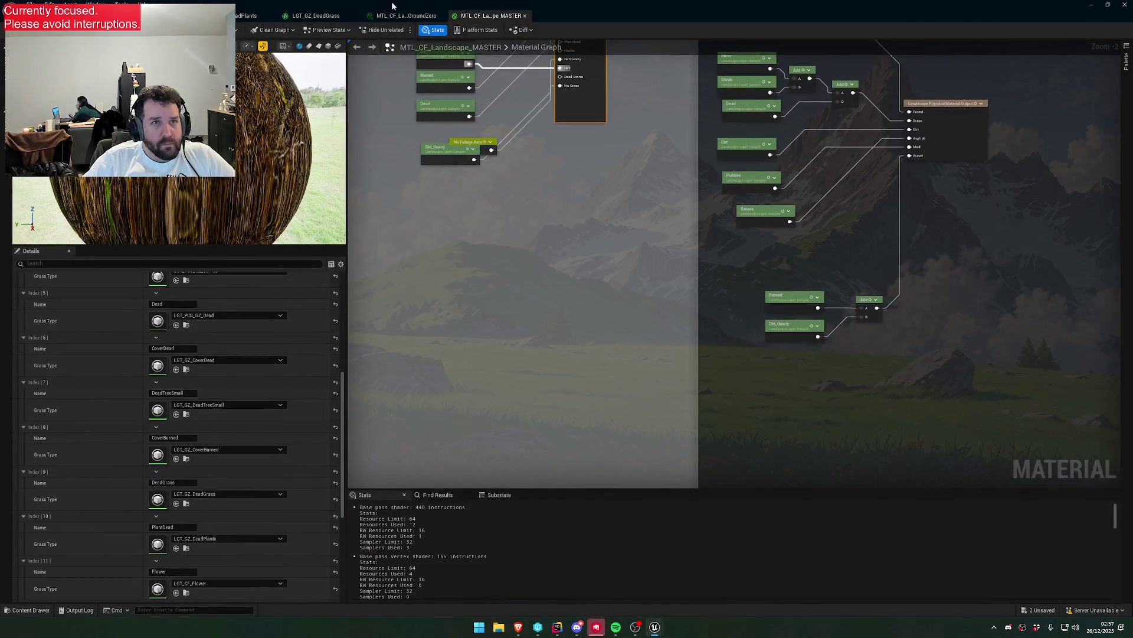
- Back in the PCG graph, view the Dead Grass HLSL node's shader code sampling LGT_PCG_GZ_Dead
click(245, 15)
key(ctrl+Tab)
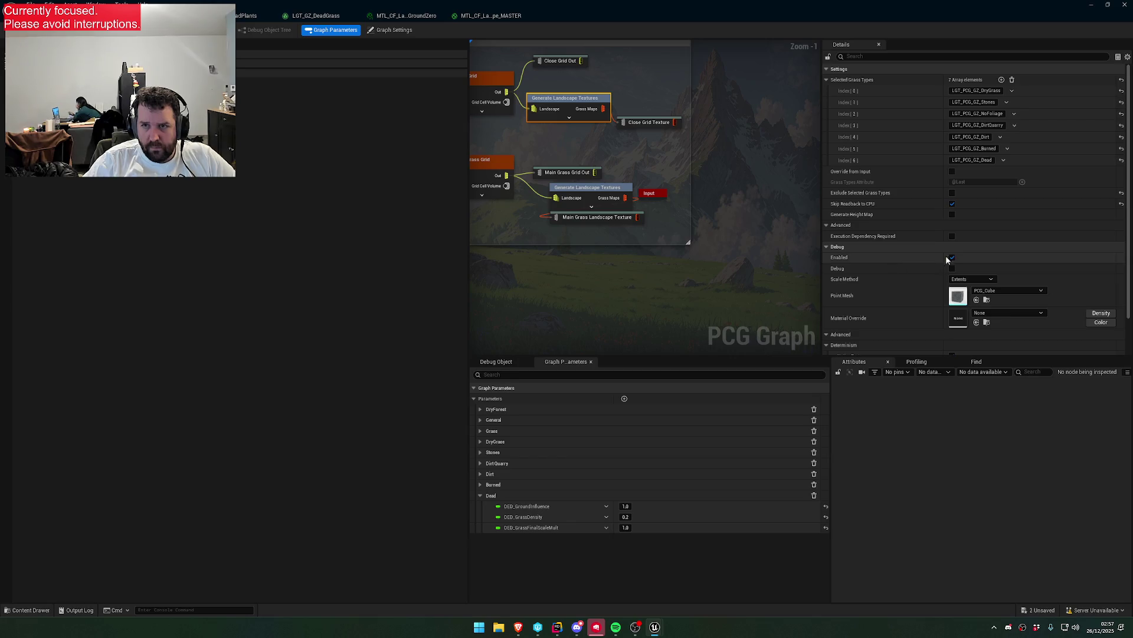
click(972, 160)
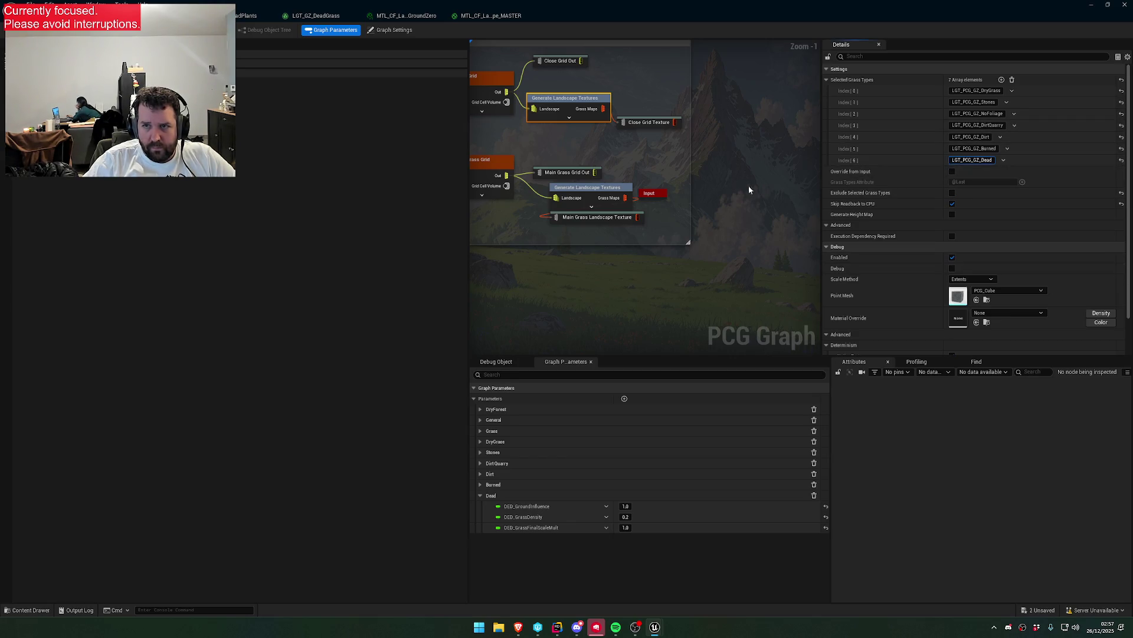
right_click(577, 230)
click(732, 144)
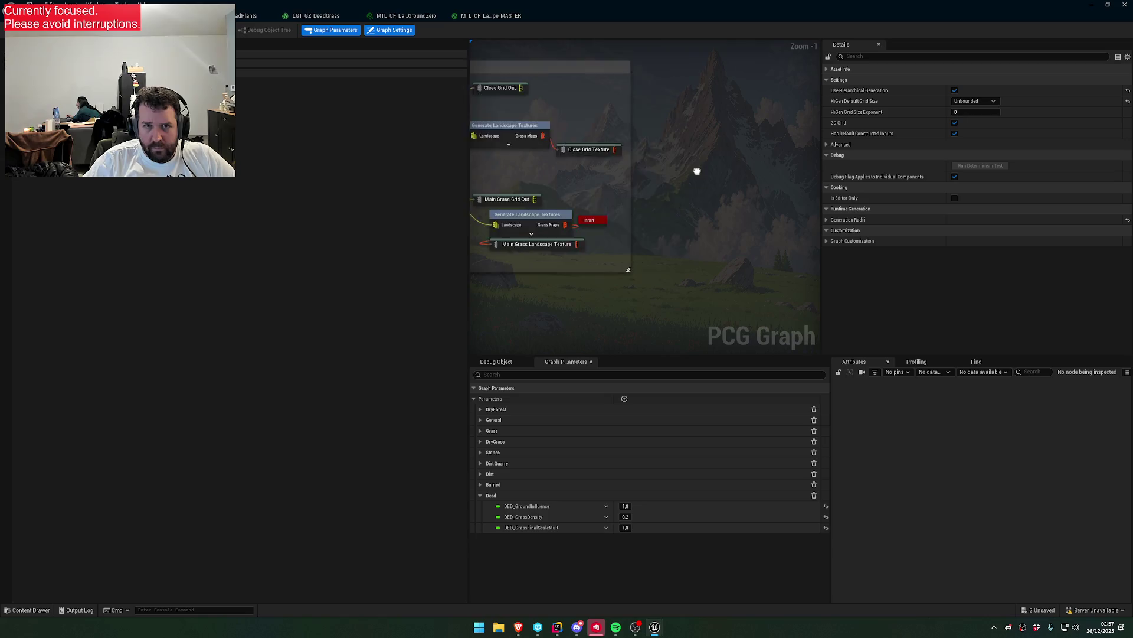
scroll(716, 156, down, 6)
mouse_move(629, 13)
mouse_down()
mouse_move(629, 105)
mouse_move(543, 390)
mouse_move(648, 240)
mouse_move(658, 205)
mouse_up()
scroll(531, 478, up, 5)
click(520, 477)
scroll(484, 415, down, 10)
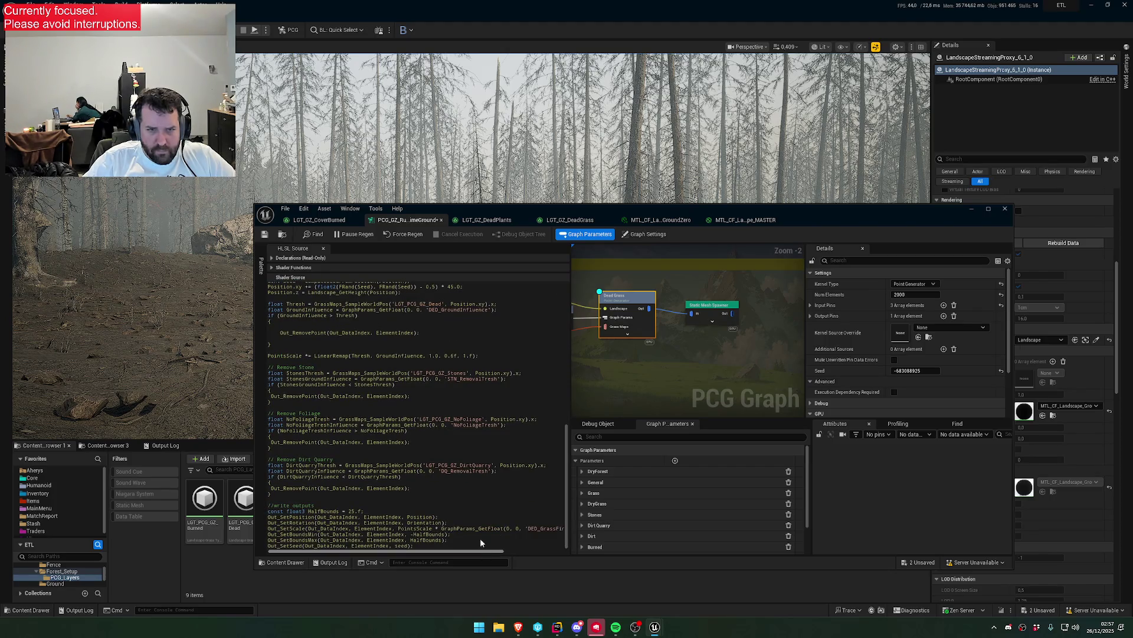
- Set DED_GrassDensity to 1.0 and DED_GroundInfluence to 0.5 in the Dead parameter group
scroll(461, 414, up, 4)
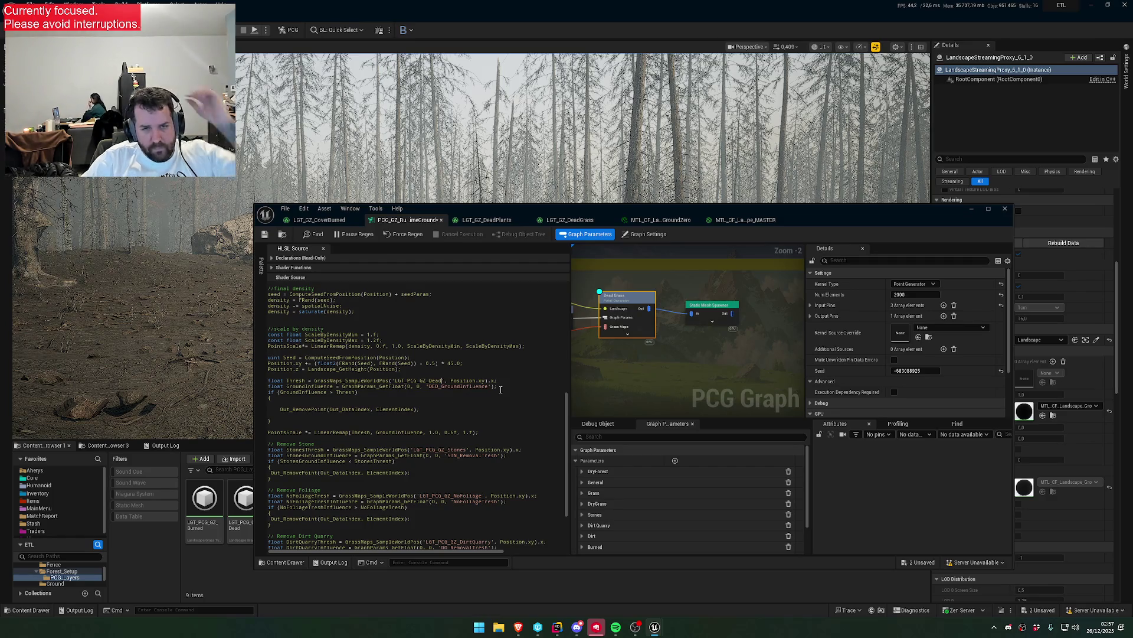
scroll(660, 513, down, 2)
click(654, 524)
click(696, 541)
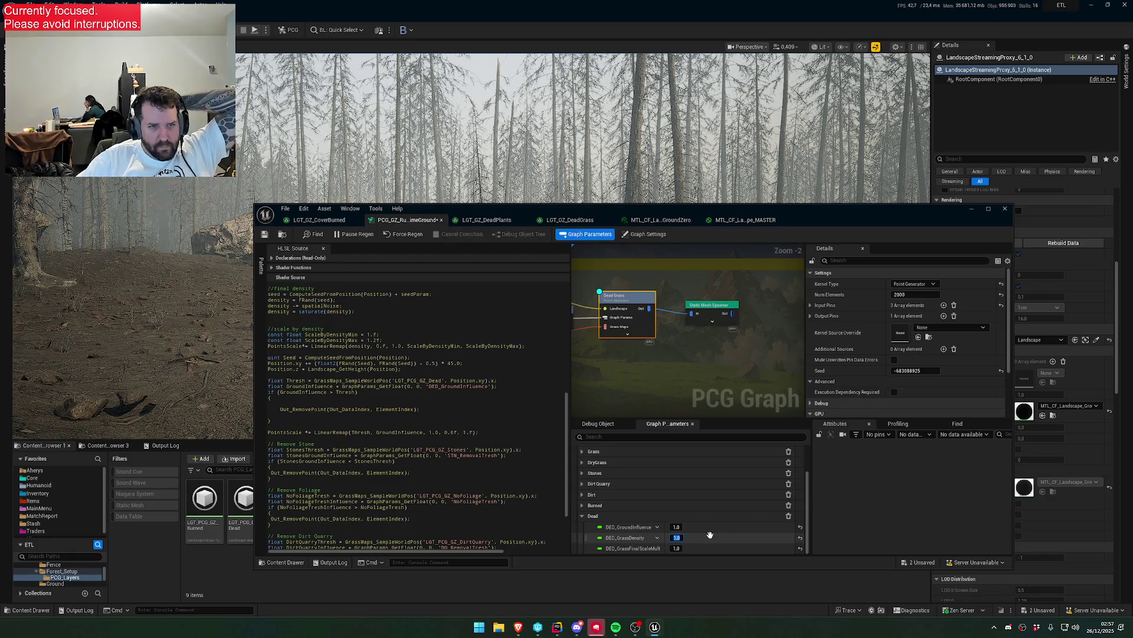
mouse_move(623, 211)
mouse_down()
mouse_move(657, 359)
mouse_move(277, 104)
mouse_move(777, 117)
mouse_move(974, 142)
mouse_up()
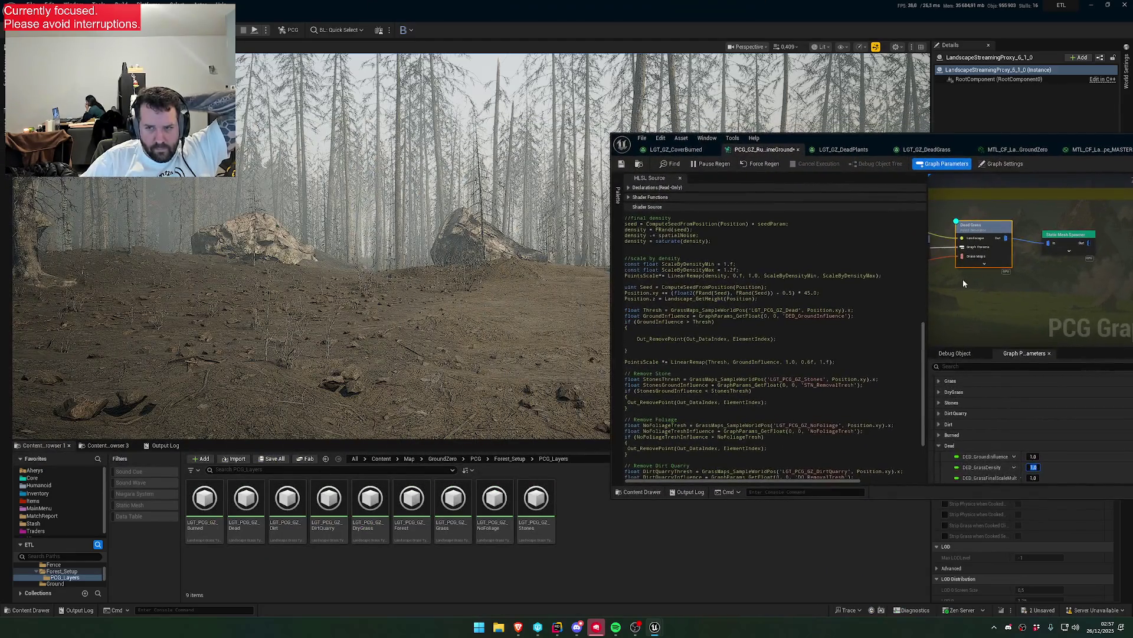
key(Return)
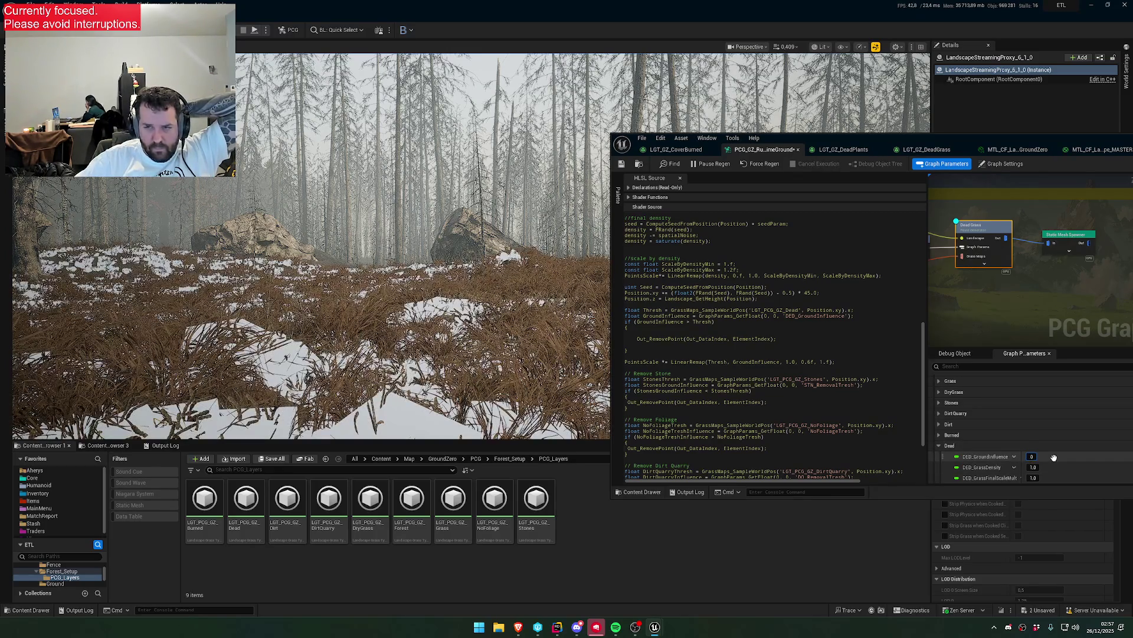
key(Return)
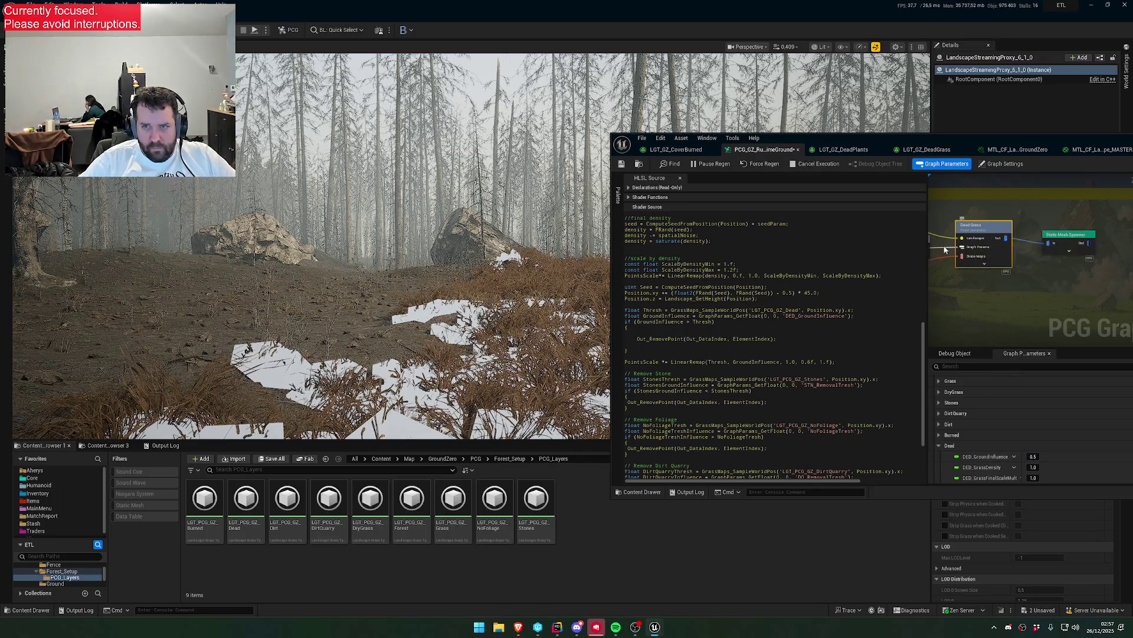
mouse_move(555, 229)
mouse_down()
mouse_move(554, 283)
mouse_move(555, 210)
mouse_up()
- Select the Static Mesh Spawner node and scroll its Details to the Mesh Selector entries
mouse_move(820, 154)
mouse_down()
mouse_move(406, 358)
mouse_move(351, 359)
mouse_up()
mouse_move(512, 317)
mouse_down()
mouse_move(512, 283)
mouse_move(513, 317)
mouse_up()
drag(623, 465, 622, 392)
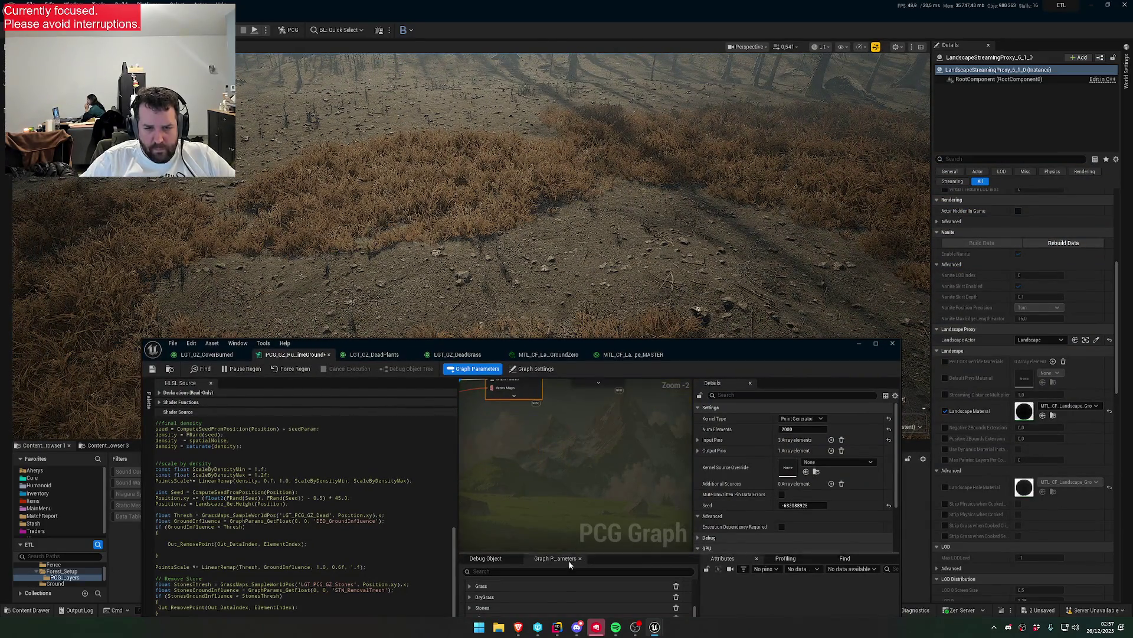
click(570, 420)
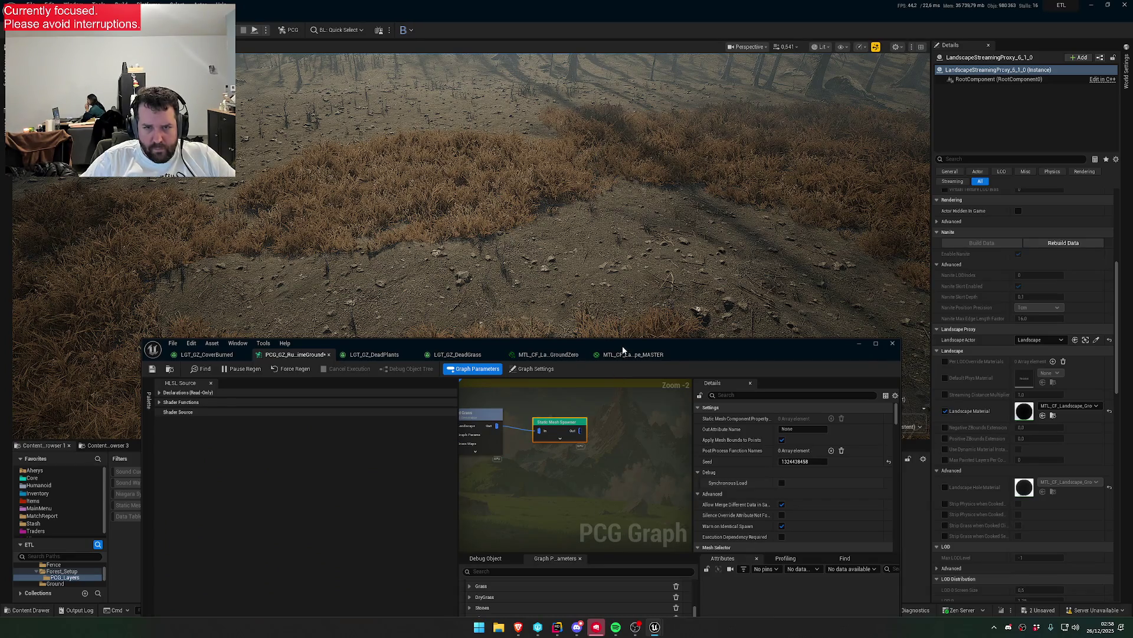
drag(624, 350, 588, 146)
scroll(748, 307, down, 5)
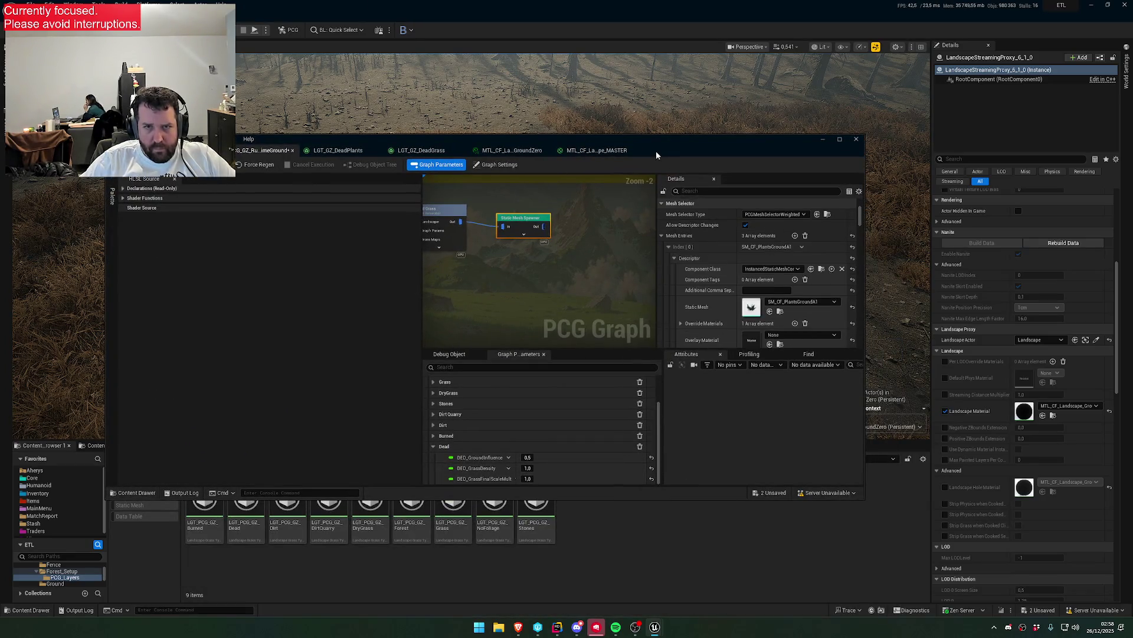
- Review the master material's Landscape Physical Material Output, then return to the PCG graph
drag(656, 156, 682, 114)
mouse_move(470, 107)
mouse_down()
mouse_move(576, 115)
mouse_move(1132, 242)
mouse_up()
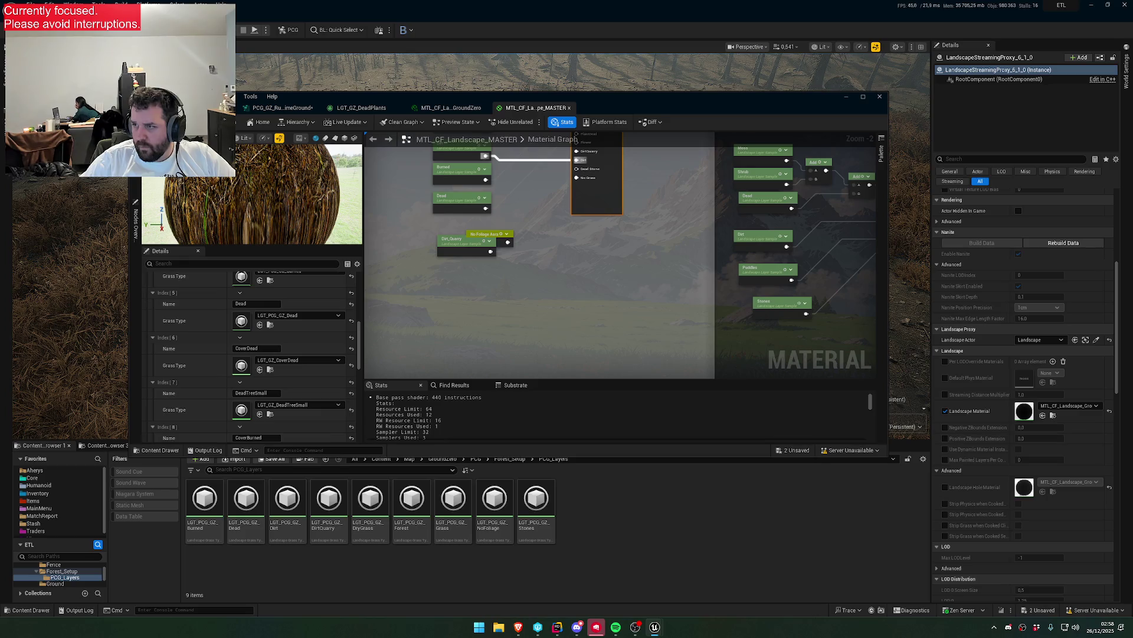
drag(709, 299, 535, 274)
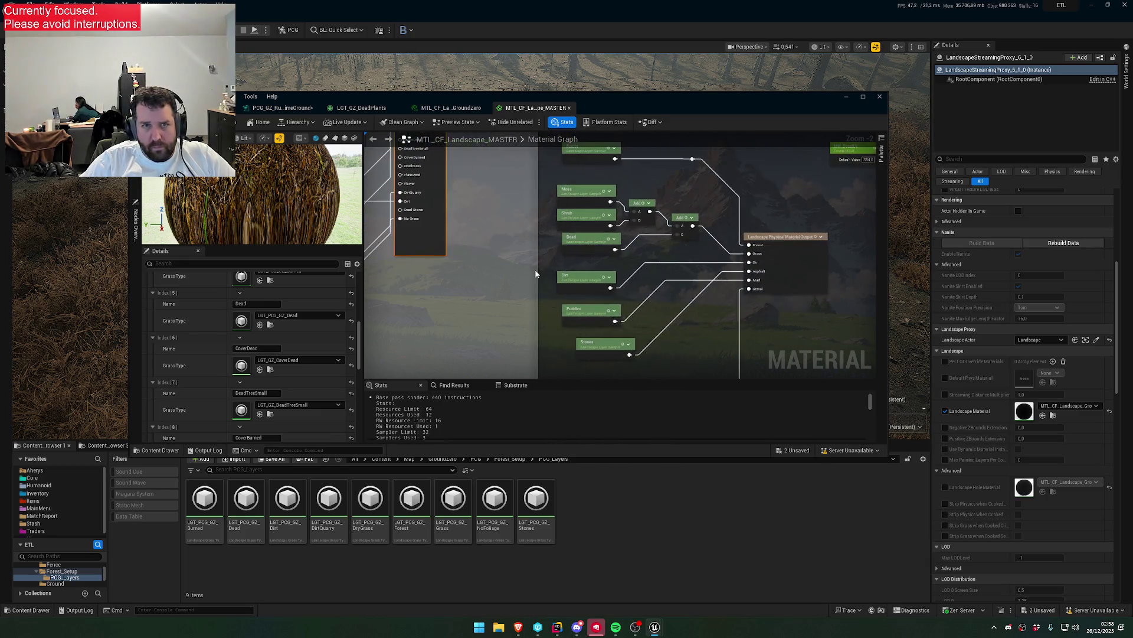
click(272, 108)
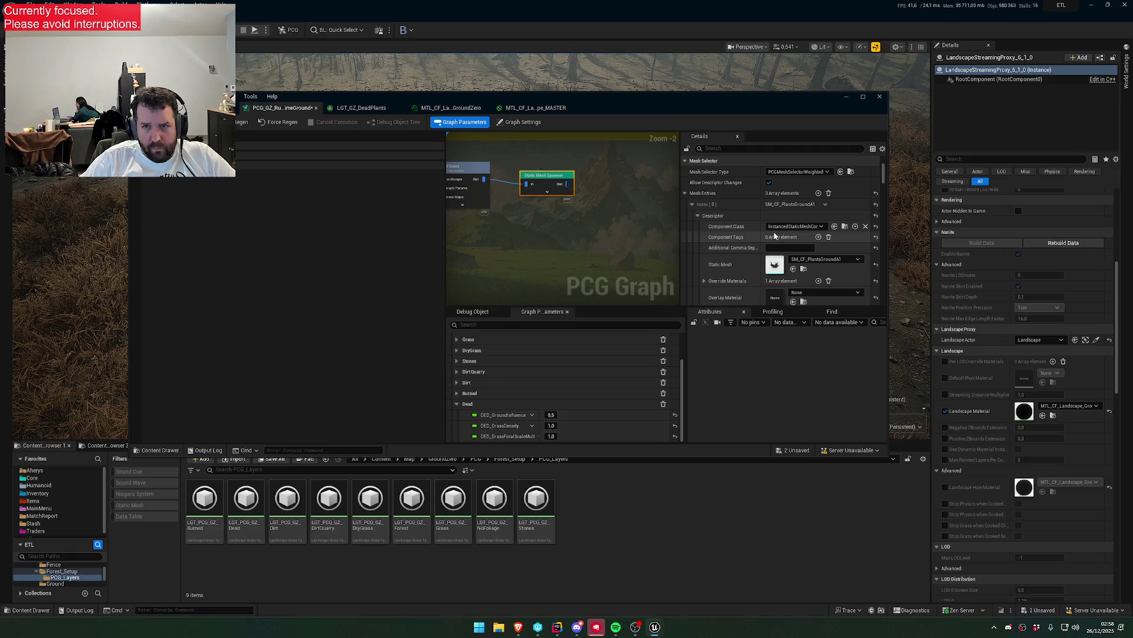
scroll(757, 233, down, 2)
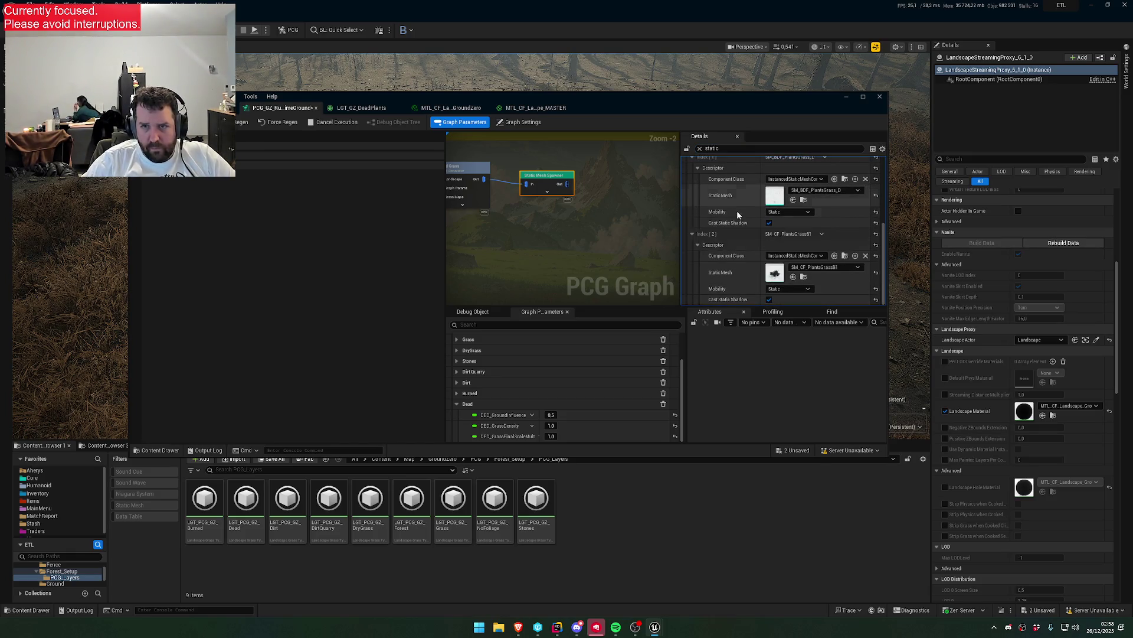
- Set mesh entries 0–2 to SM_BDF_PlantsGrass_D, SM_BDF_PlantsGrass_B and SM_BDF_PlantsGrass_C
scroll(743, 206, up, 5)
scroll(762, 236, up, 1)
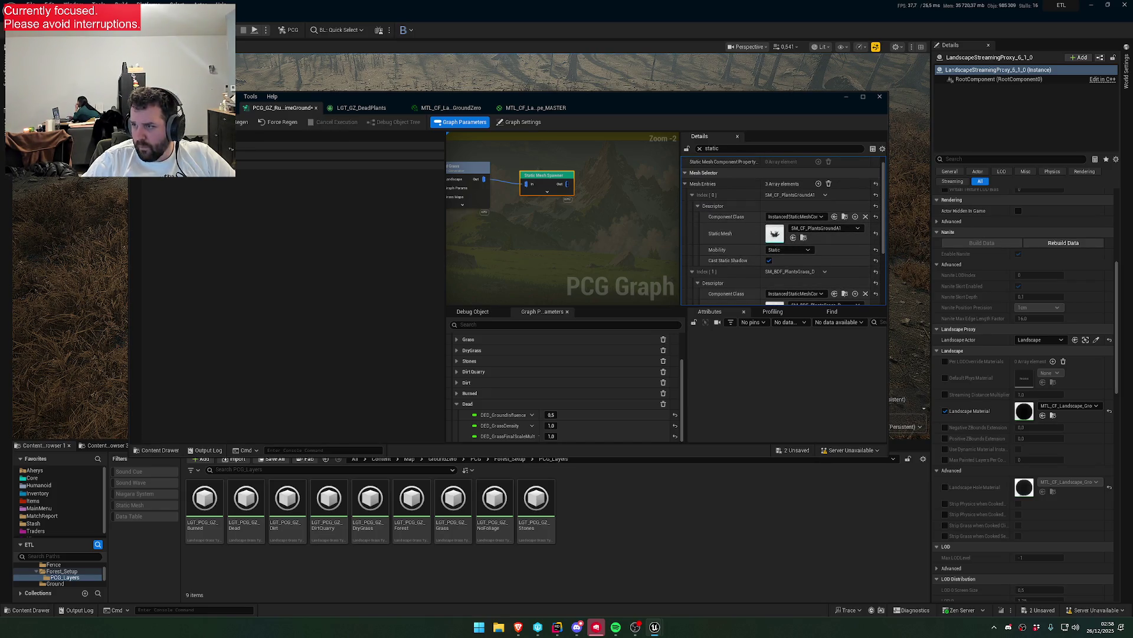
click(823, 229)
click(878, 362)
scroll(744, 236, down, 5)
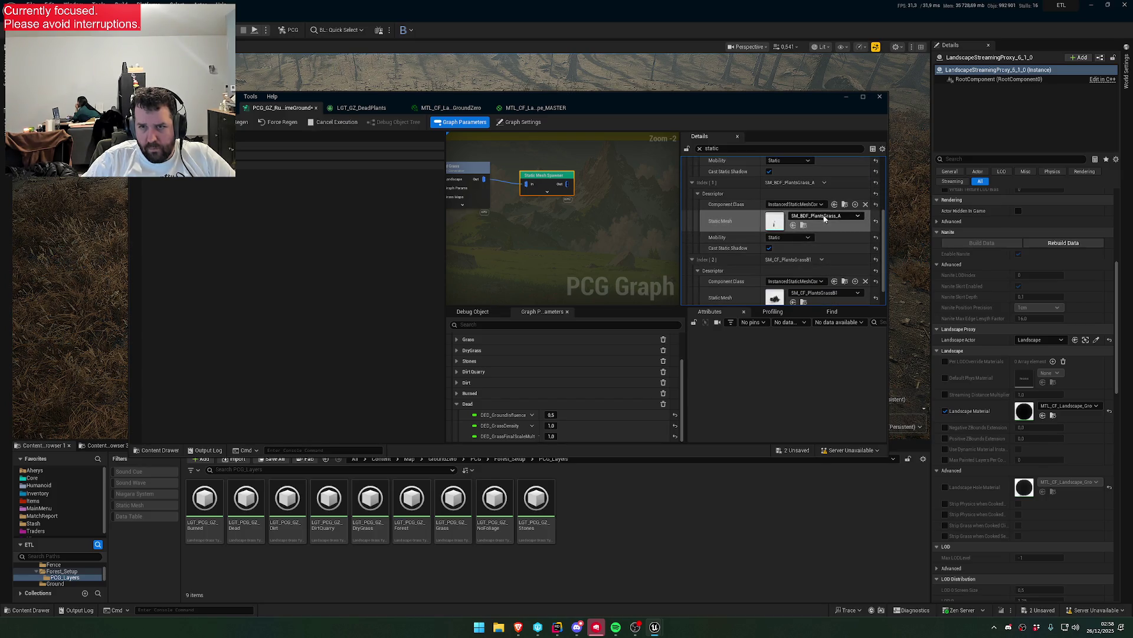
click(826, 216)
click(862, 329)
scroll(767, 248, down, 1)
click(826, 269)
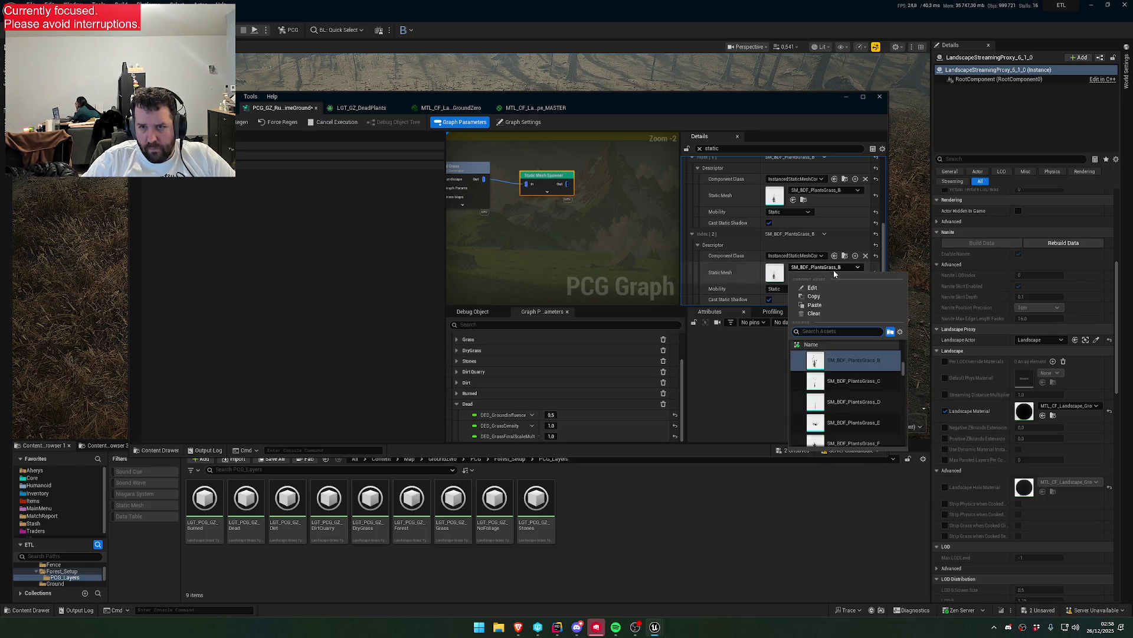
click(869, 382)
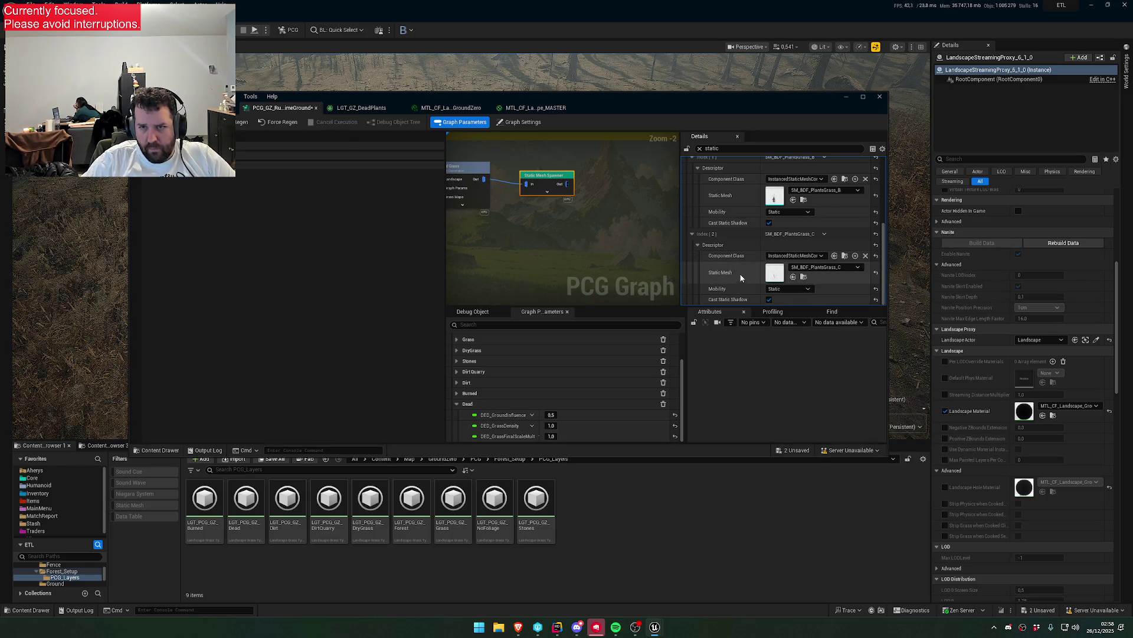
drag(731, 113, 708, 337)
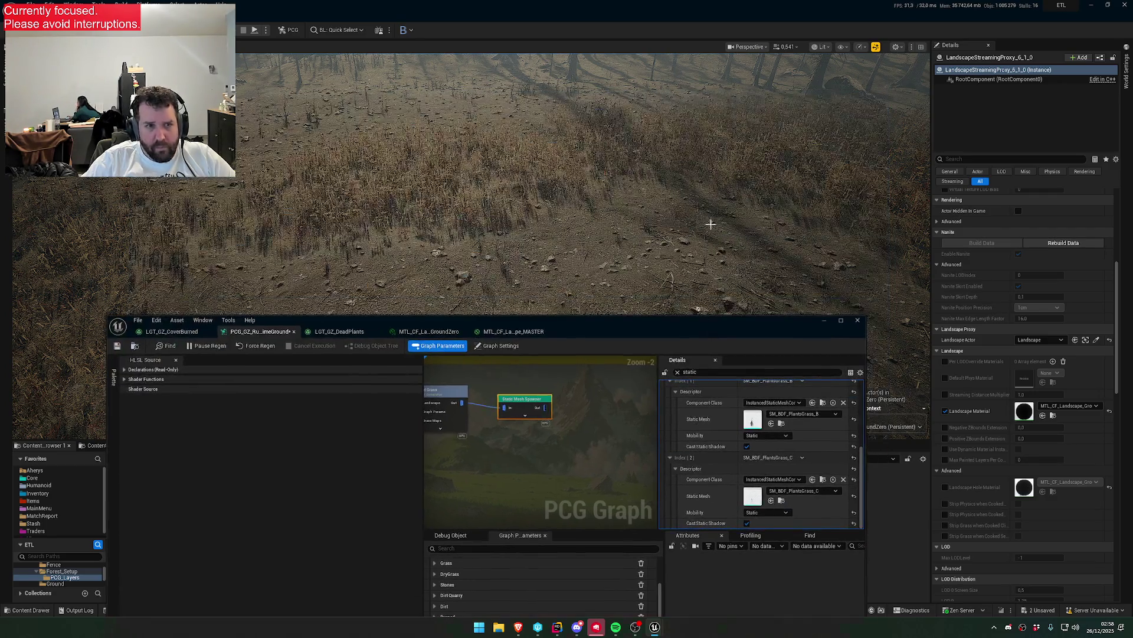
- Inspect the scattered dead grass in the viewport, looking down and toward the forest
scroll(567, 177, up, 2)
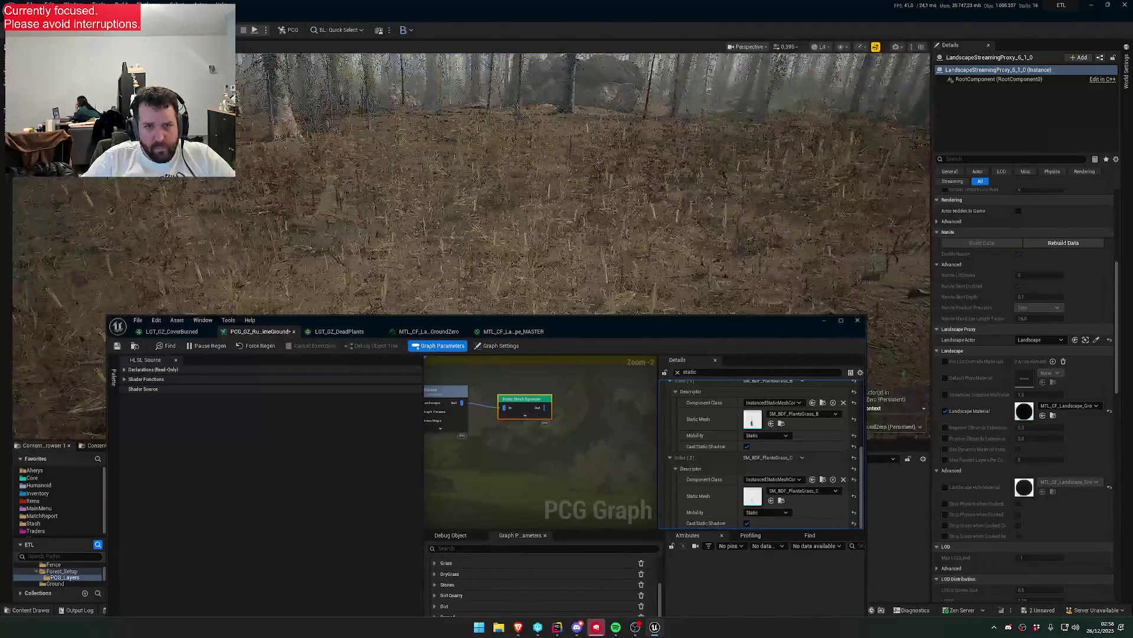
scroll(567, 177, down, 2)
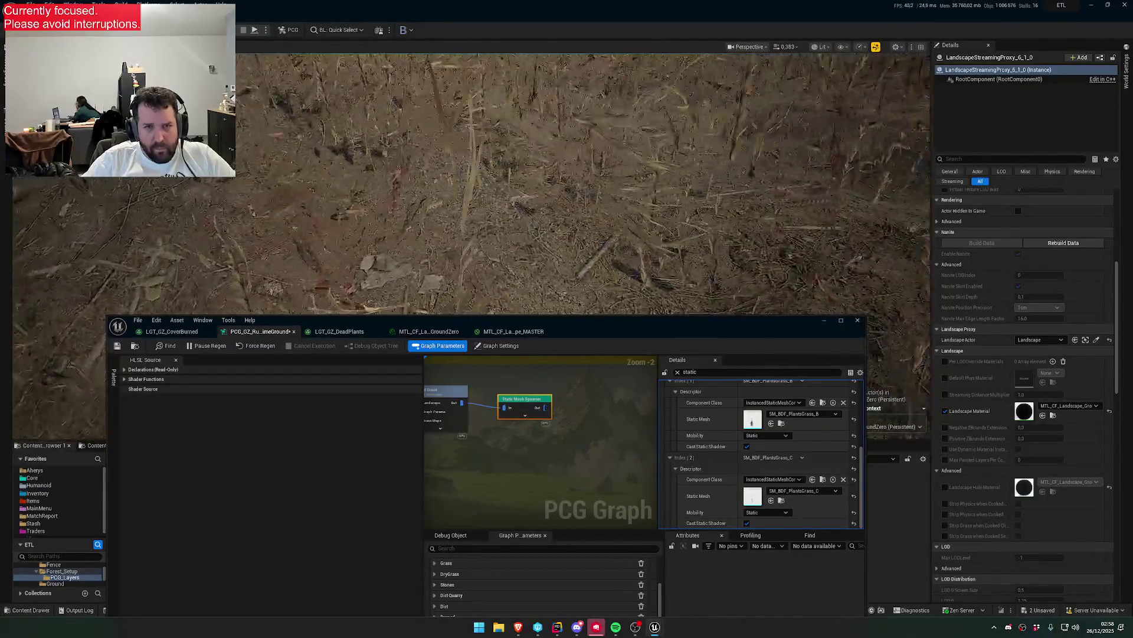
scroll(567, 177, down, 1)
scroll(566, 177, up, 5)
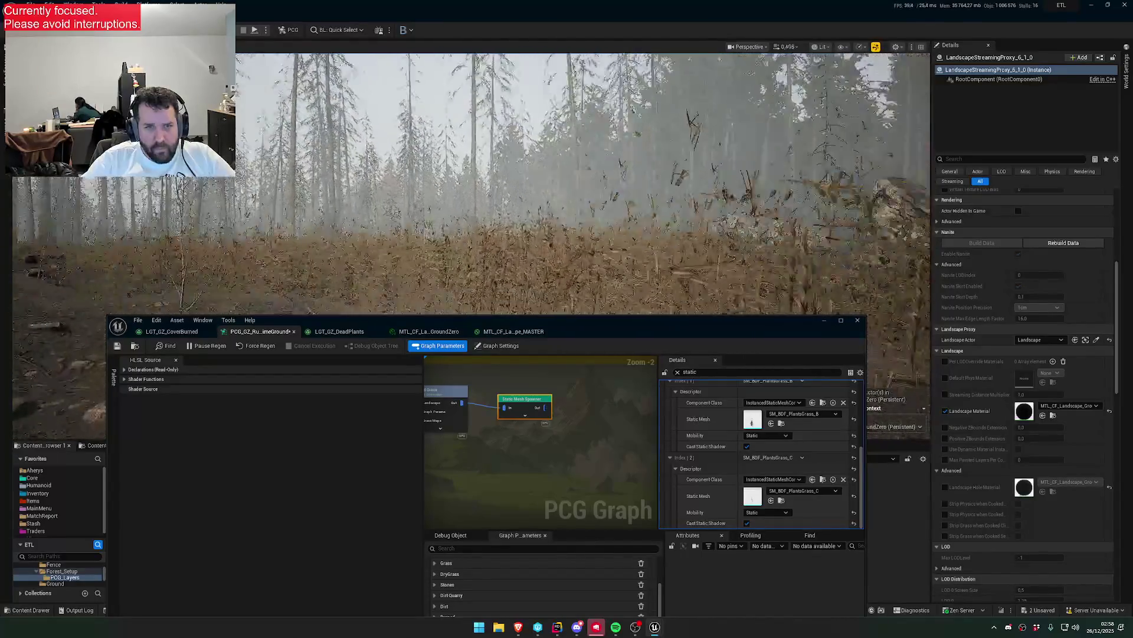
scroll(567, 177, down, 1)
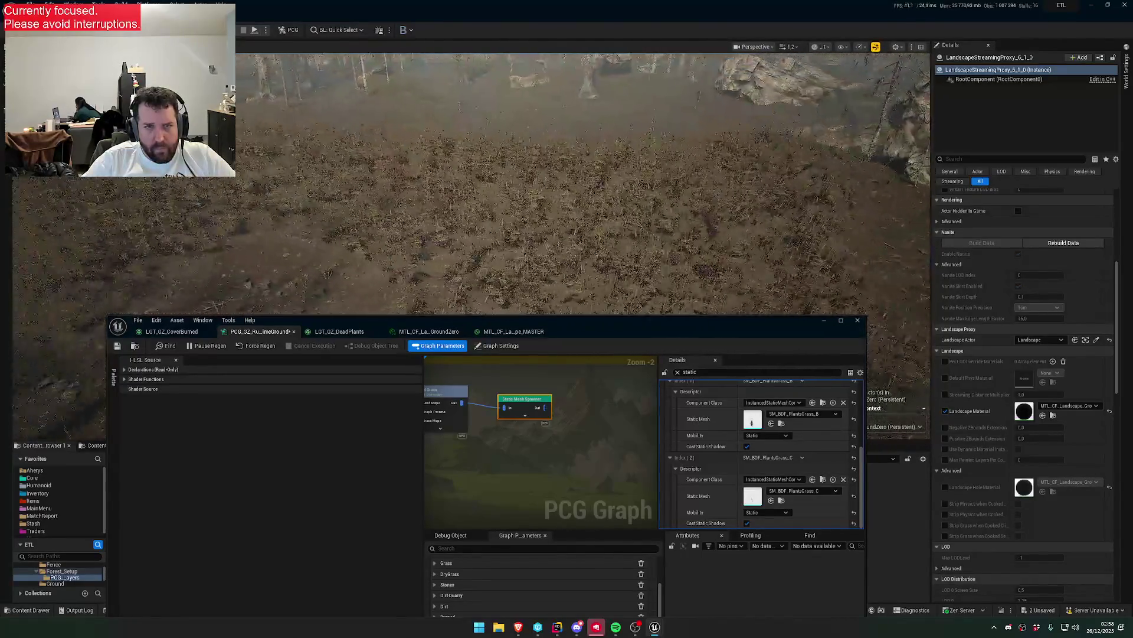
drag(567, 177, 567, 201)
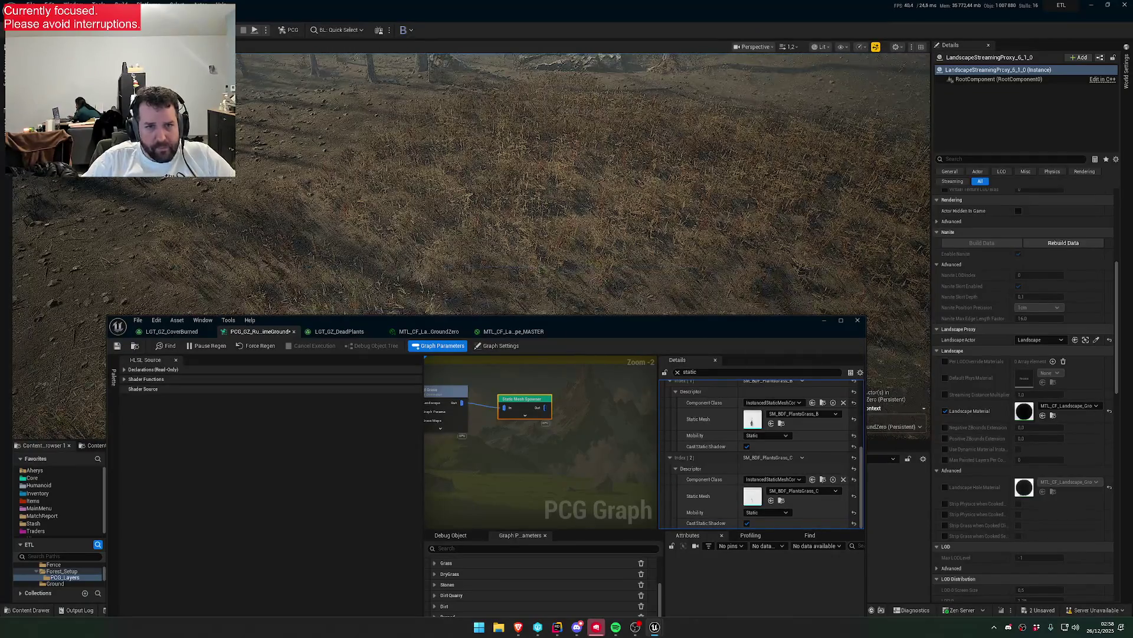
drag(711, 225, 710, 206)
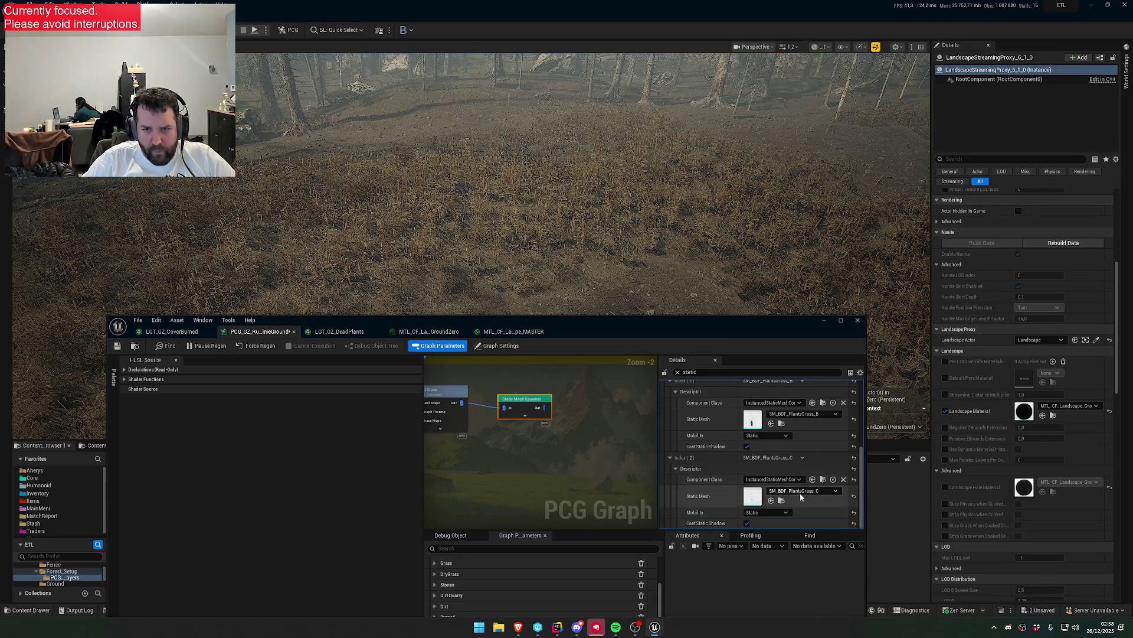
- Set Index 3's Static Mesh to SM_BDF_PlantsGrass_D and find the entry's mesh among Plants assets
scroll(754, 472, down, 3)
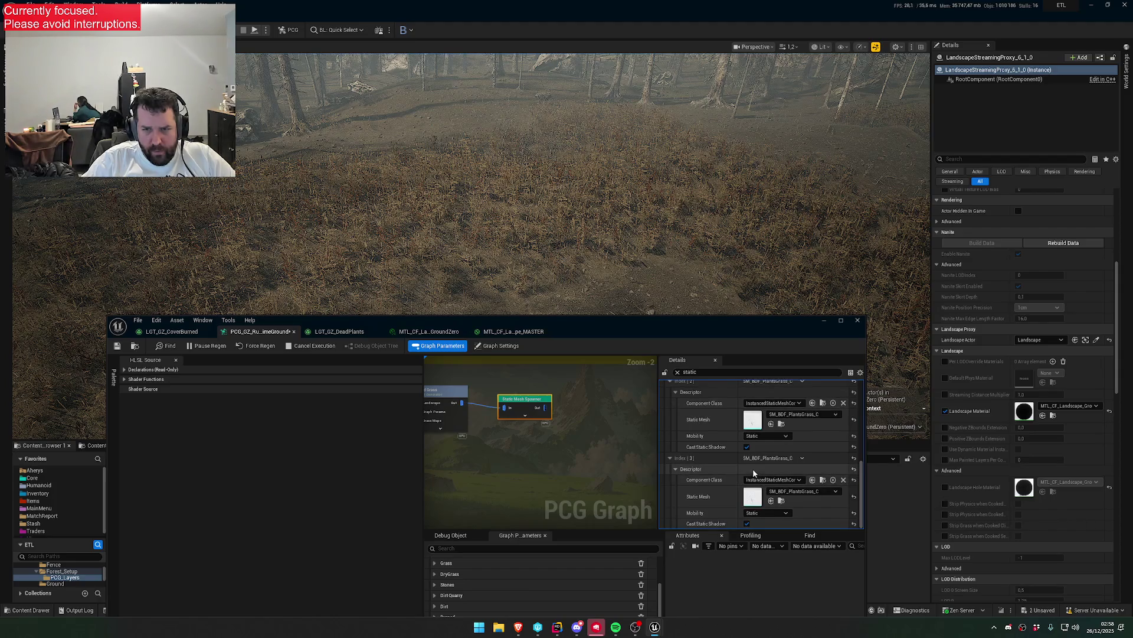
click(795, 491)
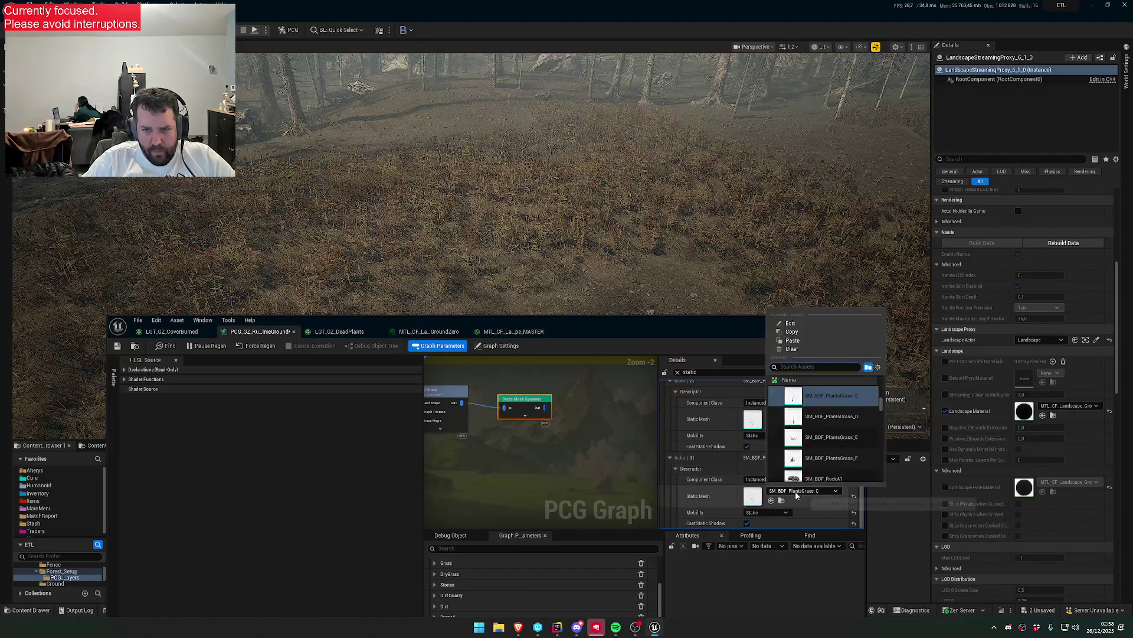
click(837, 420)
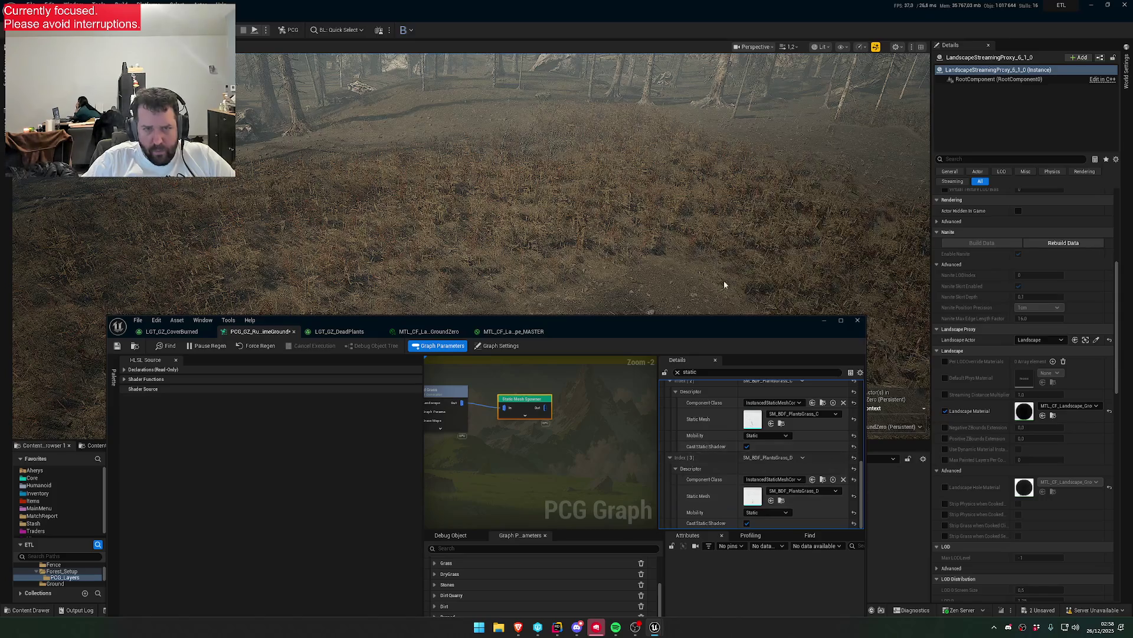
scroll(738, 309, up, 5)
scroll(738, 284, down, 5)
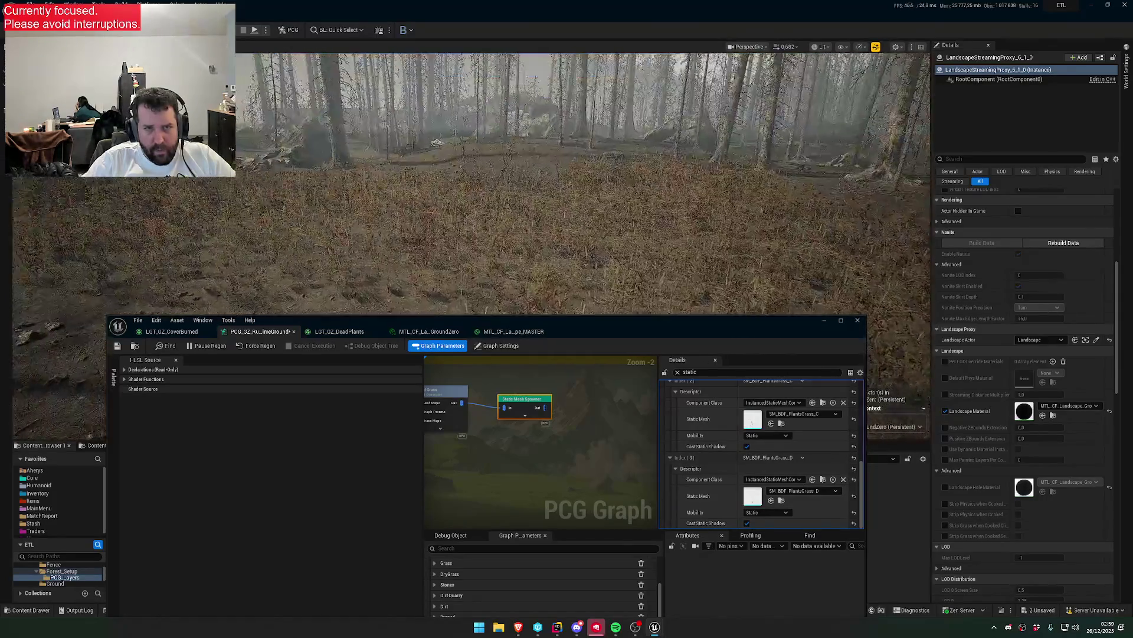
click(784, 499)
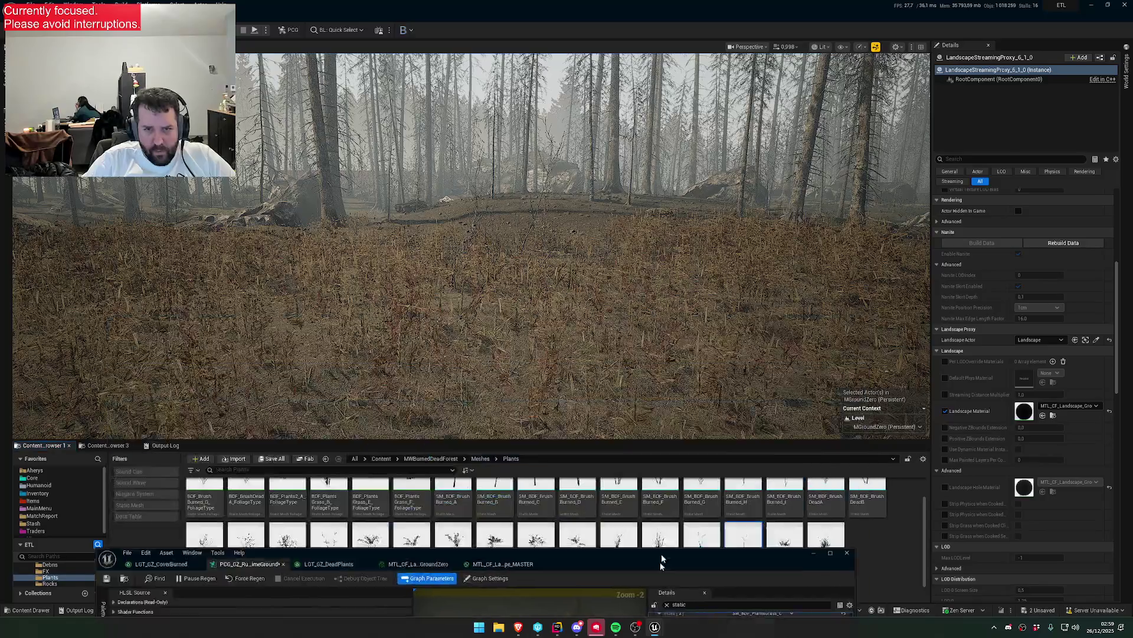
- Reposition the PCG window to show the MWBurnedDeadForest Meshes/Plants folder in the Content Browser
drag(789, 590, 753, 295)
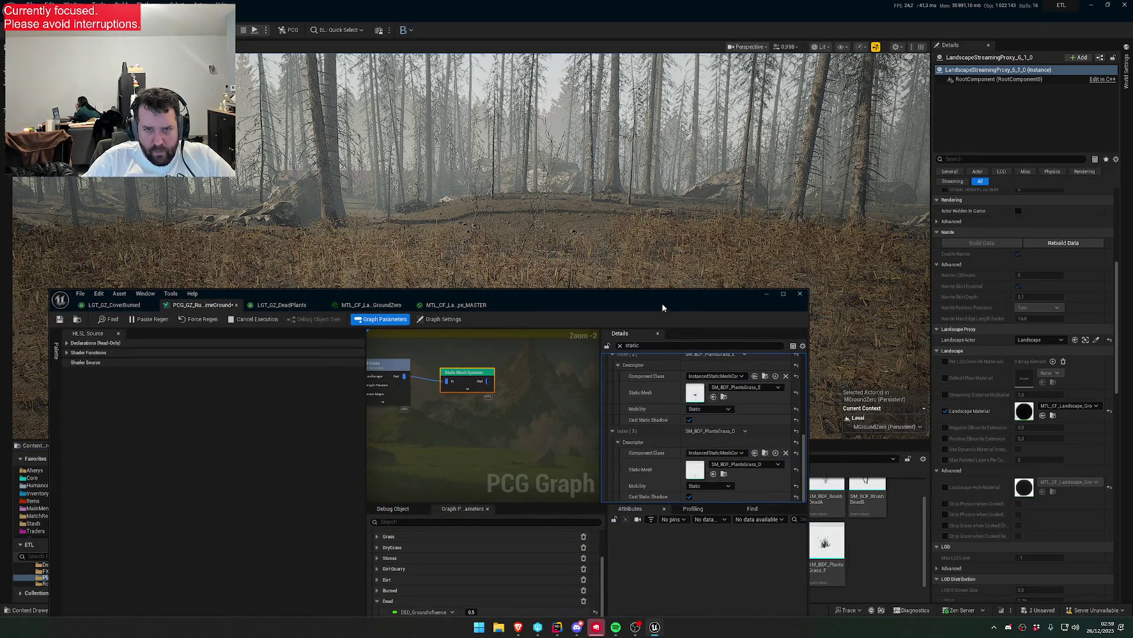
drag(591, 293, 572, 431)
scroll(472, 236, up, 5)
scroll(472, 236, down, 5)
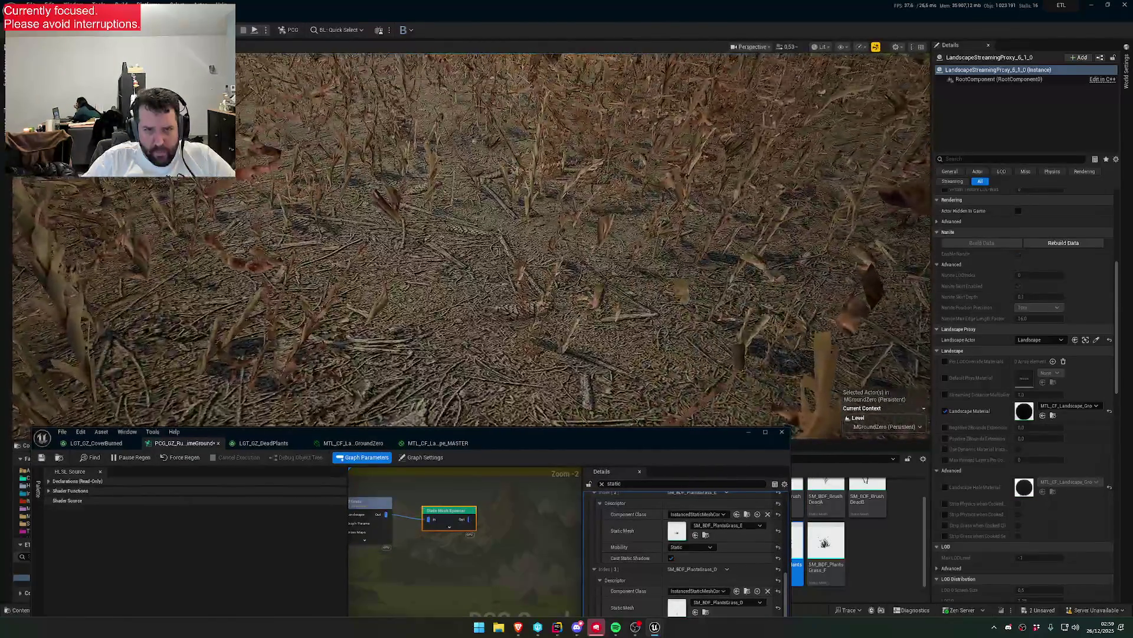
scroll(473, 236, up, 5)
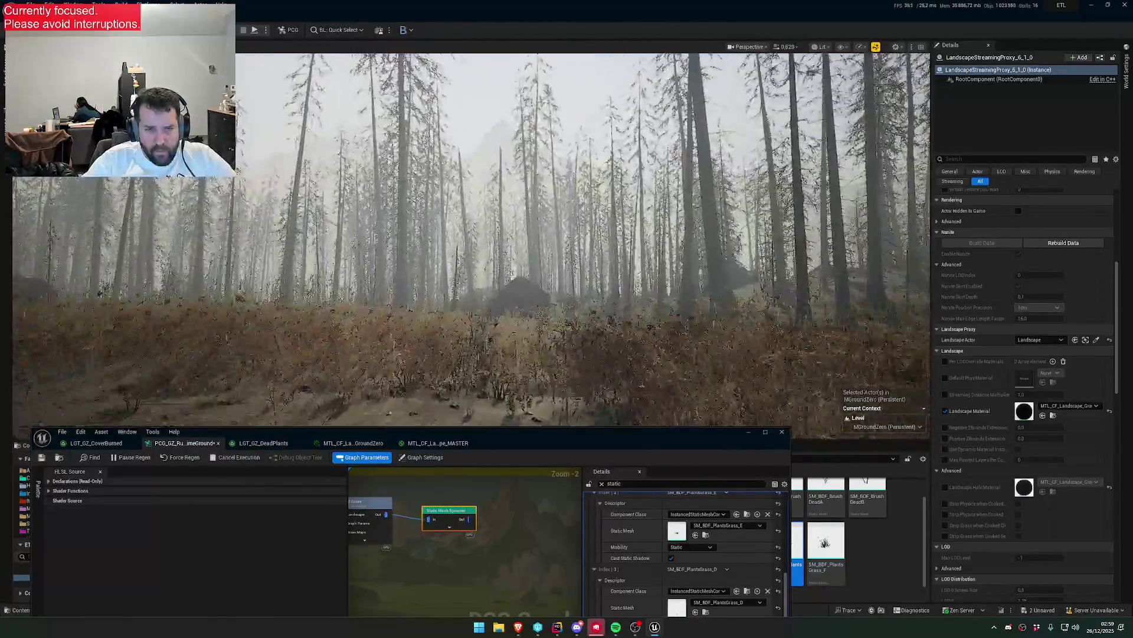
scroll(473, 236, down, 5)
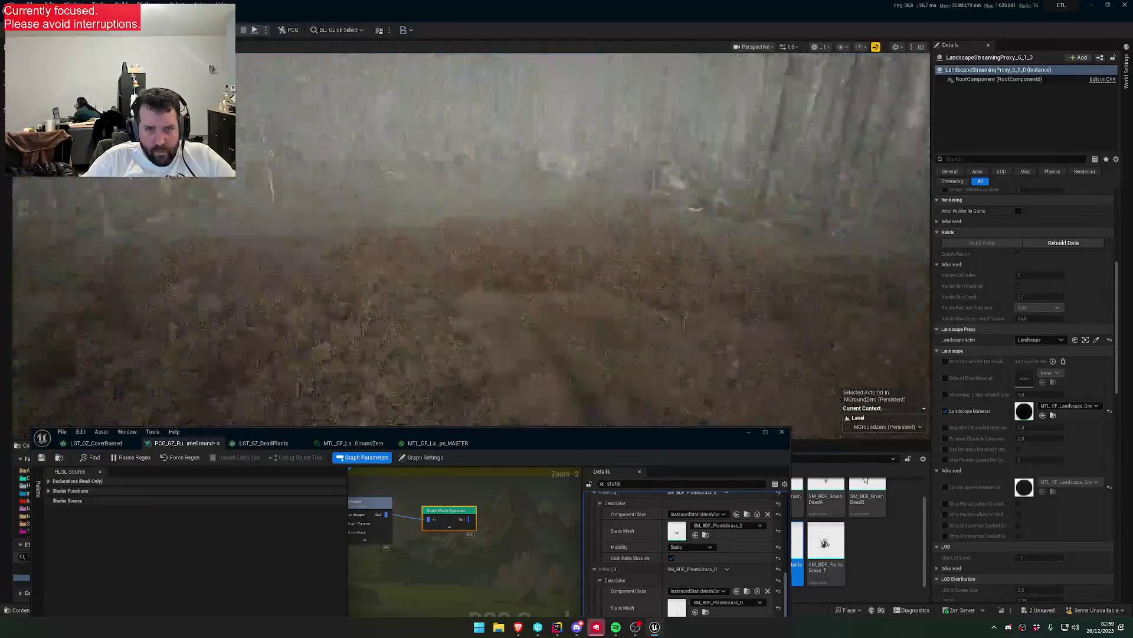
scroll(472, 236, down, 5)
scroll(716, 532, up, 1)
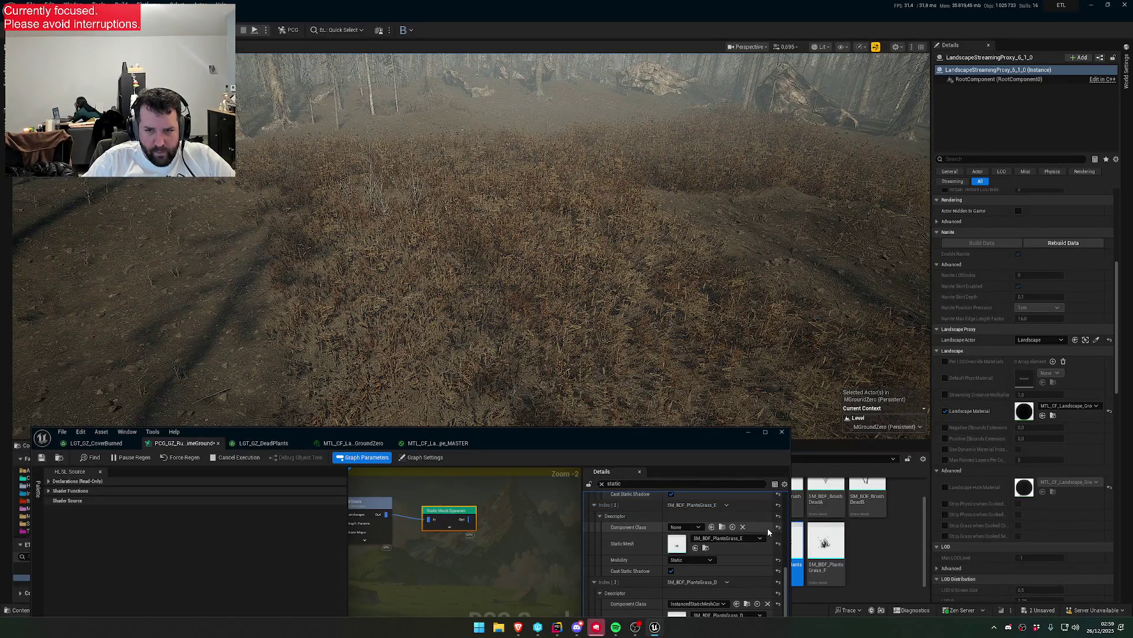
scroll(716, 520, up, 2)
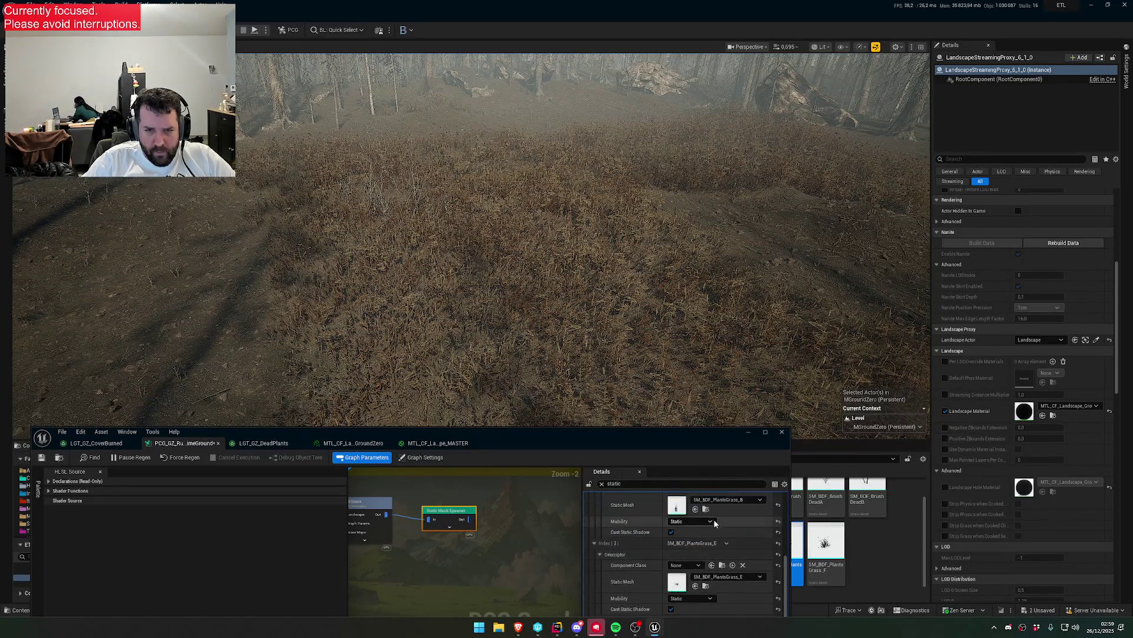
drag(661, 443, 669, 583)
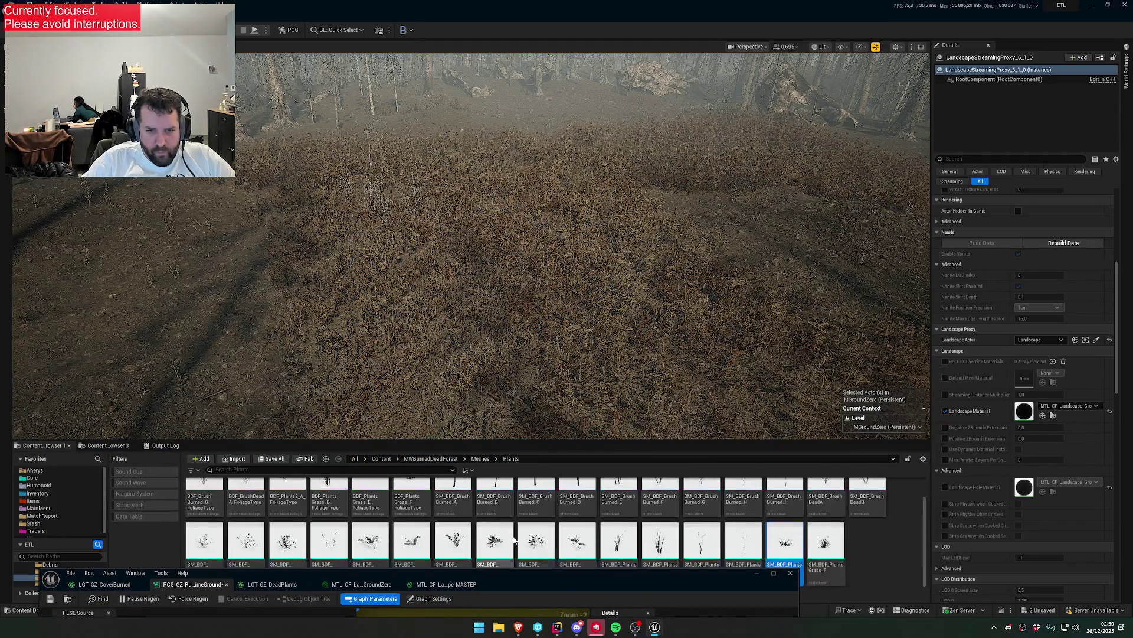
- Raise the PCG editor and scroll to the Static Mesh Spawner's four grass mesh entries
mouse_move(569, 582)
mouse_down()
mouse_move(593, 293)
mouse_move(605, 384)
mouse_up()
scroll(583, 213, up, 5)
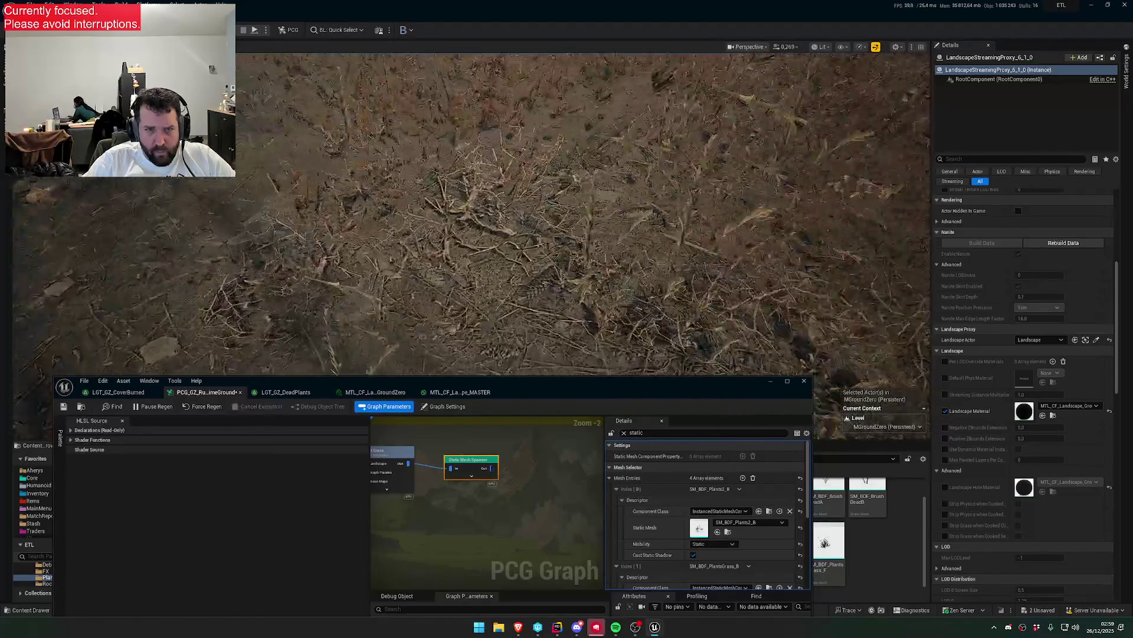
scroll(583, 212, up, 5)
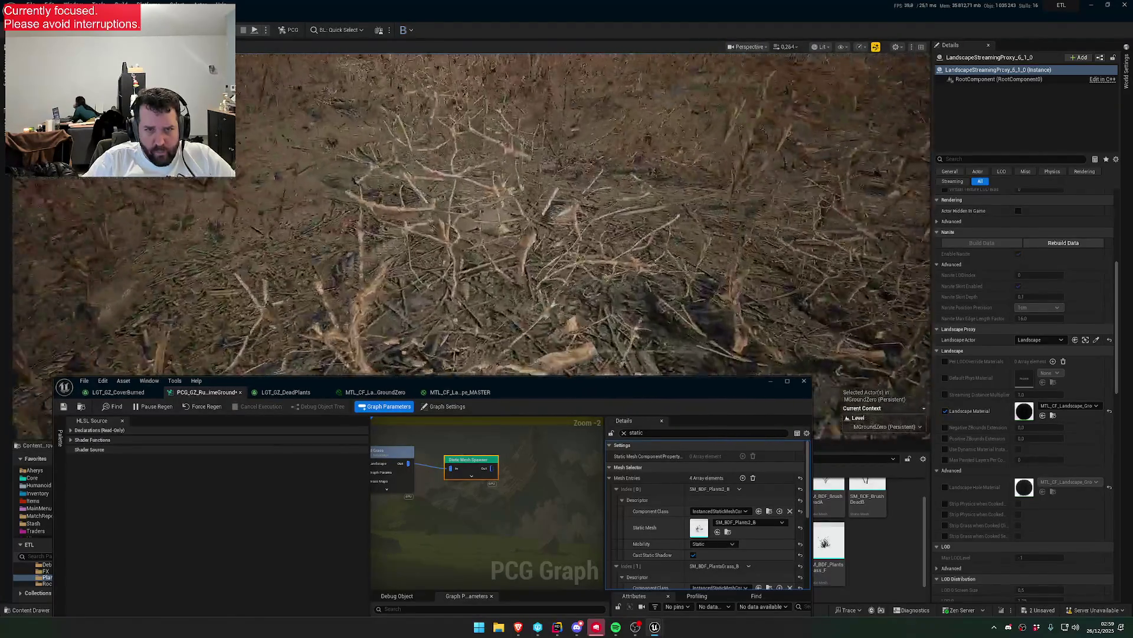
scroll(583, 212, up, 5)
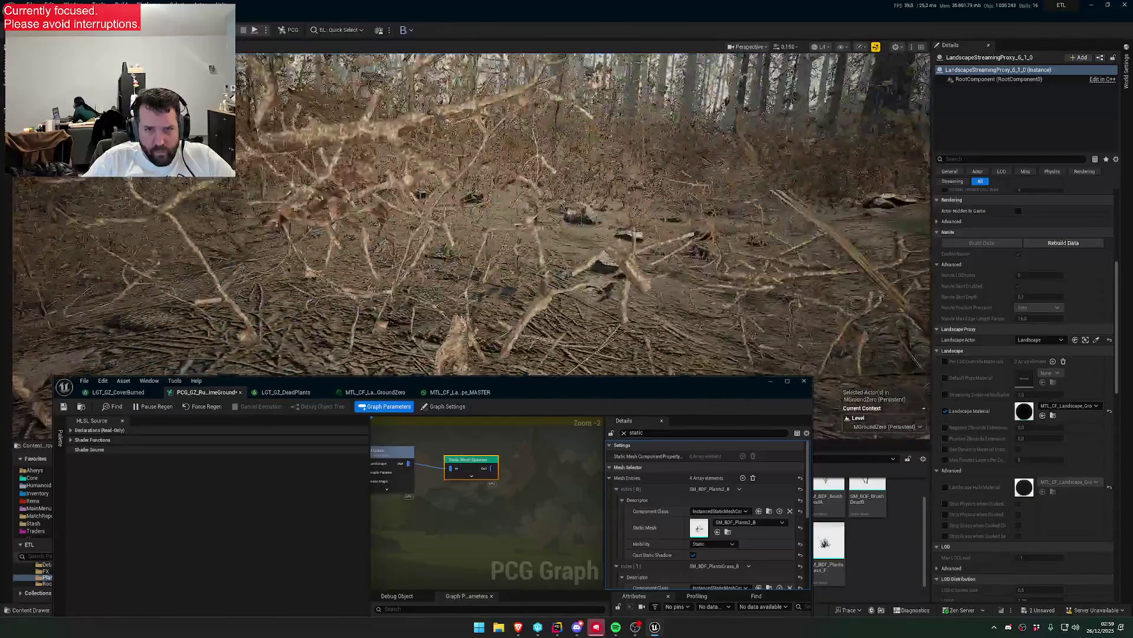
scroll(473, 212, up, 2)
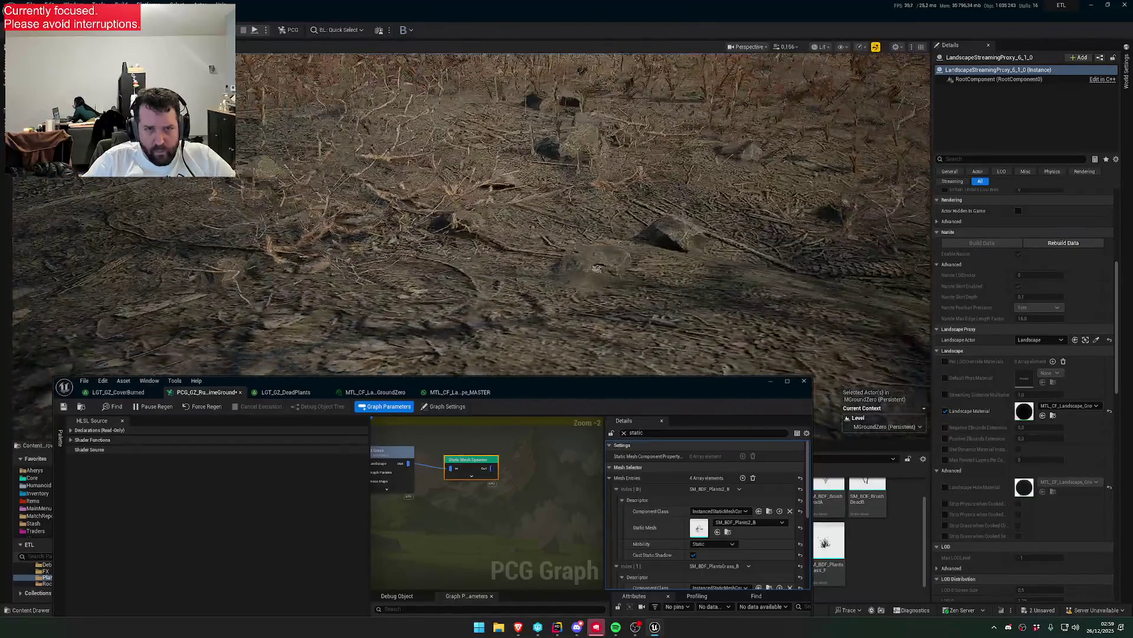
scroll(472, 213, up, 2)
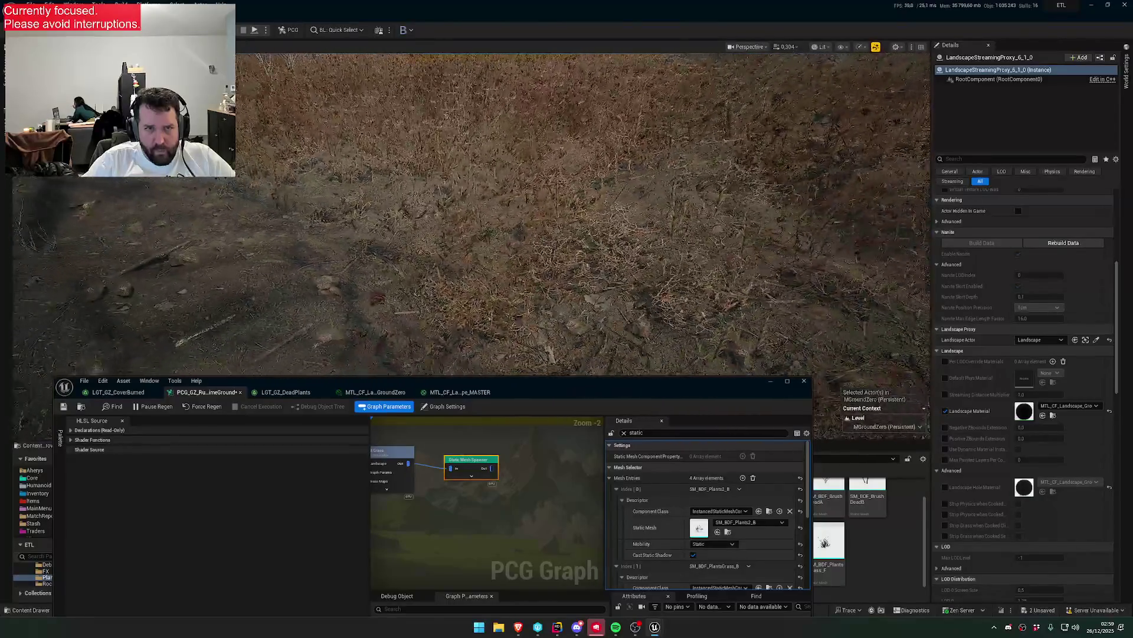
scroll(472, 213, down, 1)
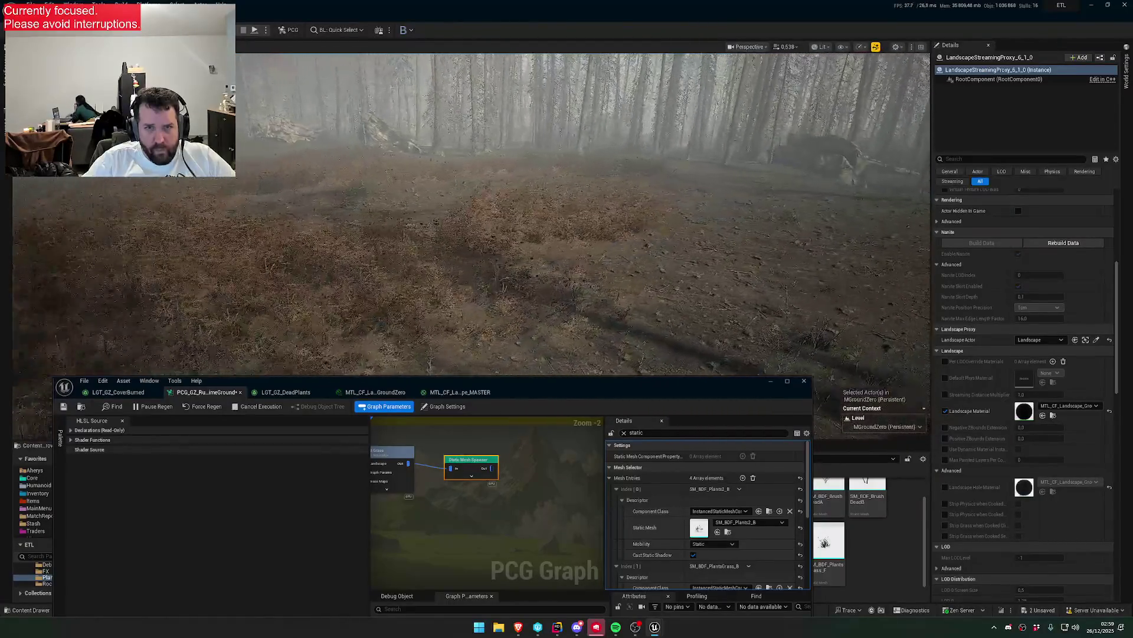
mouse_move(473, 213)
mouse_down()
mouse_move(472, 248)
mouse_move(473, 207)
mouse_up()
scroll(472, 213, up, 2)
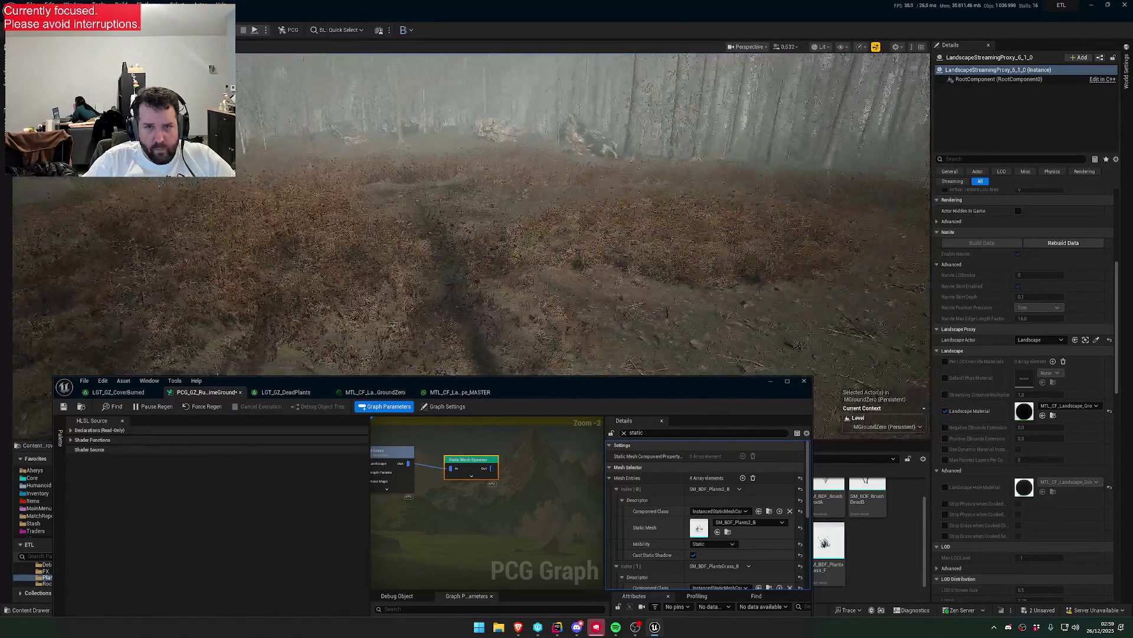
scroll(472, 212, down, 2)
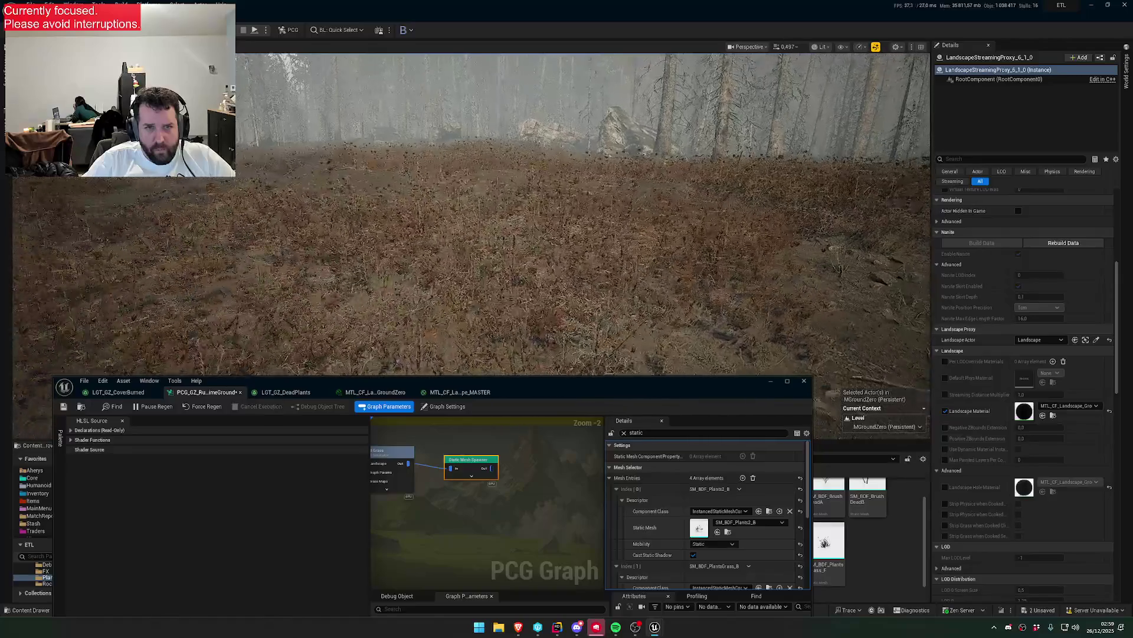
- Swap the Index 0 Static Mesh from SM_BDF_Plants2_B to SM_BDF_Plants2_C, adding dead bushes
mouse_move(516, 599)
mouse_down()
mouse_move(645, 471)
mouse_move(621, 439)
mouse_up()
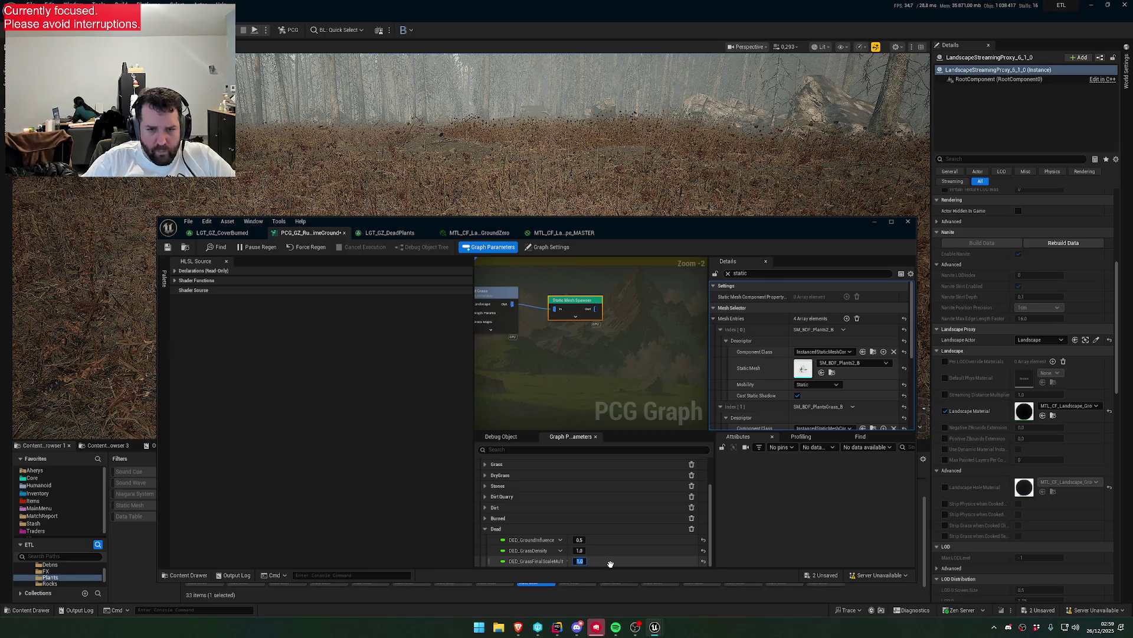
mouse_move(614, 224)
mouse_down()
mouse_move(593, 336)
mouse_move(610, 255)
mouse_move(597, 199)
mouse_up()
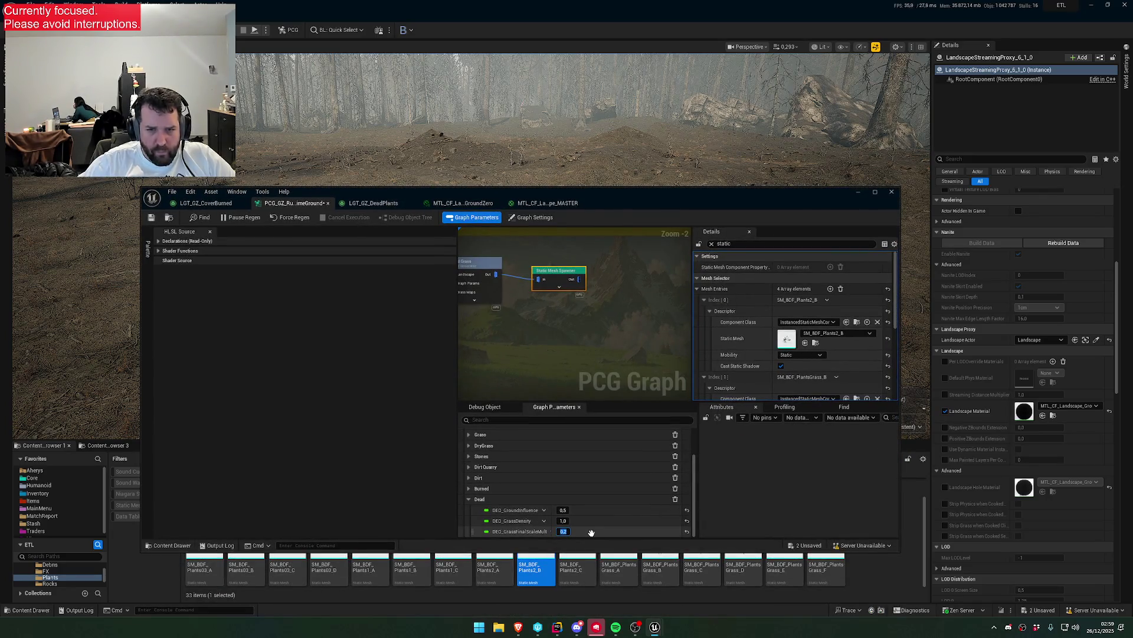
mouse_move(604, 196)
mouse_down()
mouse_move(590, 202)
mouse_move(592, 145)
mouse_up()
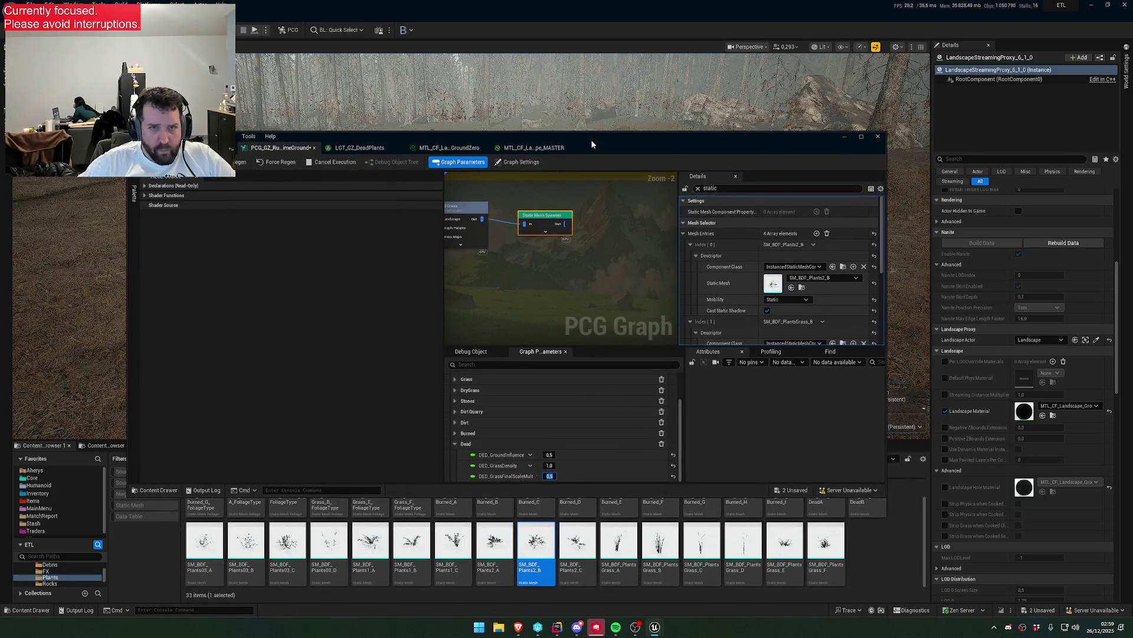
drag(590, 139, 549, 333)
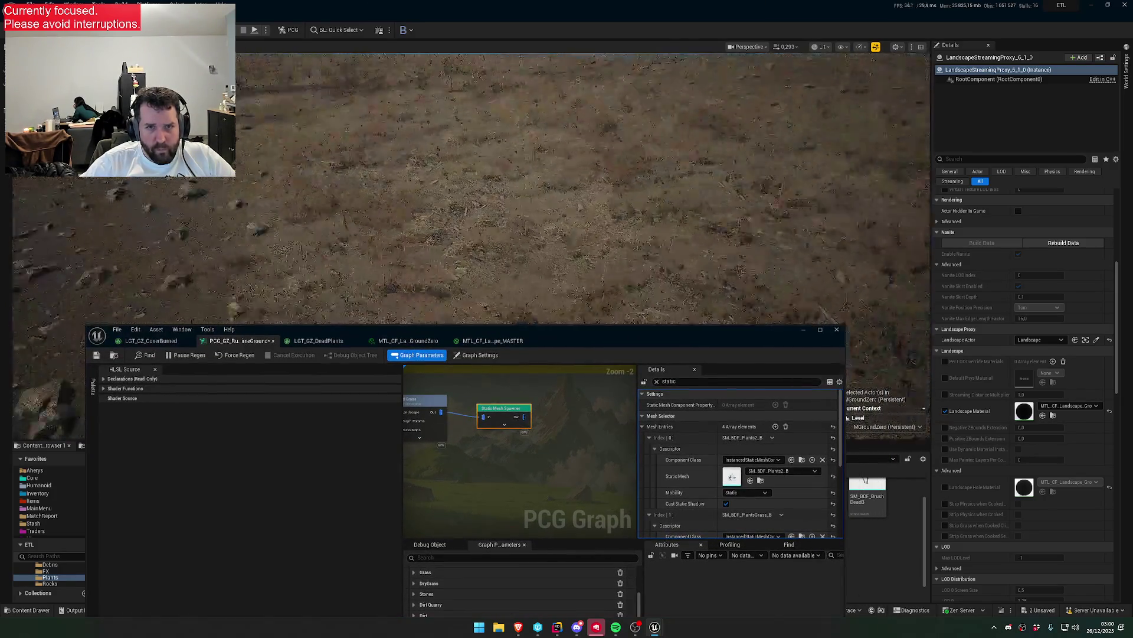
drag(609, 271, 609, 271)
click(788, 471)
click(824, 400)
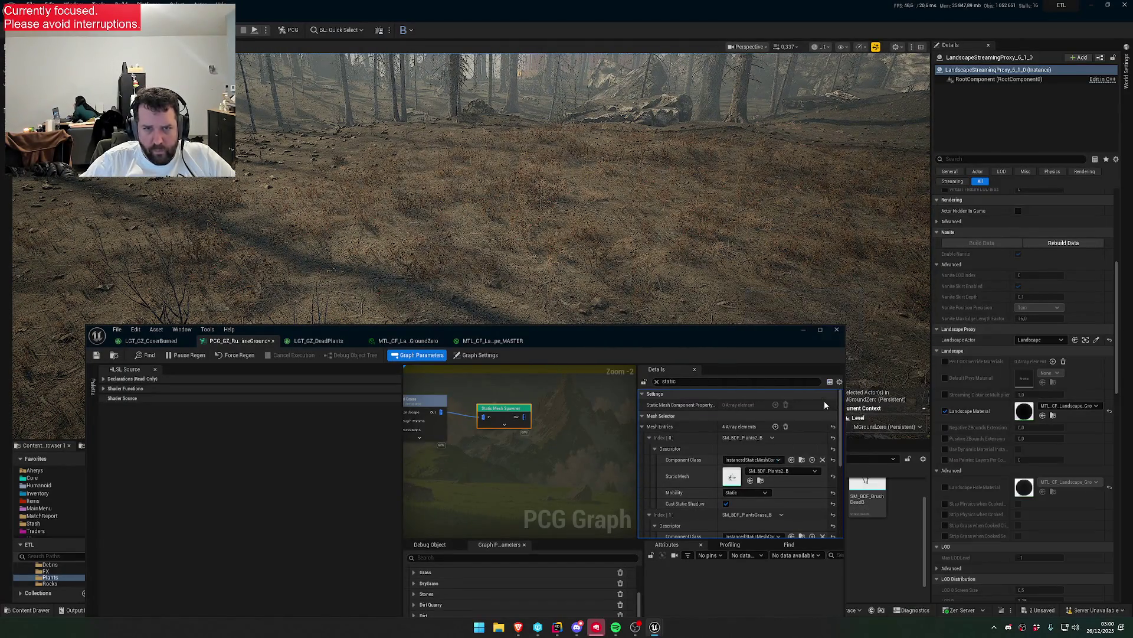
drag(653, 208, 652, 207)
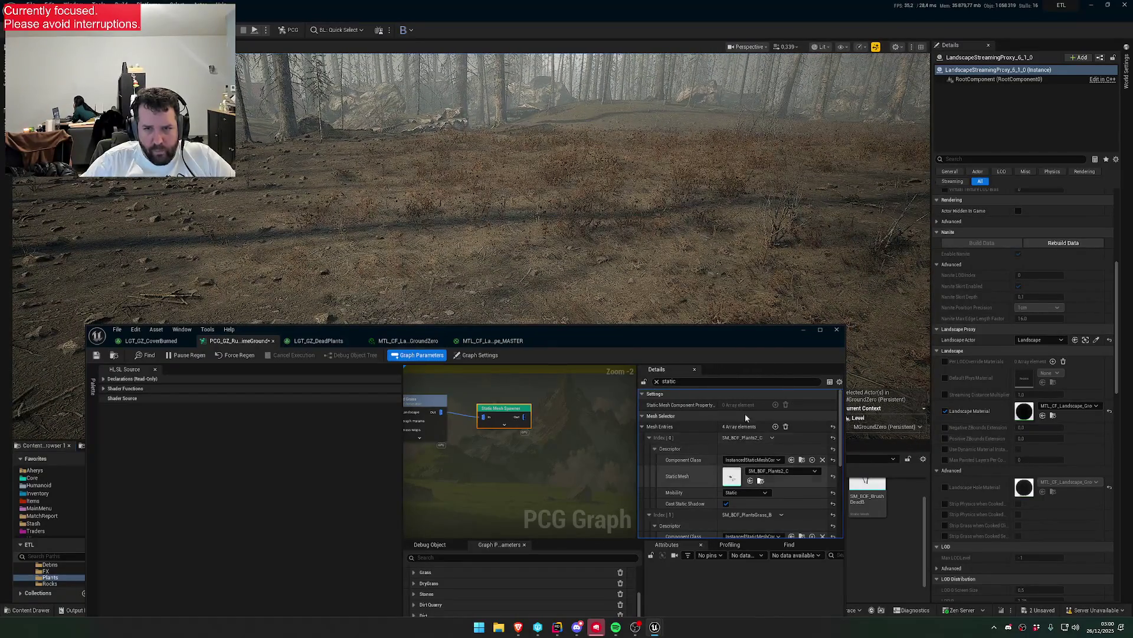
drag(706, 335, 663, 595)
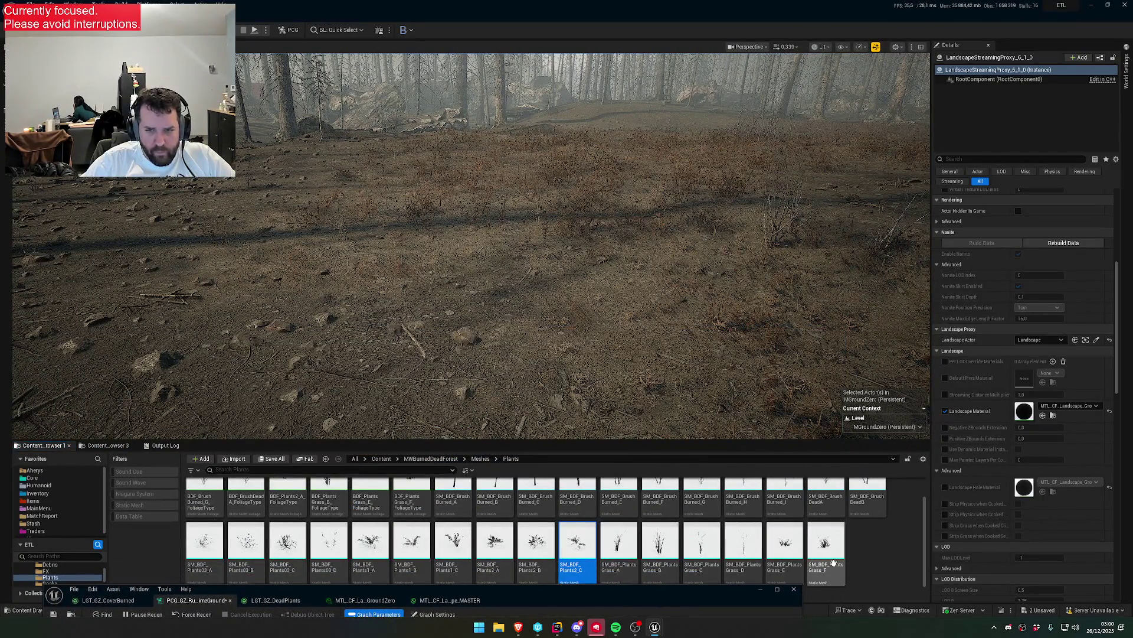
- Drag-select the burned brush meshes and open their context menu, then select Grass_A alone
click(834, 563)
scroll(649, 531, up, 1)
drag(903, 519, 462, 499)
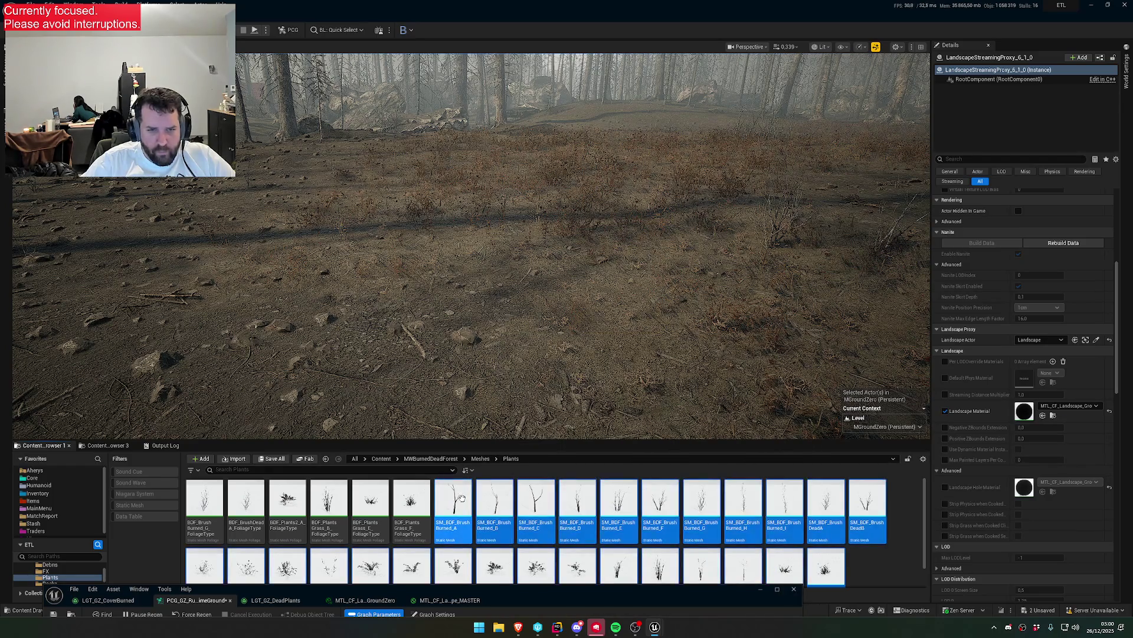
right_click(462, 499)
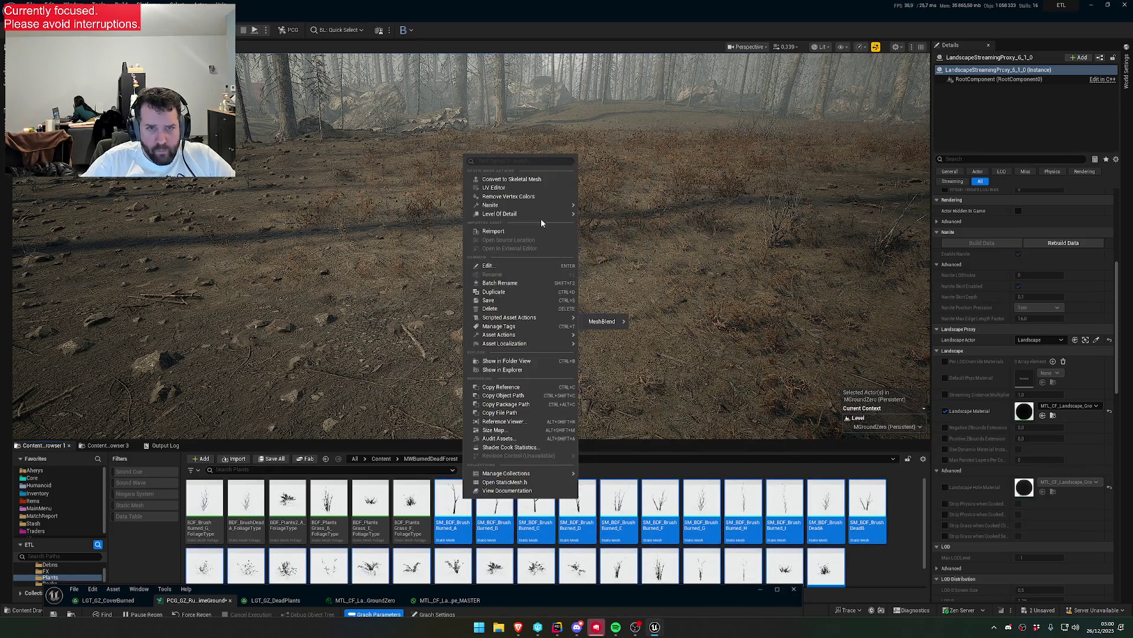
right_click(456, 515)
click(619, 564)
- Fly the viewport forward toward the tree line to inspect the dead grass
scroll(736, 533, down, 1)
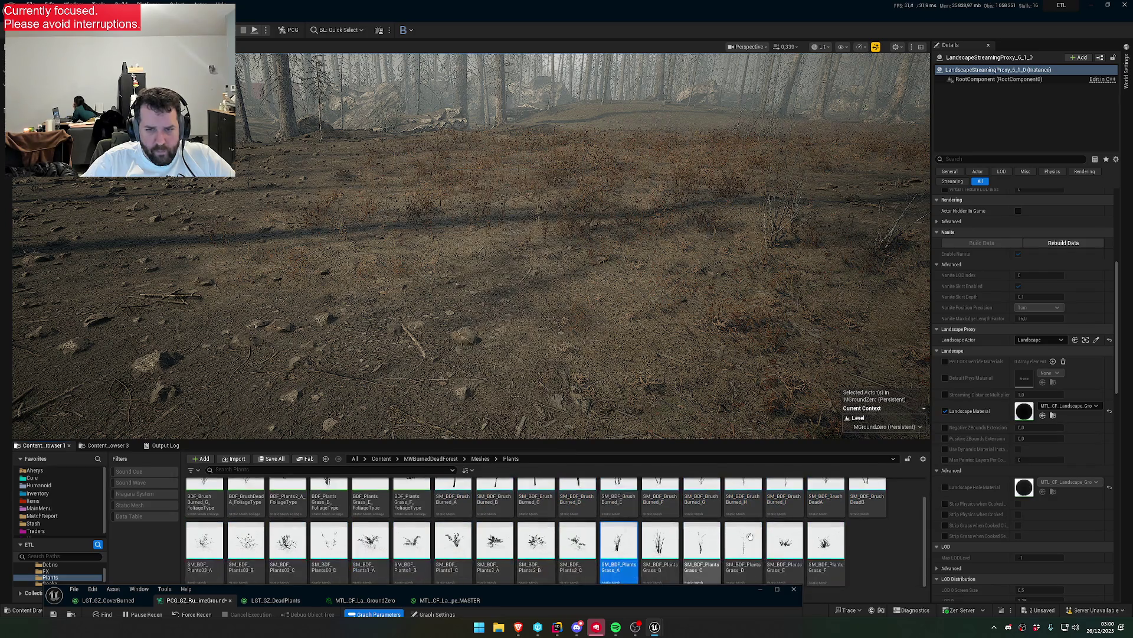
scroll(814, 544, up, 1)
key(w)
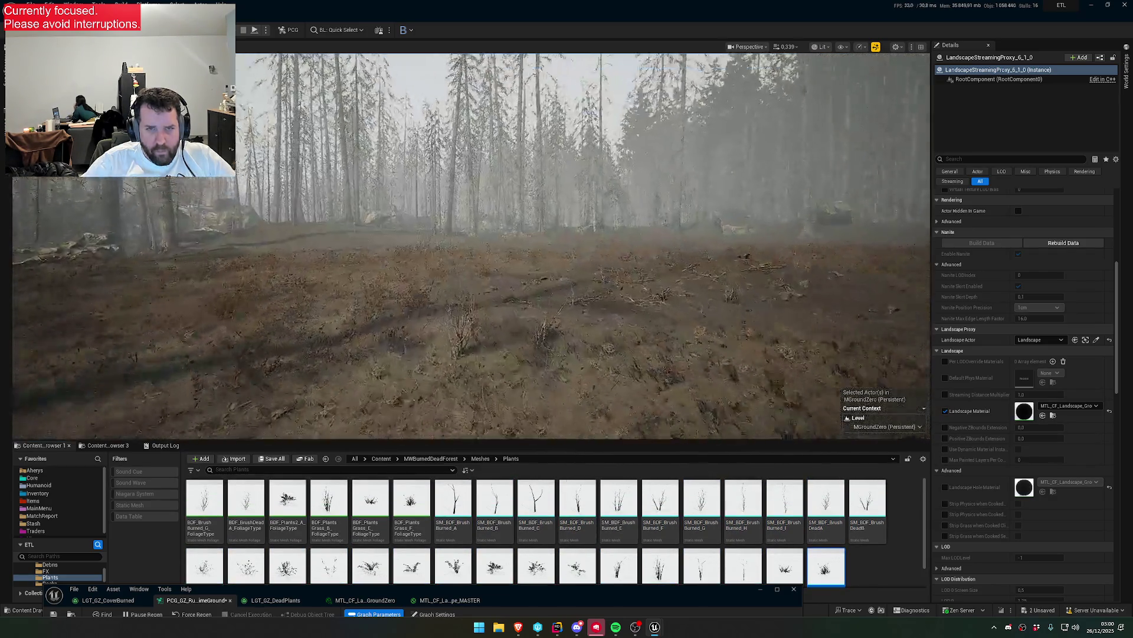
scroll(566, 291, down, 2)
scroll(471, 246, up, 1)
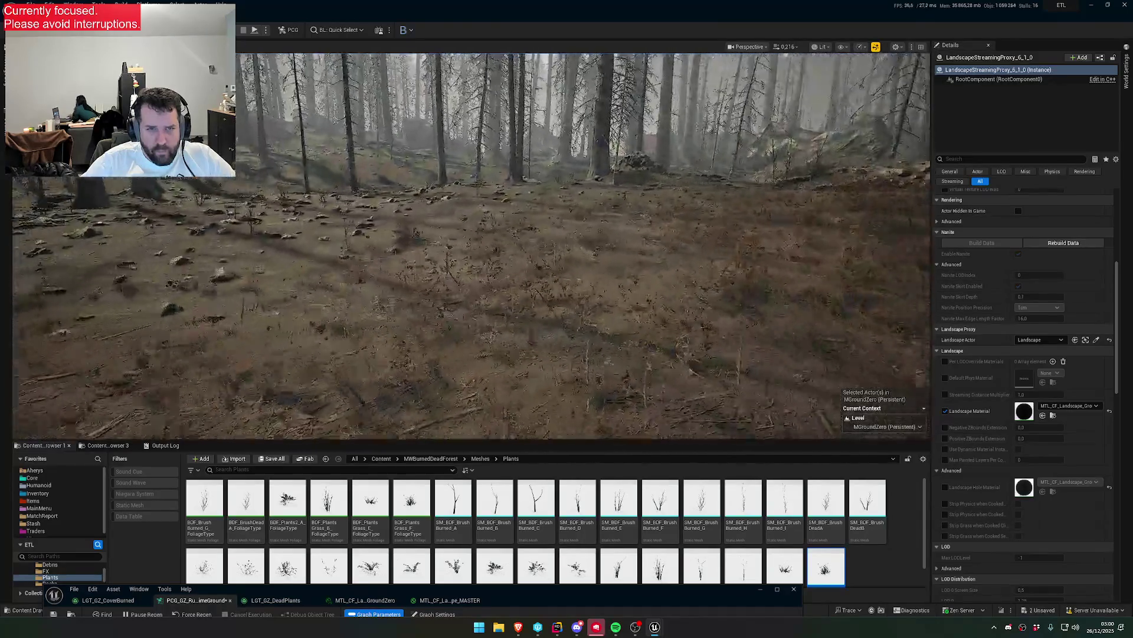
scroll(471, 246, up, 1)
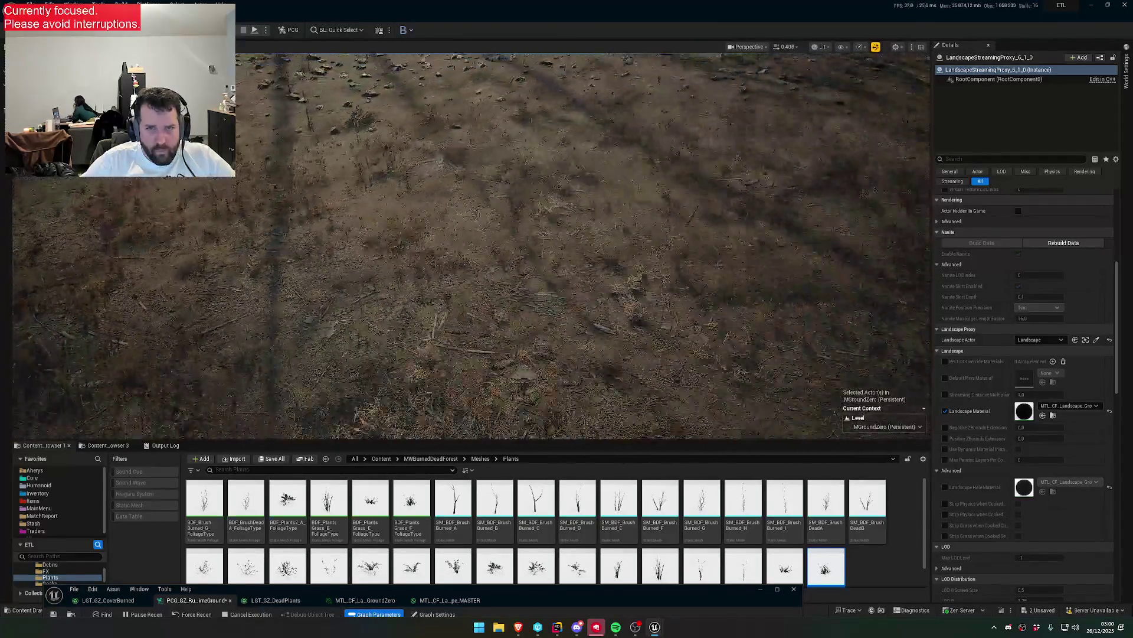
scroll(471, 247, down, 1)
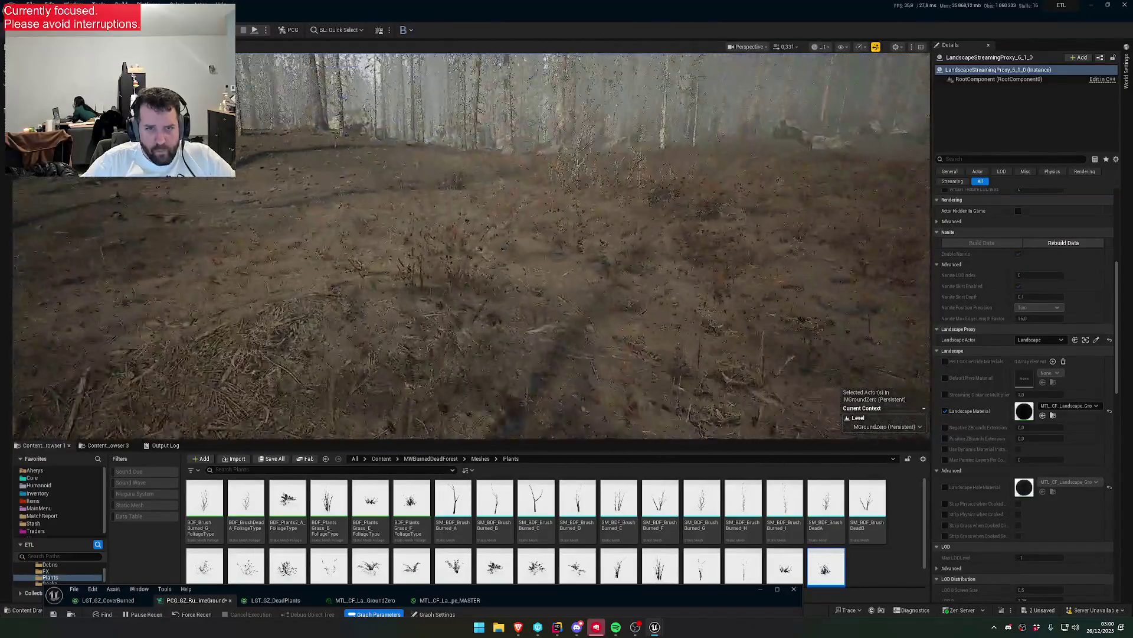
scroll(554, 384, down, 1)
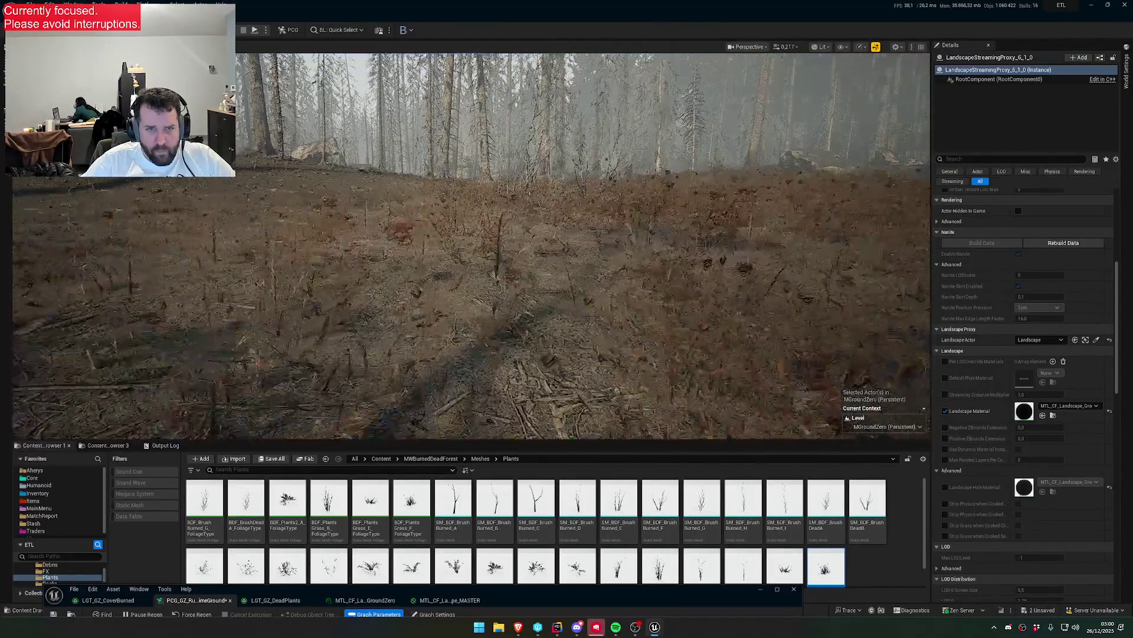
- Select brush meshes Burned_A through DeadB and open them in the Property Matrix
drag(898, 501, 457, 493)
right_click(458, 493)
mouse_move(555, 331)
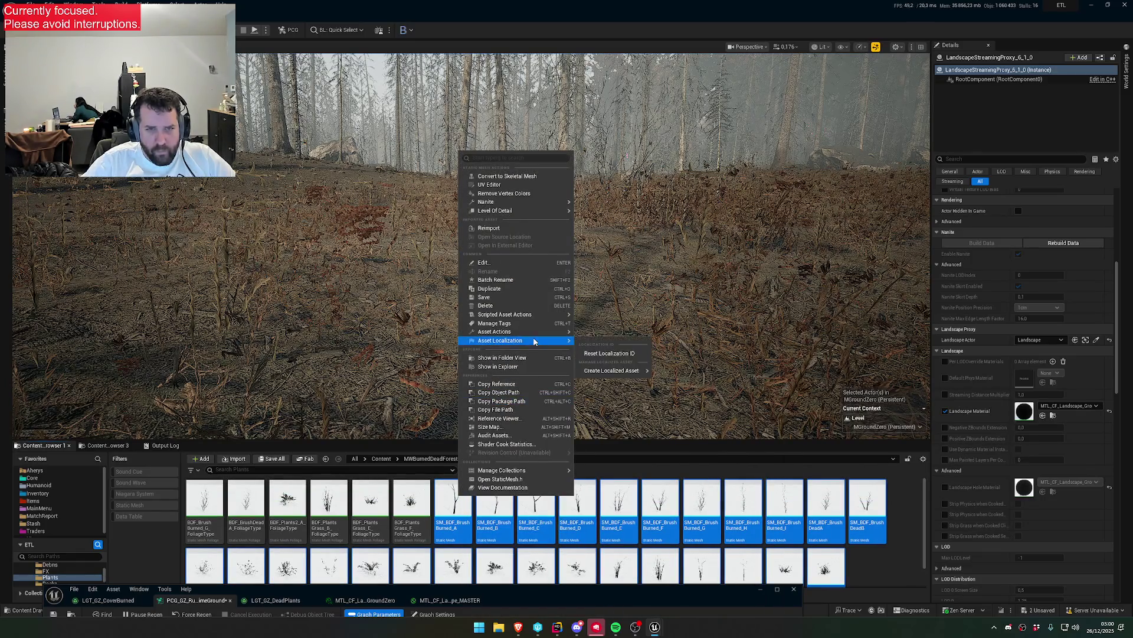
click(619, 443)
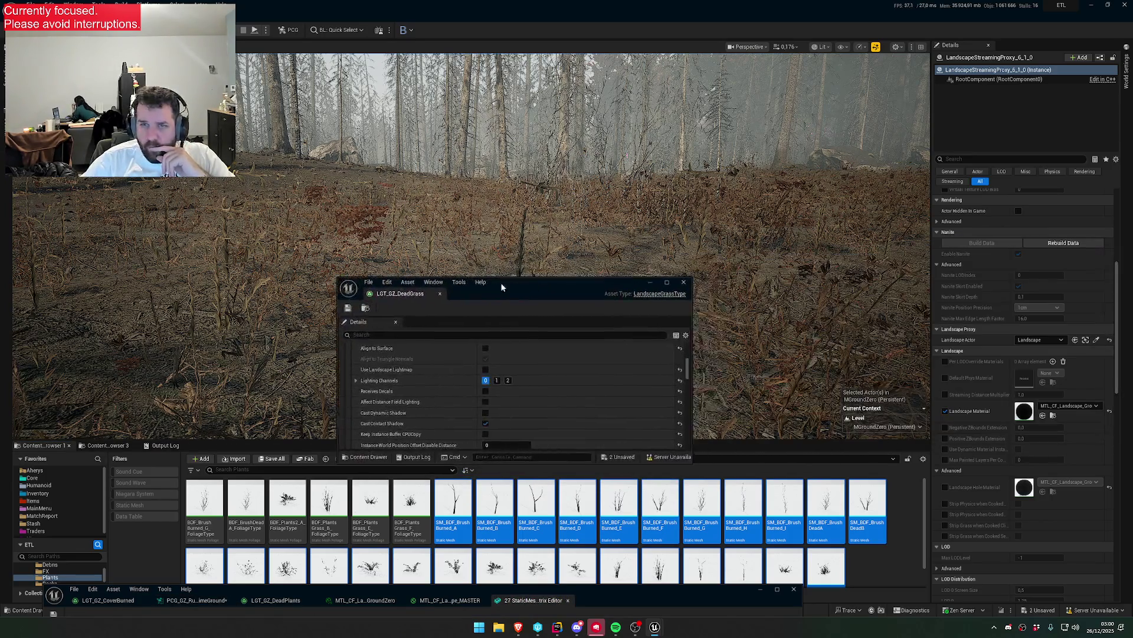
- Enlarge the Property Matrix and step through the LODGroup values of the 27 plant meshes
drag(506, 282, 831, 285)
drag(581, 589, 605, 154)
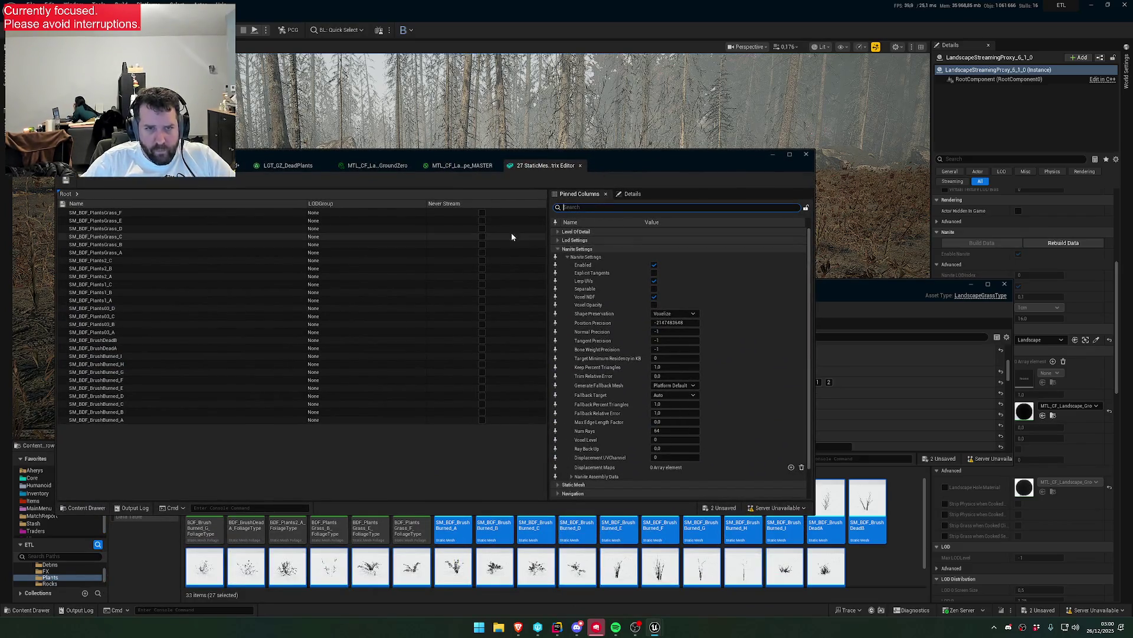
click(363, 420)
key(Up)
key(Up)
key(Up)
key(Up)
key(Up)
key(Up)
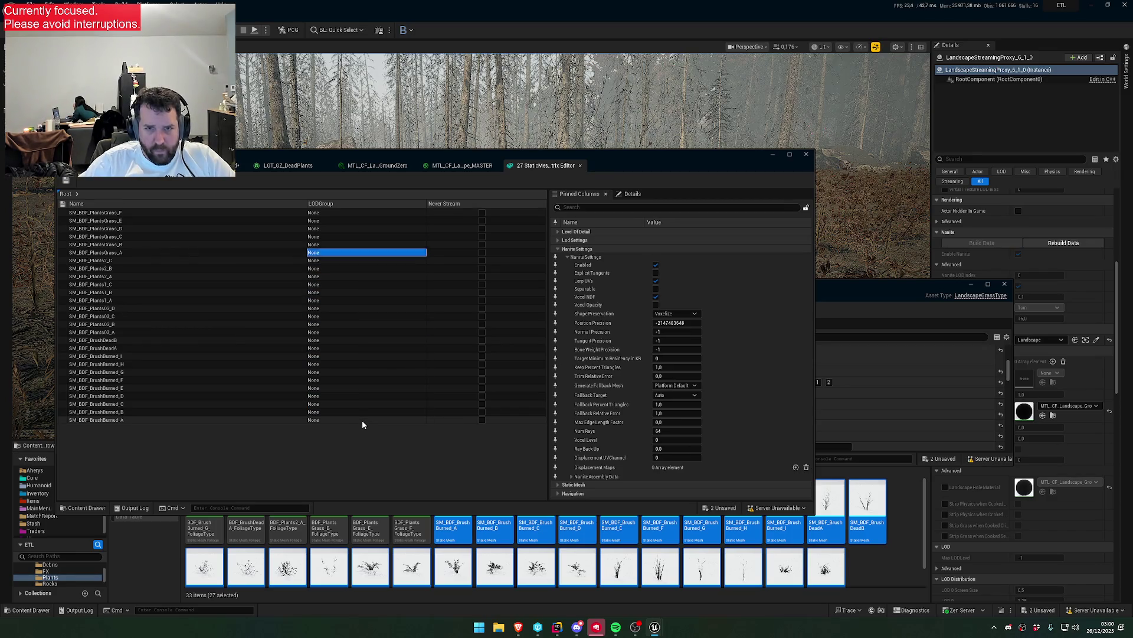
- Close the Property Matrix and bring the MTL_CF_Landscape_MASTER material editor fully on screen
click(580, 165)
drag(605, 153, 548, 430)
drag(599, 354, 599, 438)
click(599, 443)
- Close the landscape master material and set DED_GroundInfluence to 0.2 in the PCG graph
scroll(493, 554, down, 5)
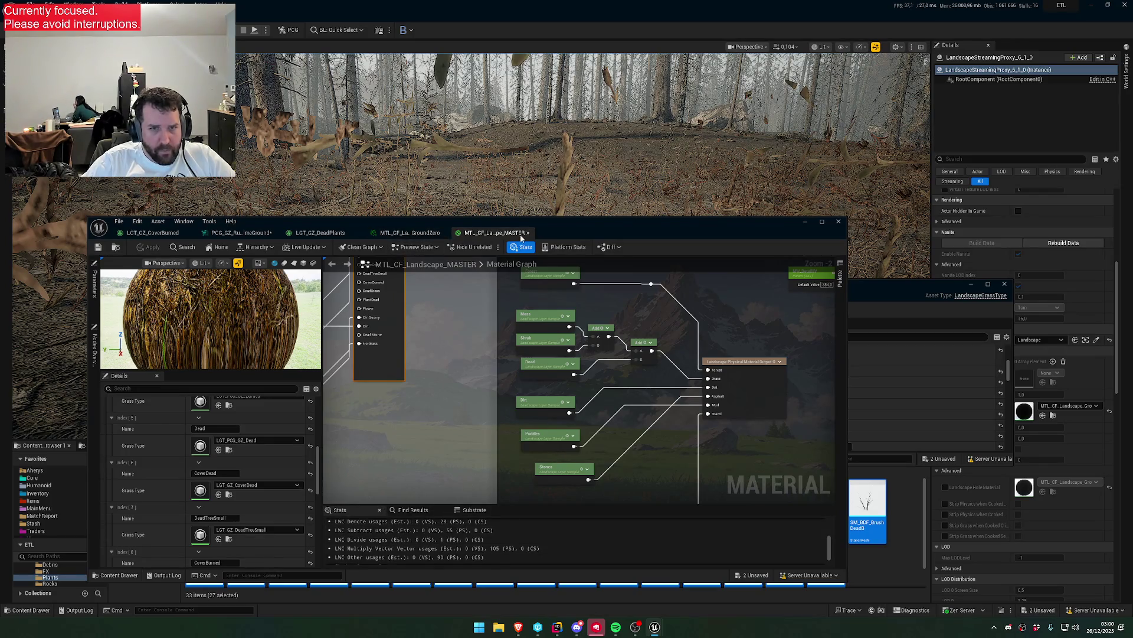
click(528, 233)
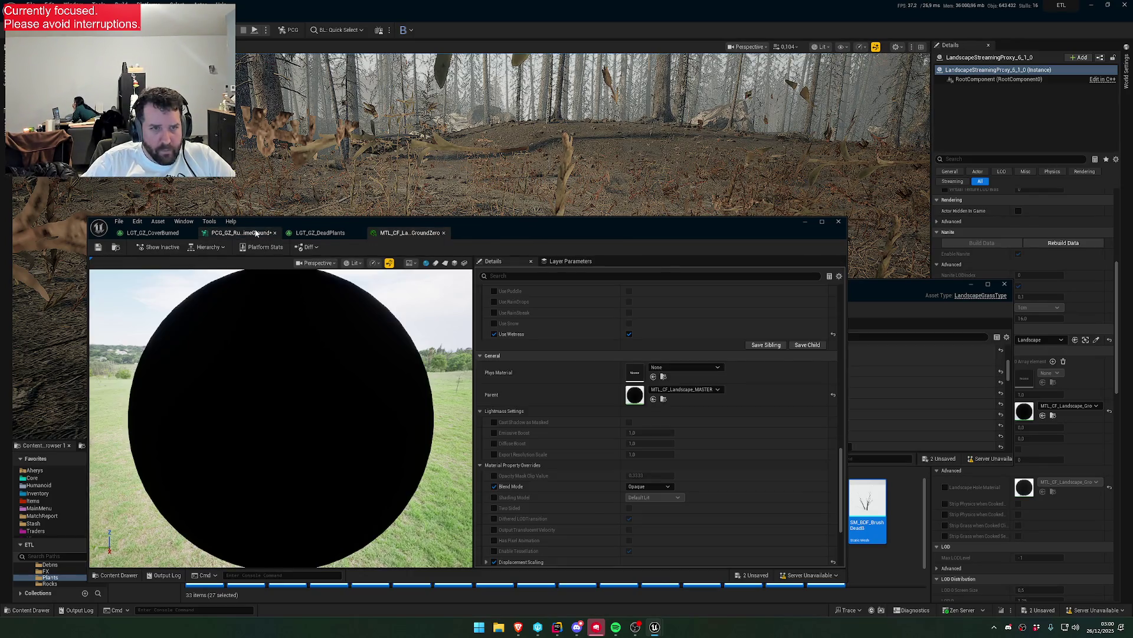
click(256, 233)
click(516, 541)
text(0.2)
key(Return)
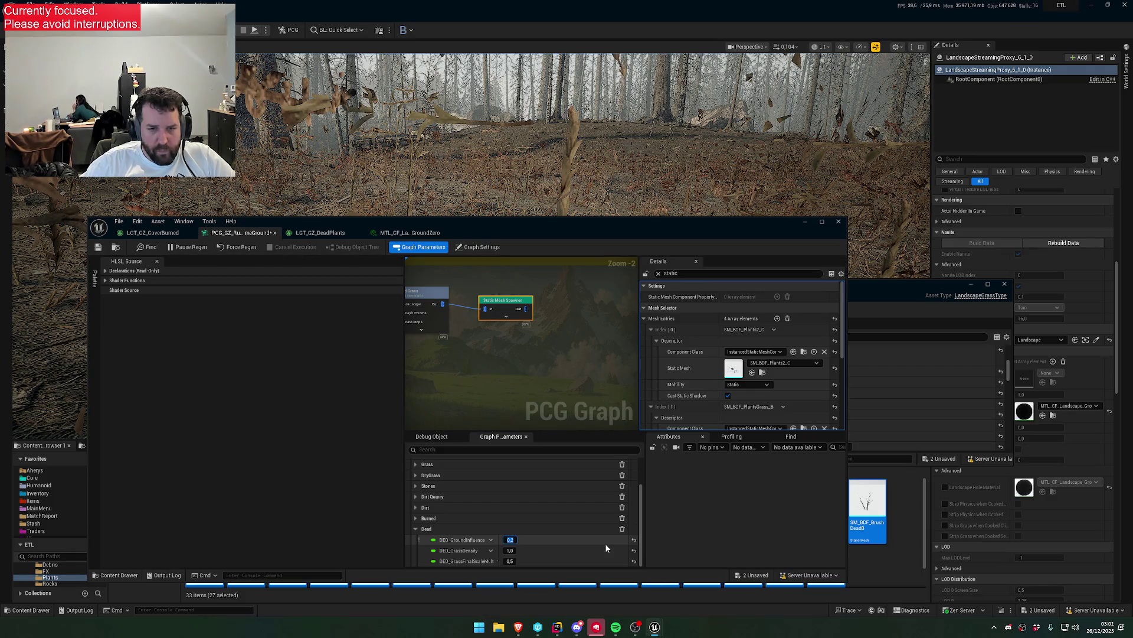
- Set DED_GrassFinalScaleMult to 0.2, briefly trying 0.4 before settling back on 0.2
key(Tab)
key(Tab)
key(Tab)
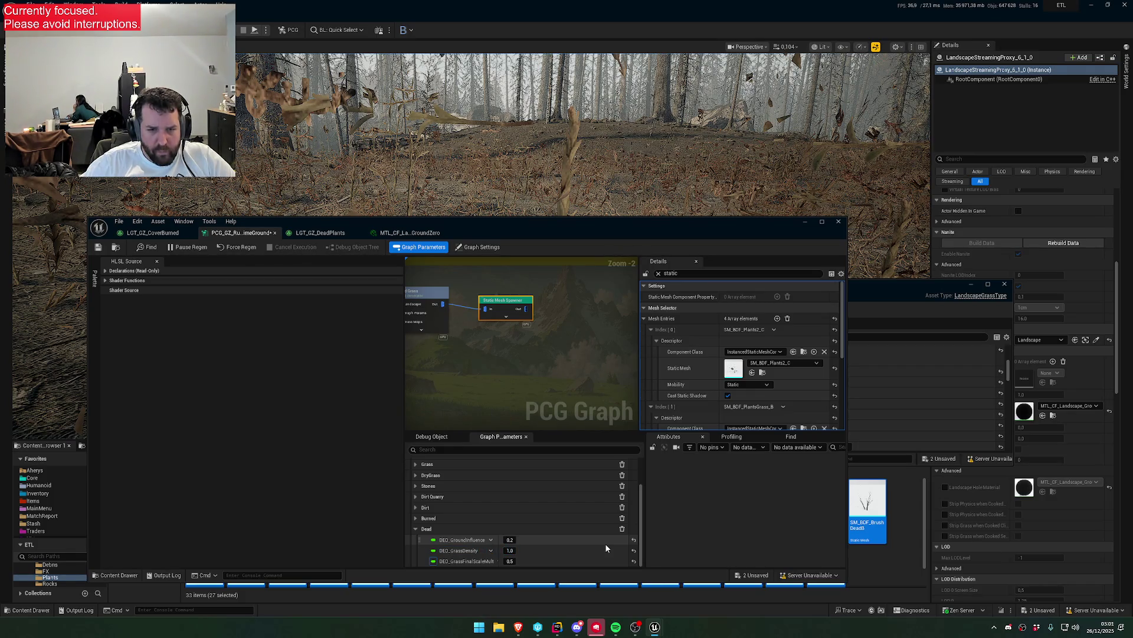
text(0.2)
key(Return)
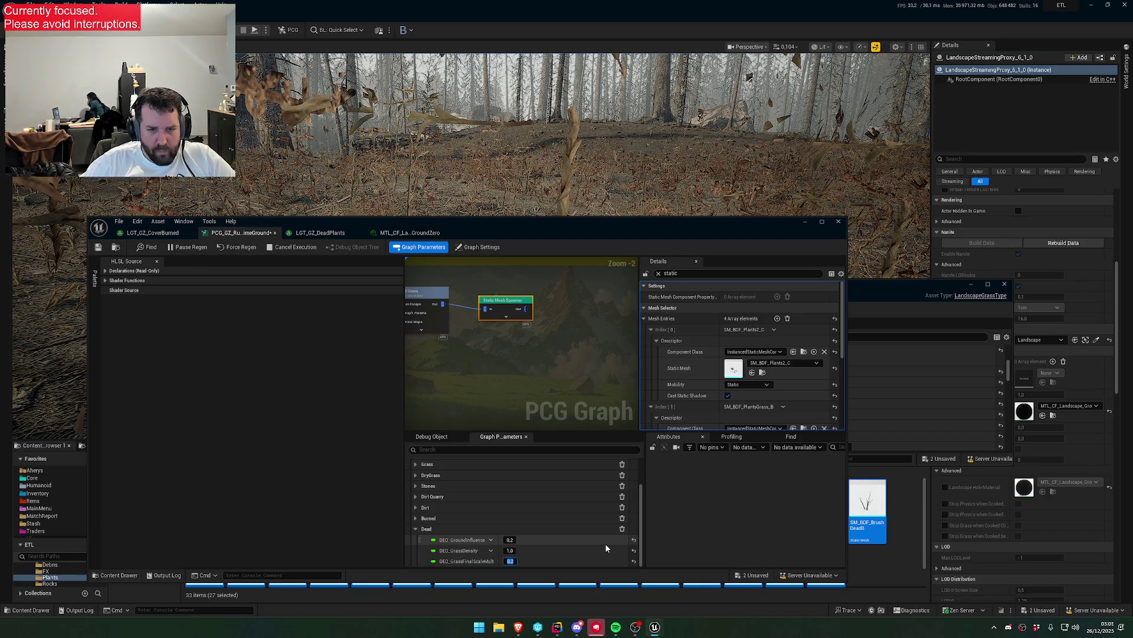
text(0.4)
key(Return)
text(0.2)
key(Return)
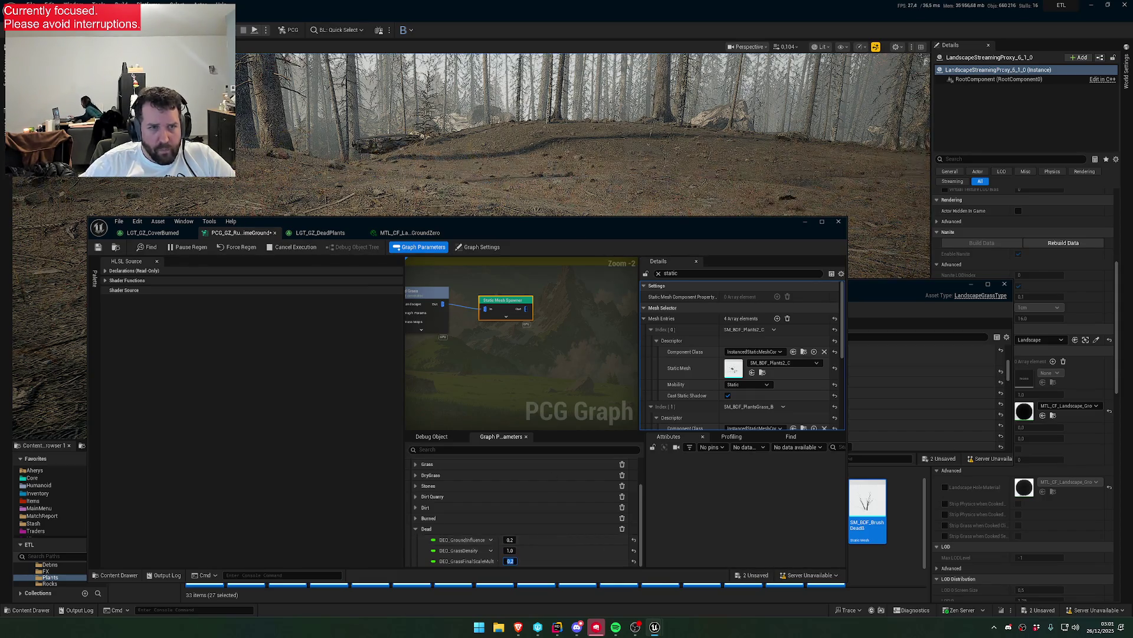
scroll(566, 182, up, 5)
drag(472, 221, 480, 311)
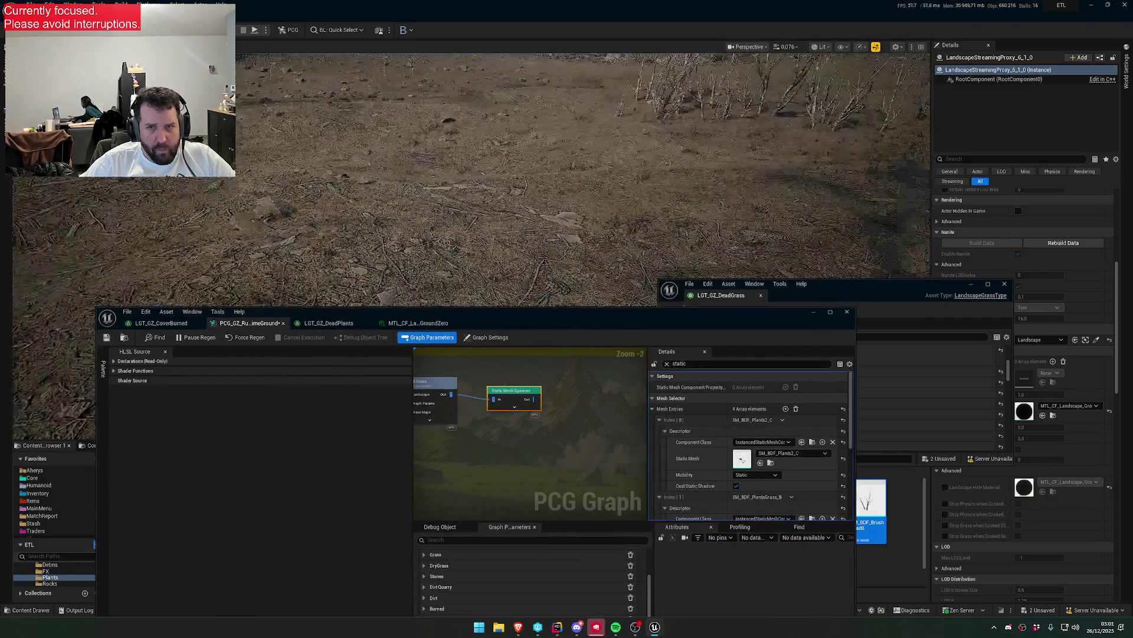
- Bring the Dead Grass node into view and clear the Details property filter
scroll(567, 178, down, 5)
drag(499, 405, 643, 381)
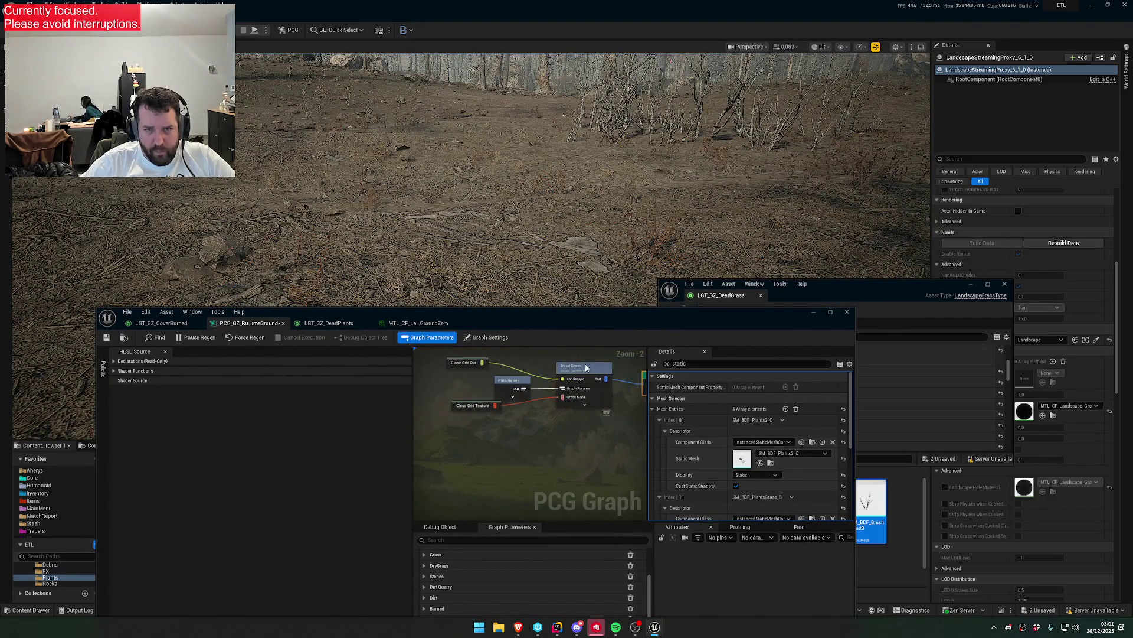
click(667, 364)
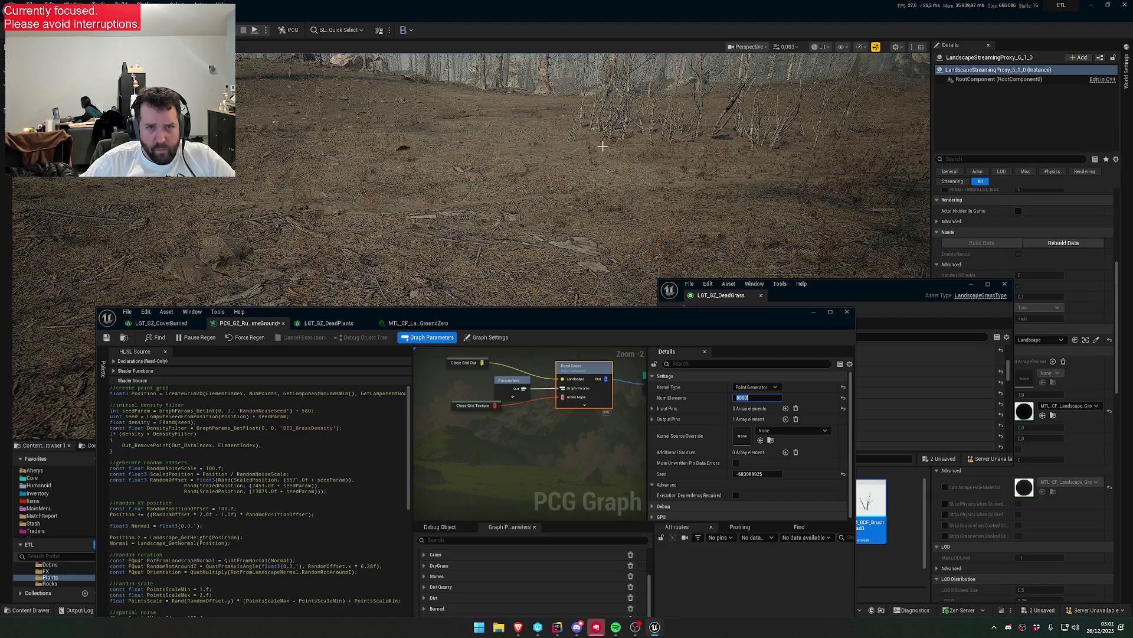
- Fly around the dead grass toward the forest, then select the Static Mesh Spawner node
scroll(588, 125, up, 5)
scroll(588, 177, up, 5)
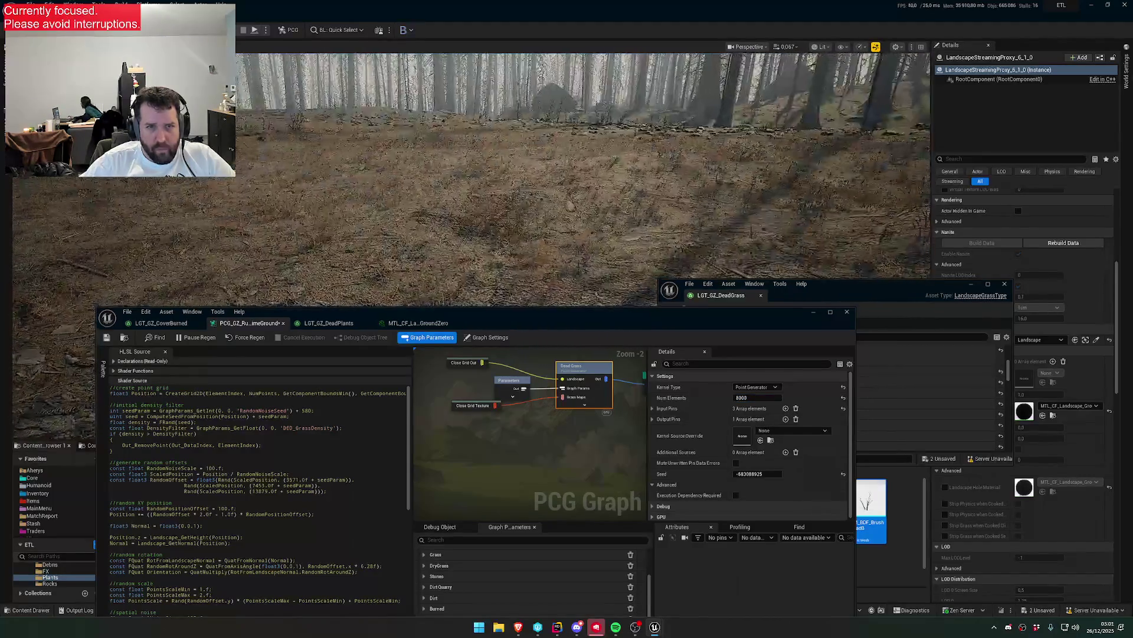
scroll(588, 178, down, 3)
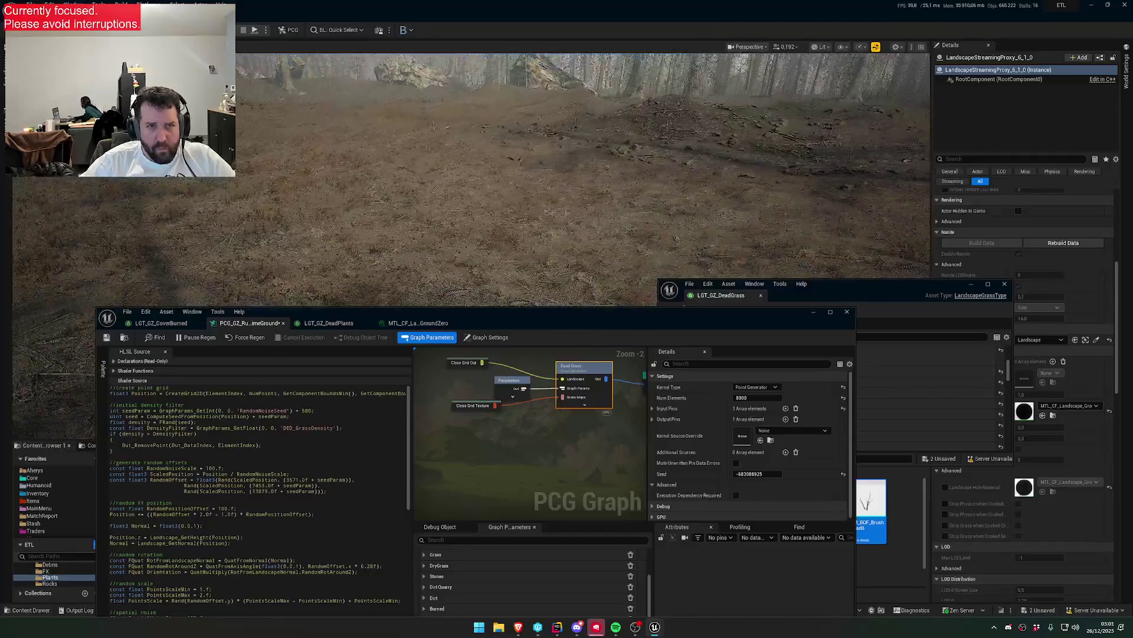
scroll(588, 178, down, 1)
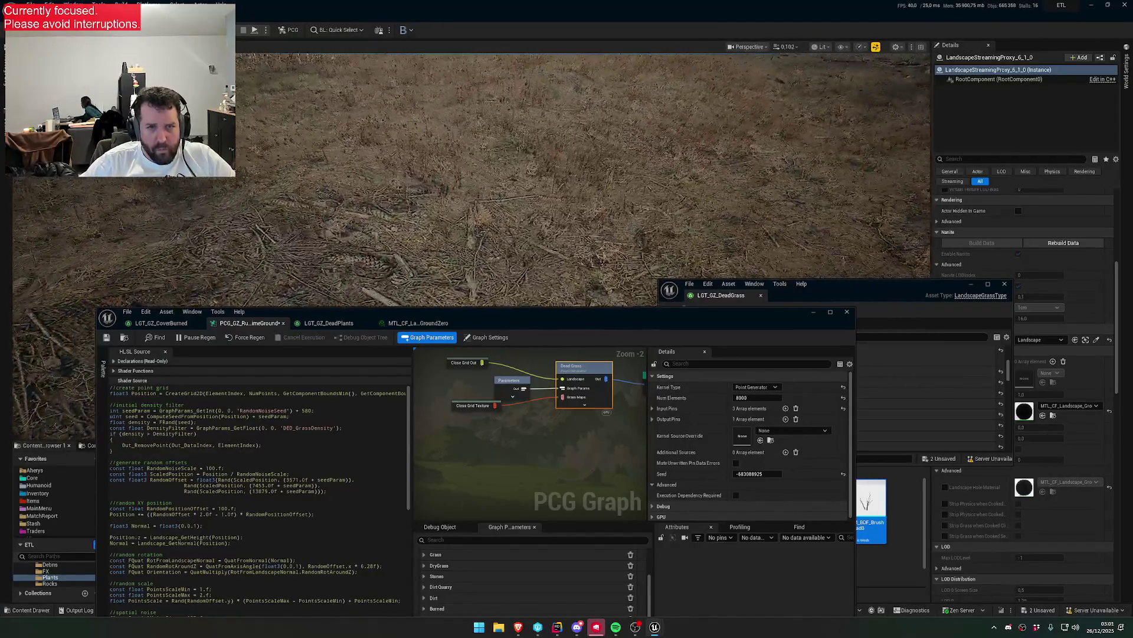
scroll(587, 177, up, 4)
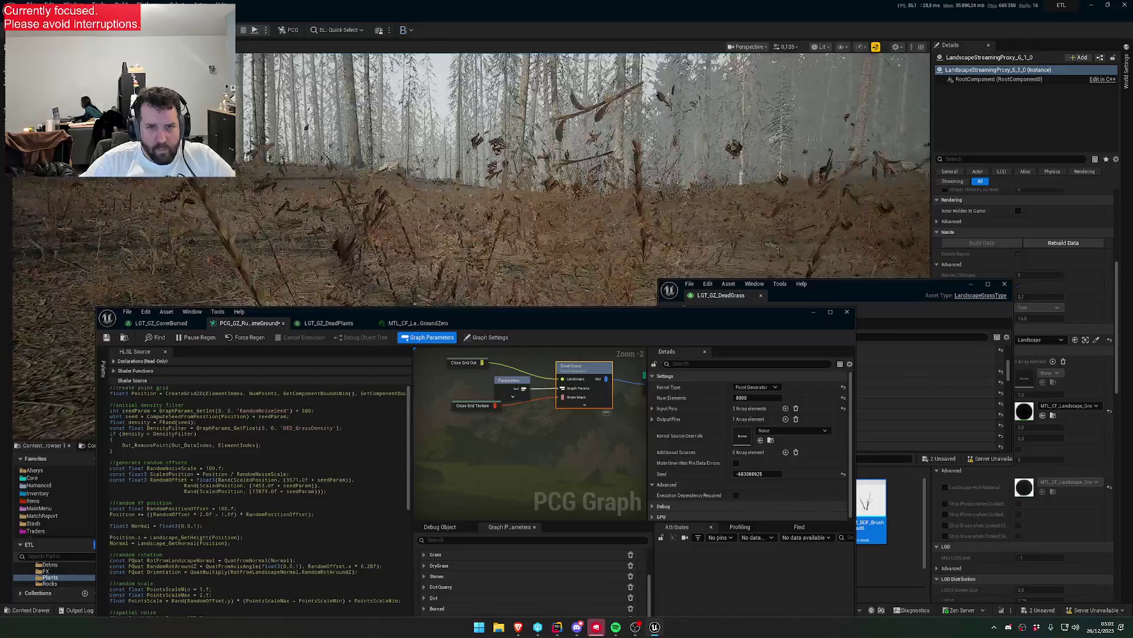
mouse_move(594, 177)
mouse_down()
mouse_move(594, 401)
mouse_move(566, 395)
mouse_up()
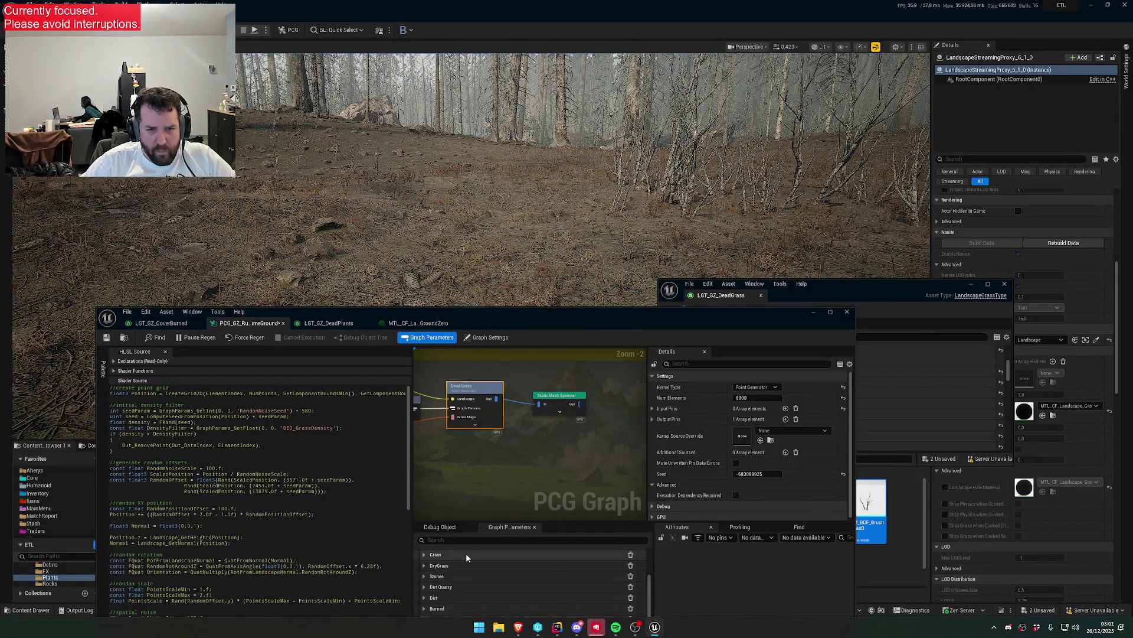
scroll(536, 412, down, 2)
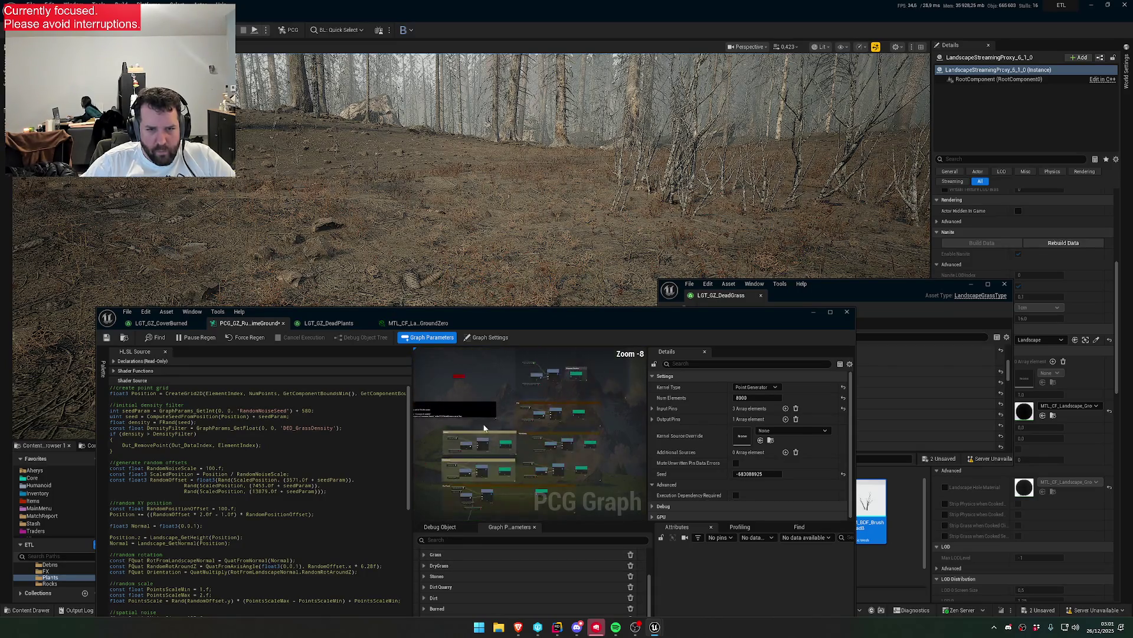
scroll(545, 451, up, 5)
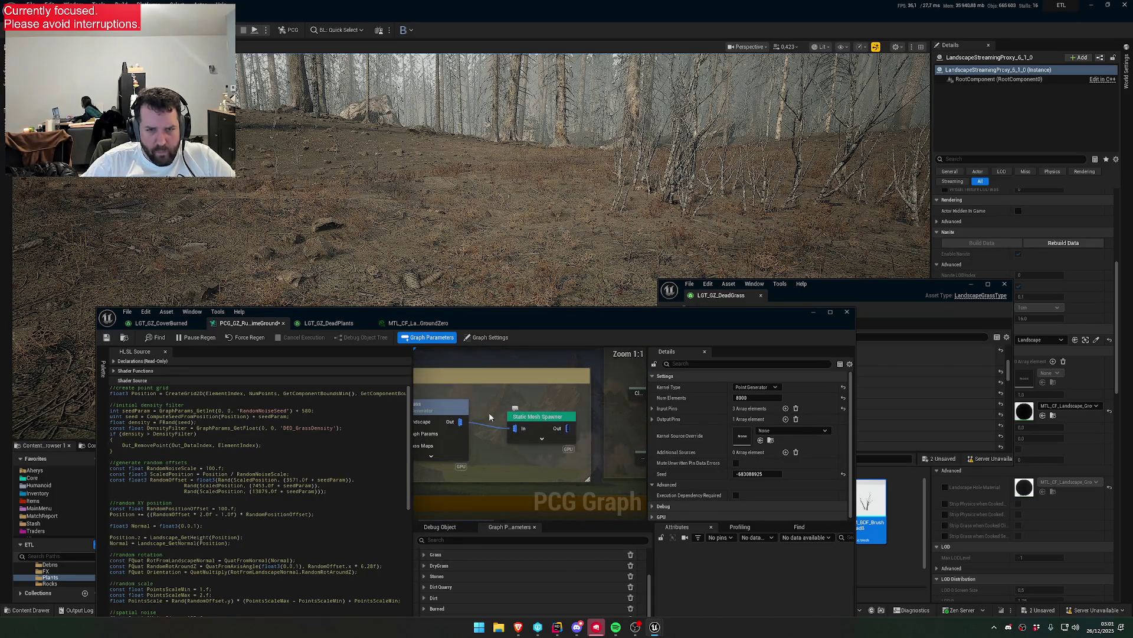
scroll(493, 419, down, 5)
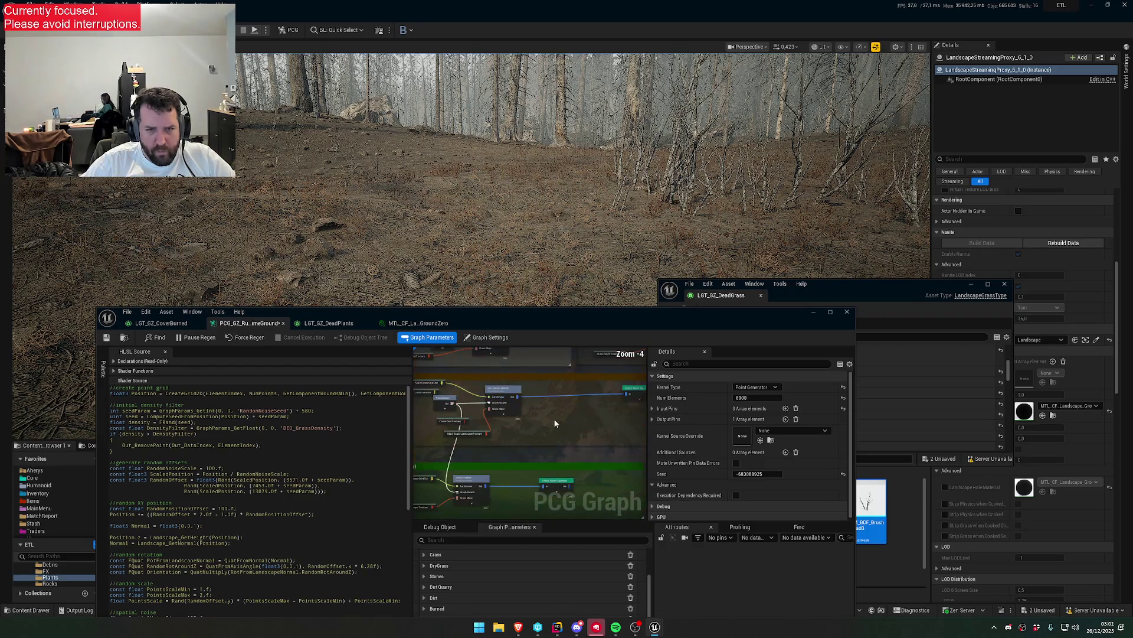
scroll(549, 410, up, 1)
click(584, 416)
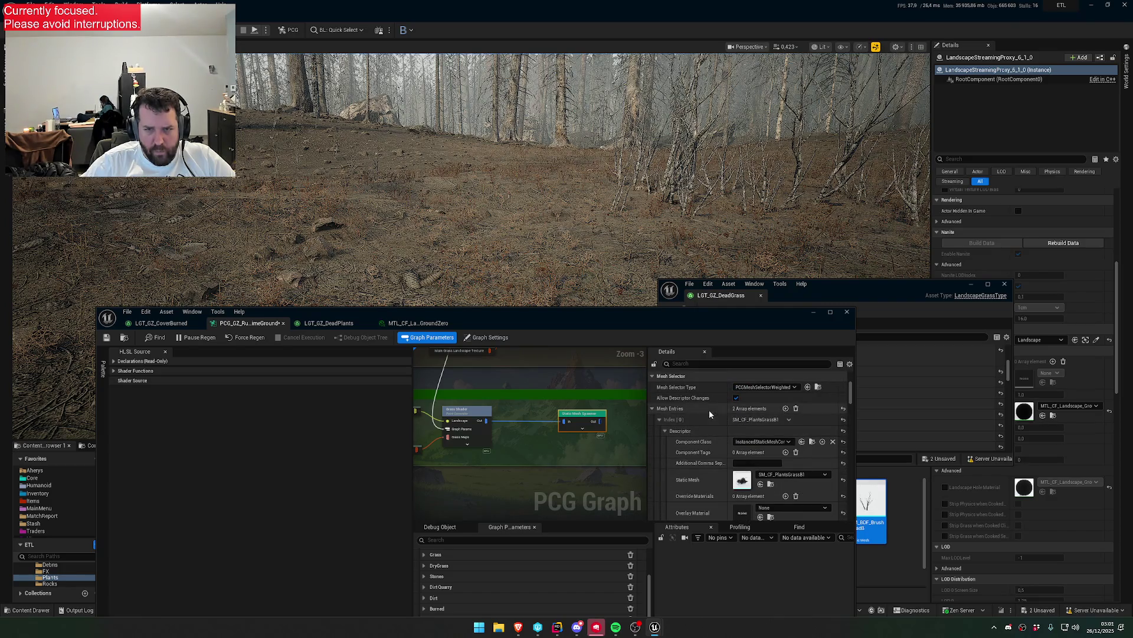
scroll(522, 419, down, 8)
scroll(523, 419, up, 10)
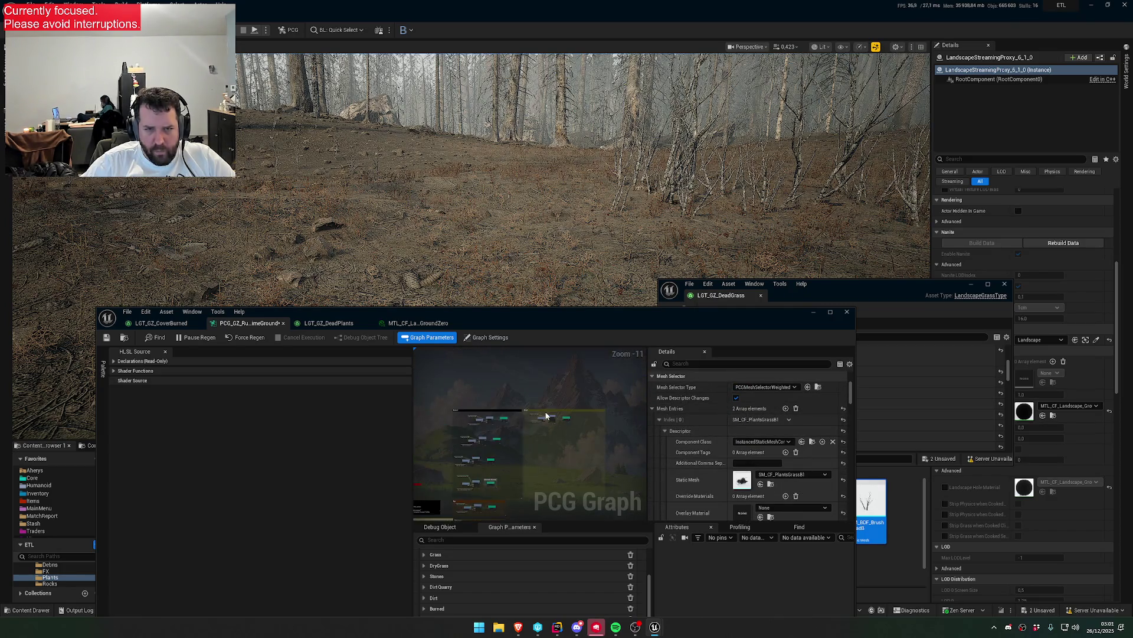
click(517, 406)
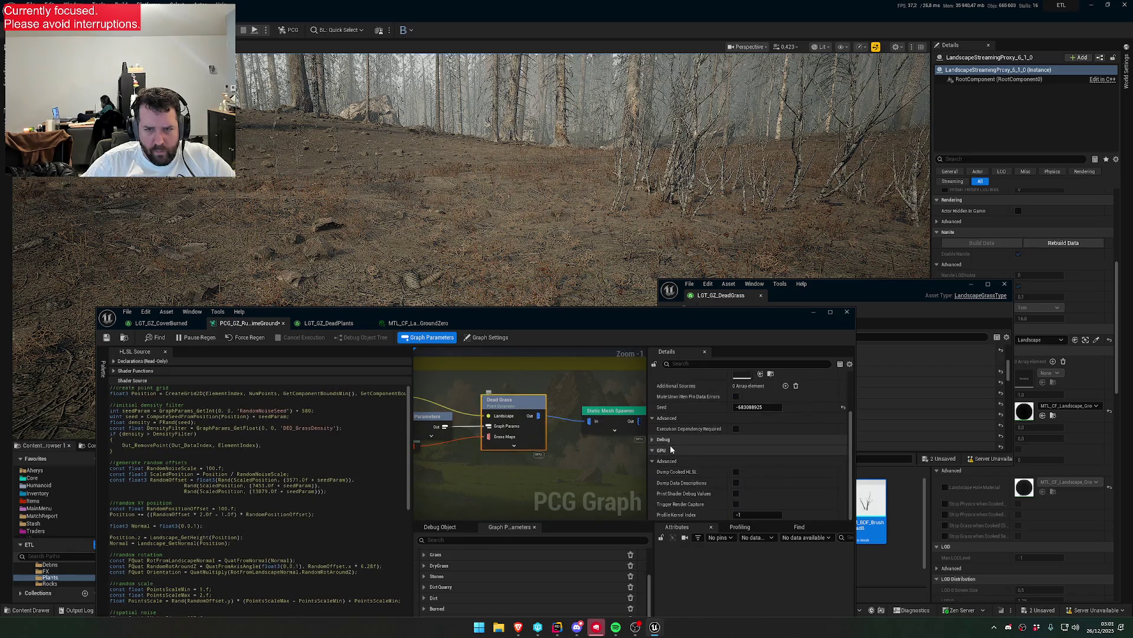
click(606, 415)
scroll(739, 447, down, 3)
scroll(738, 447, up, 3)
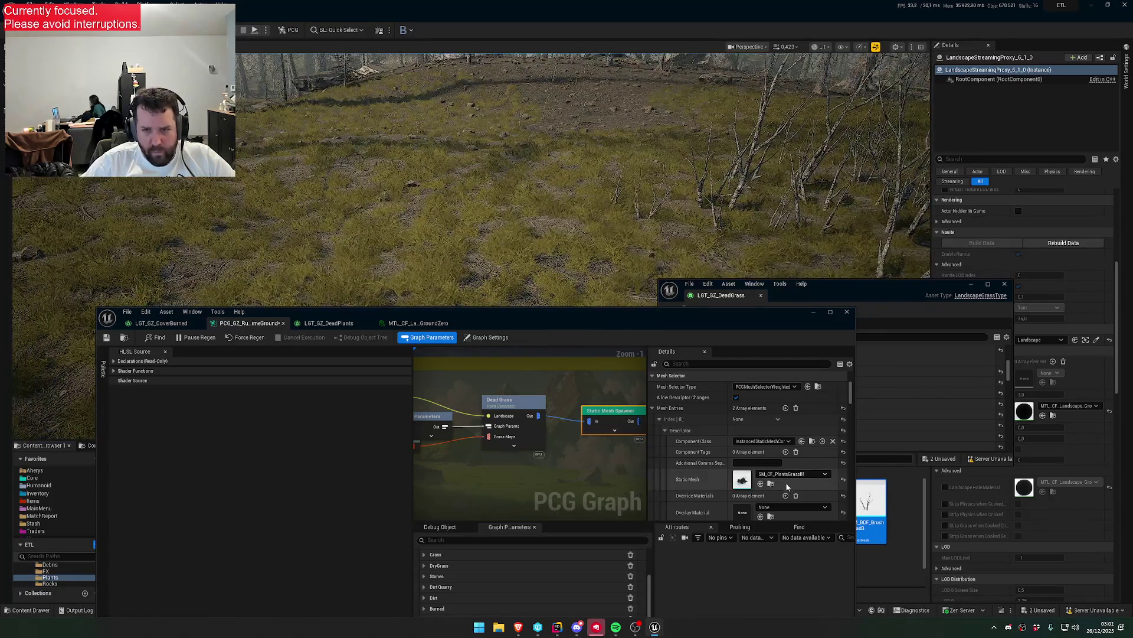
- Open the SM_CF_PlantsGrassB1 mesh and its MTL_CF_PlantsGrass material, and browse to its parent
double_click(742, 479)
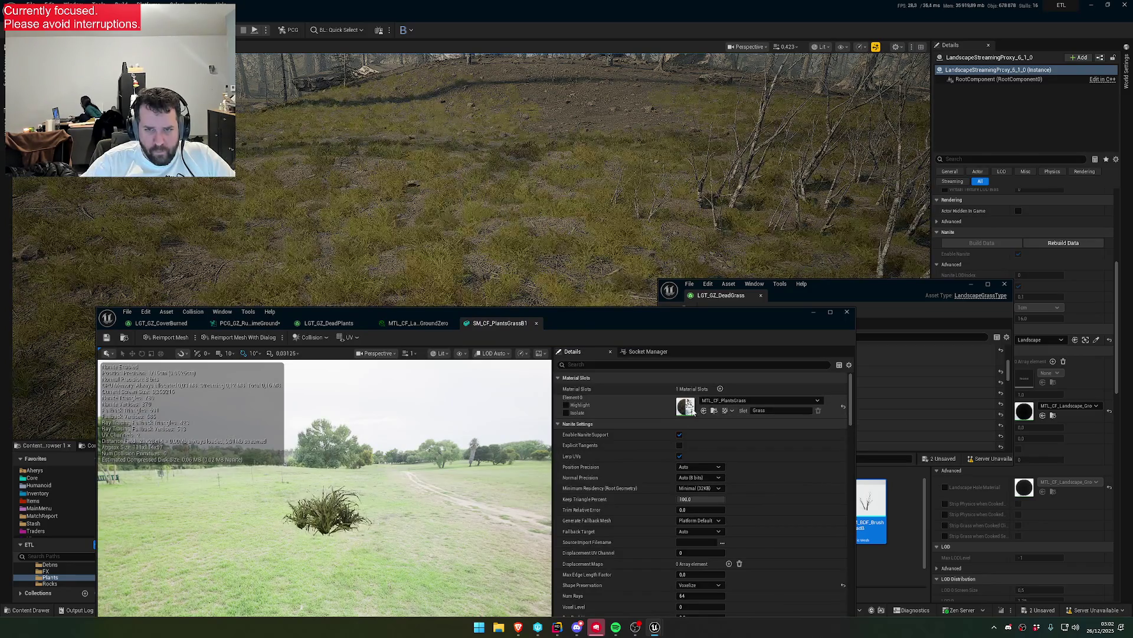
double_click(686, 407)
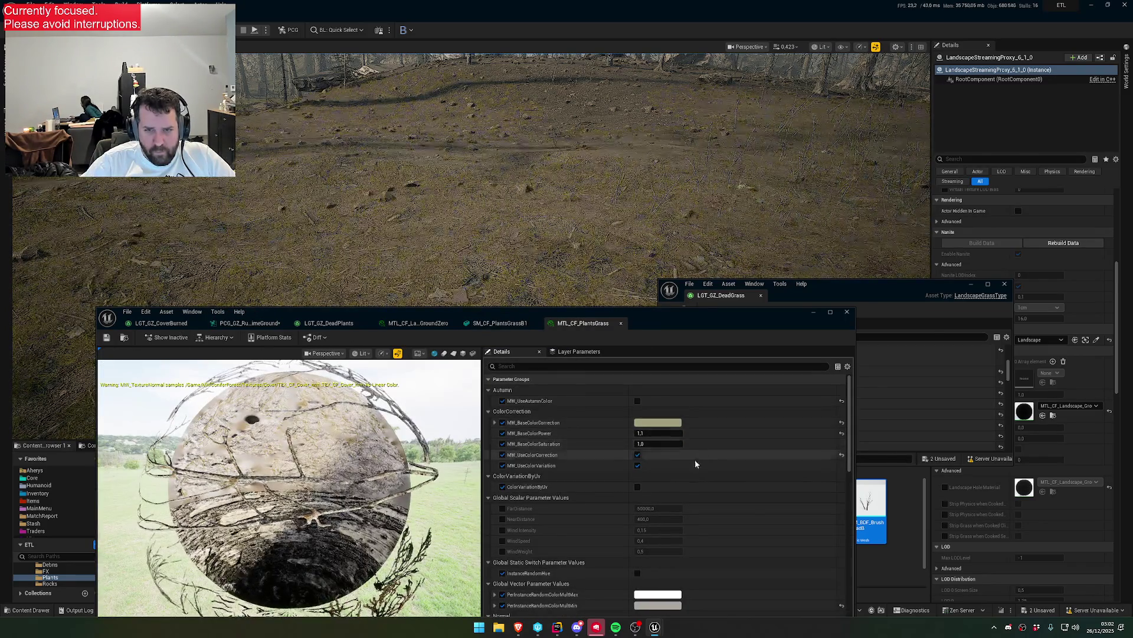
scroll(698, 458, down, 10)
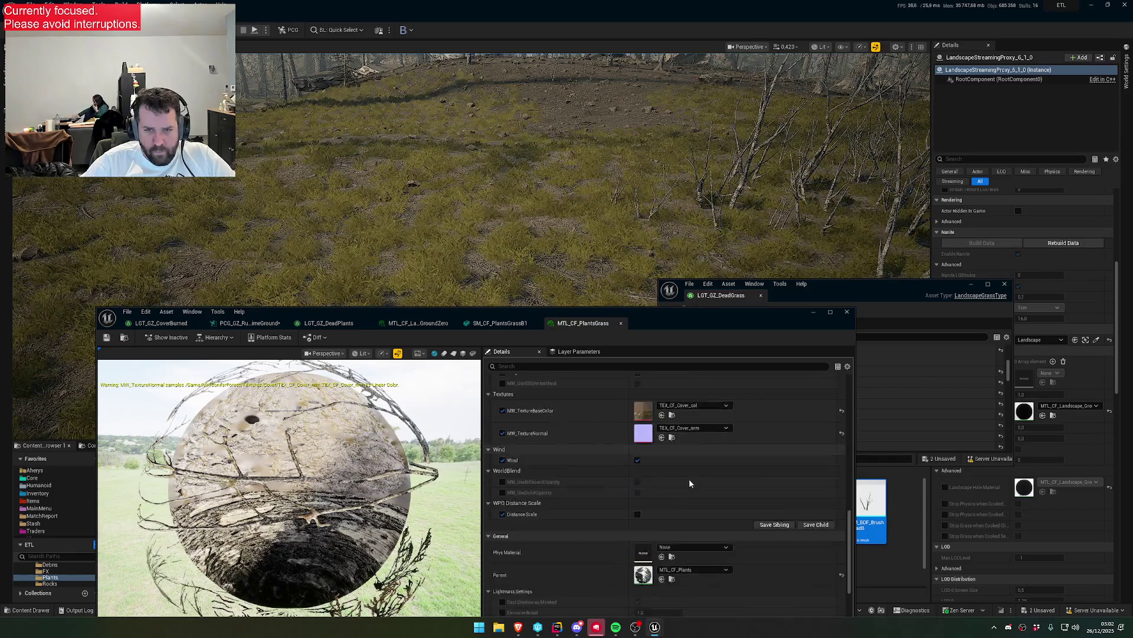
click(672, 478)
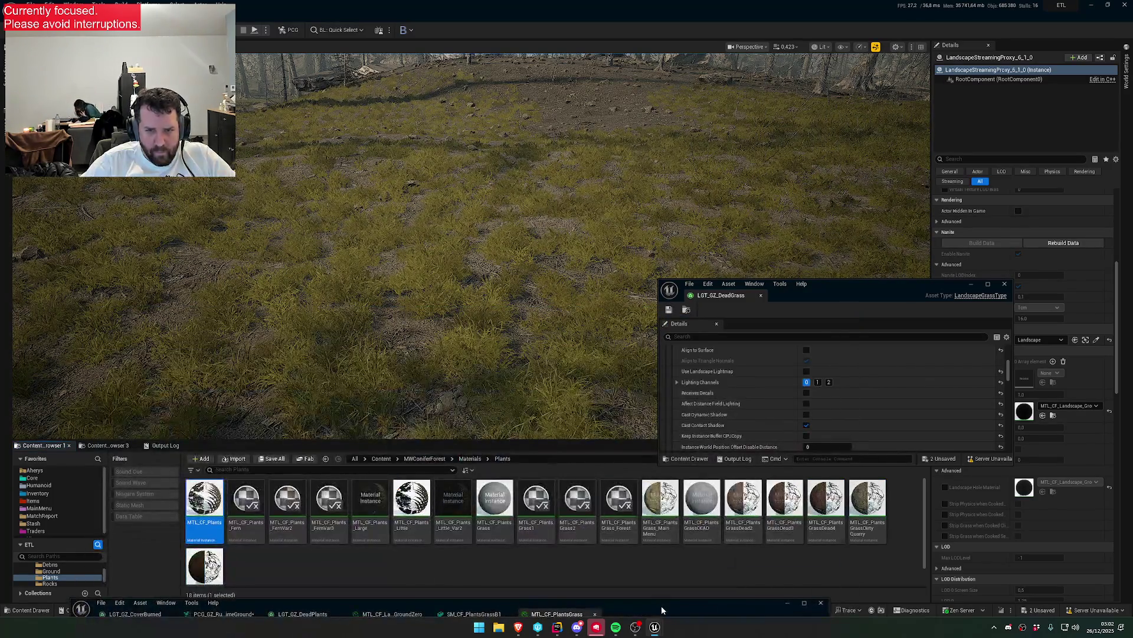
- Select the GrassDEAD material instance, then go back to the mesh editor and PCG graph
click(702, 519)
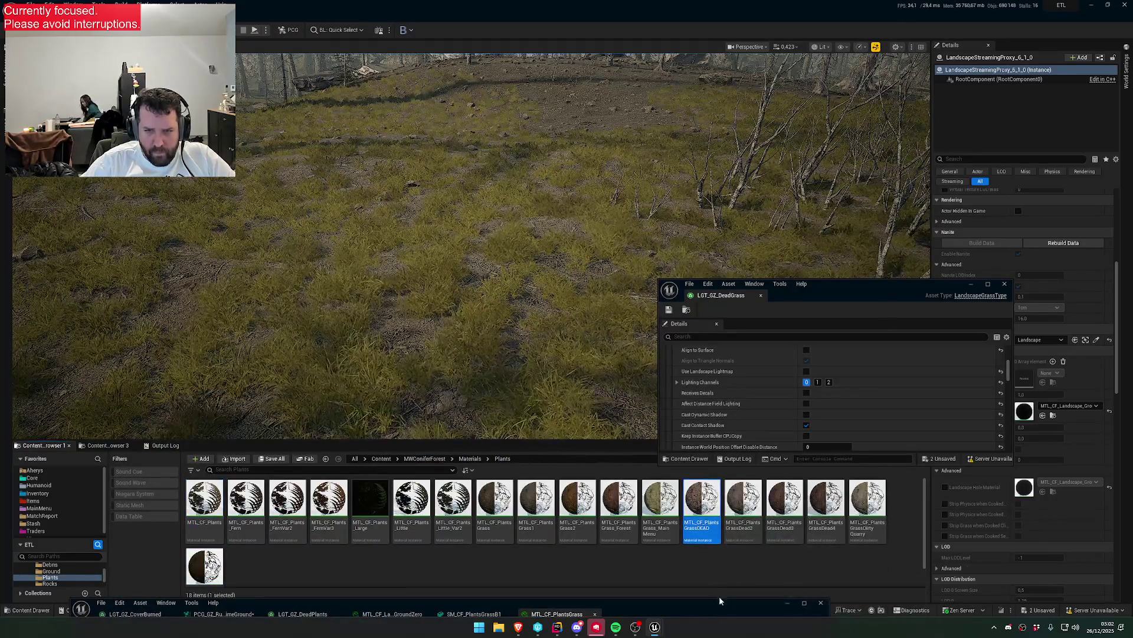
drag(709, 609, 718, 300)
scroll(644, 450, down, 10)
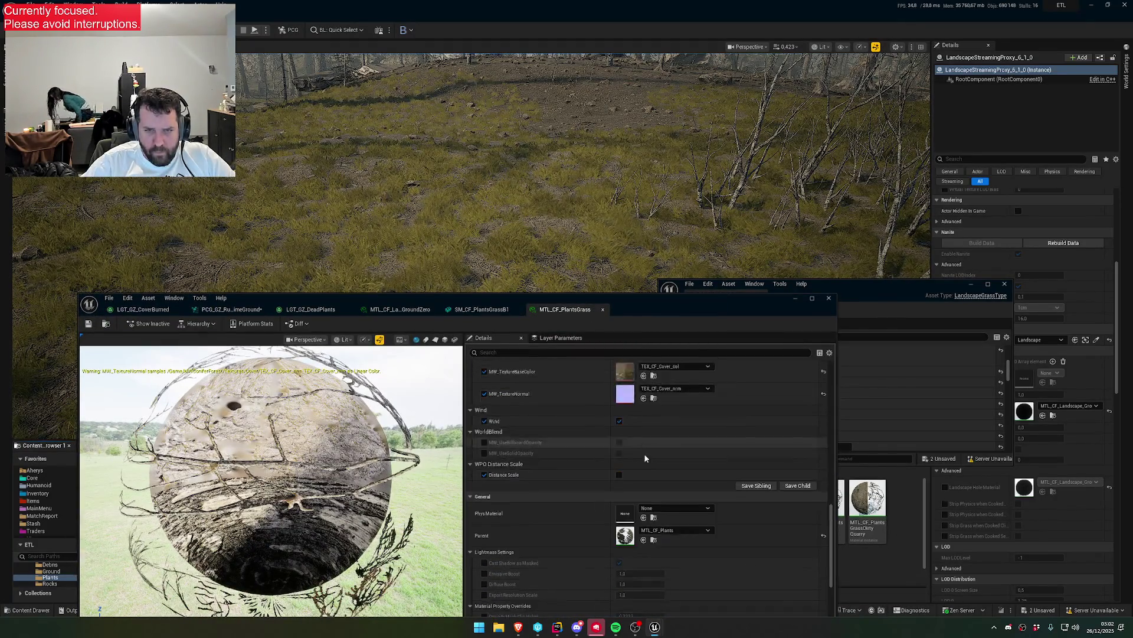
scroll(639, 457, up, 5)
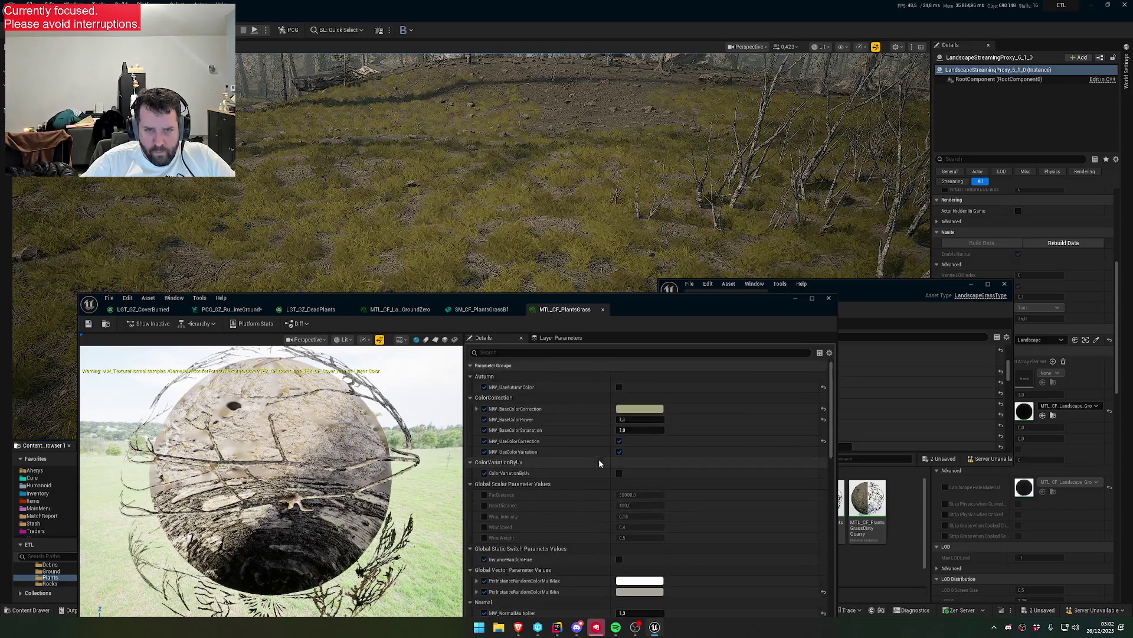
click(492, 310)
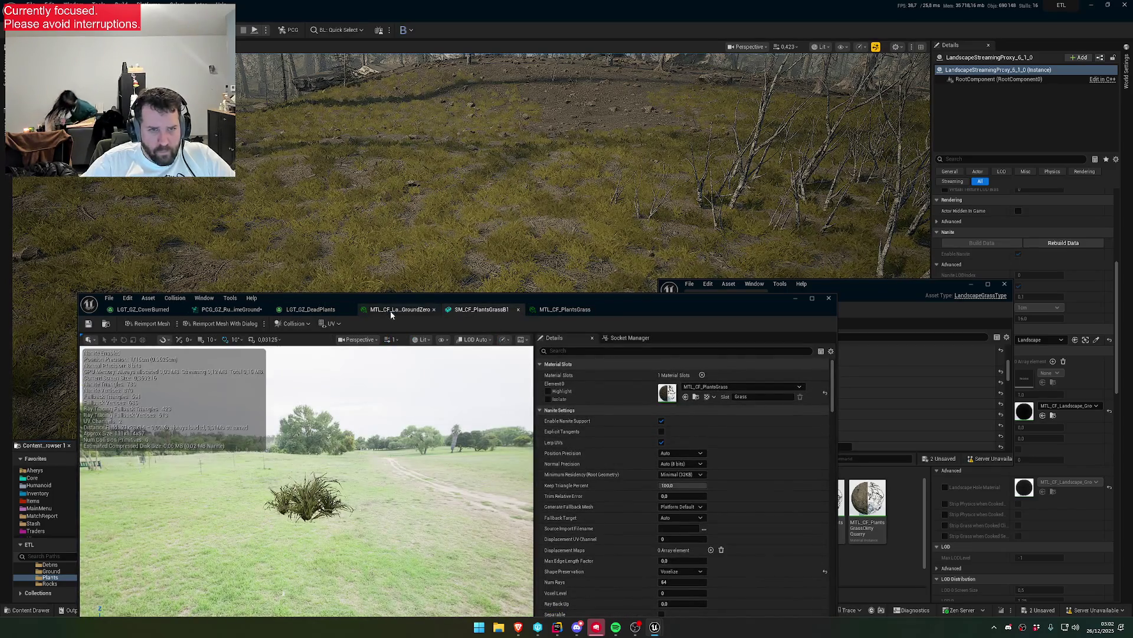
click(231, 310)
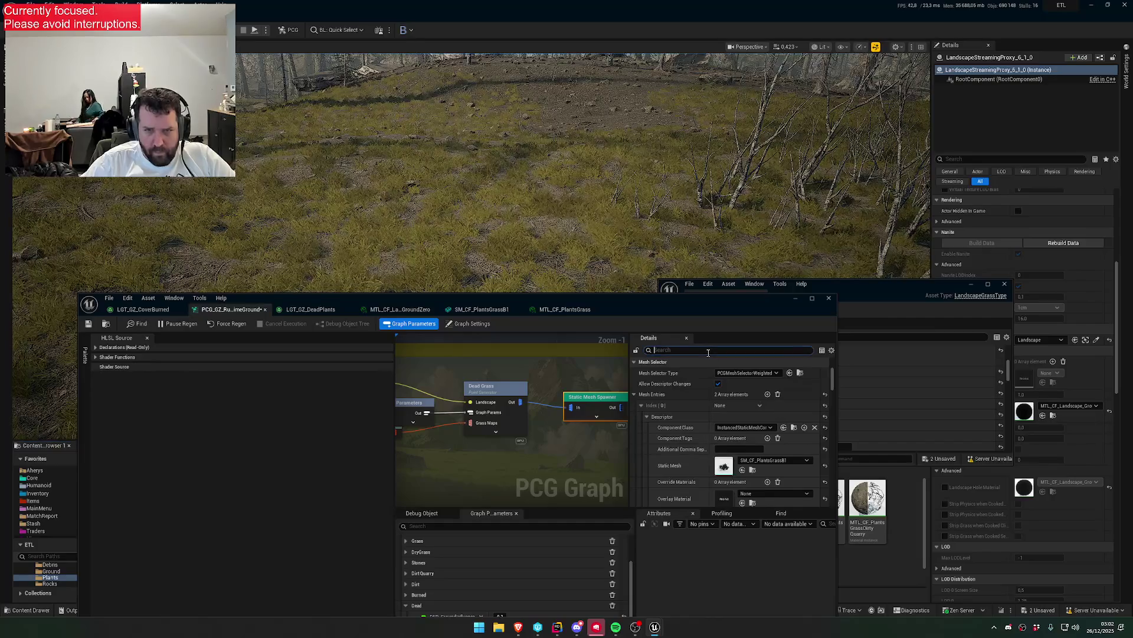
- Add an override material to mesh entry Index [0] and assign MTL_CF_PlantsGrassDEAD
text(overi)
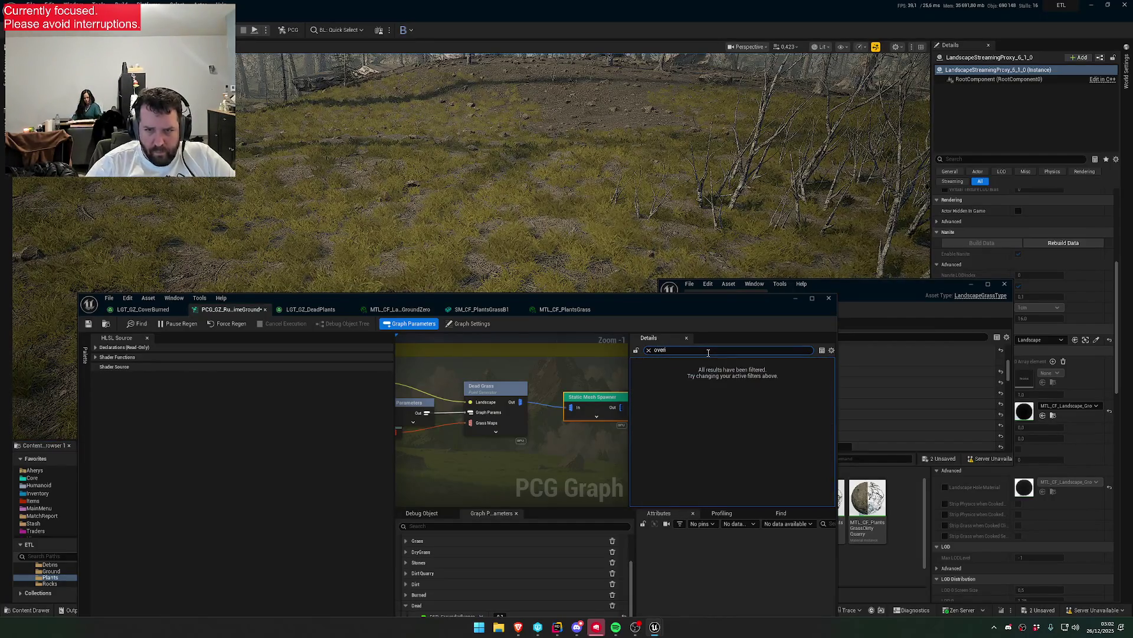
text(r)
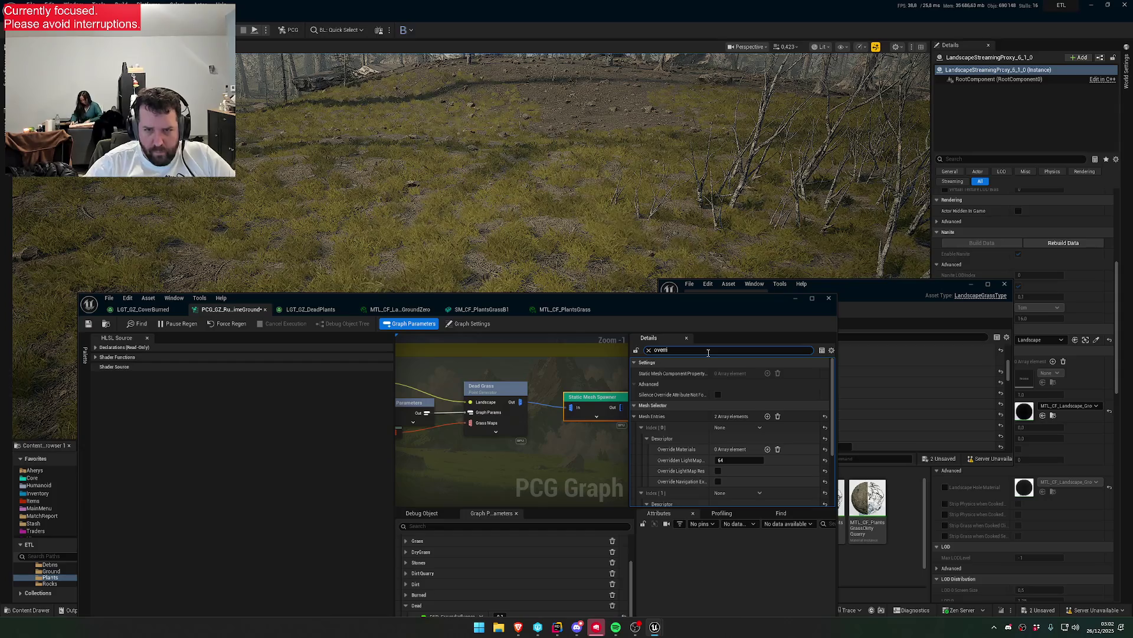
scroll(744, 451, down, 1)
click(768, 437)
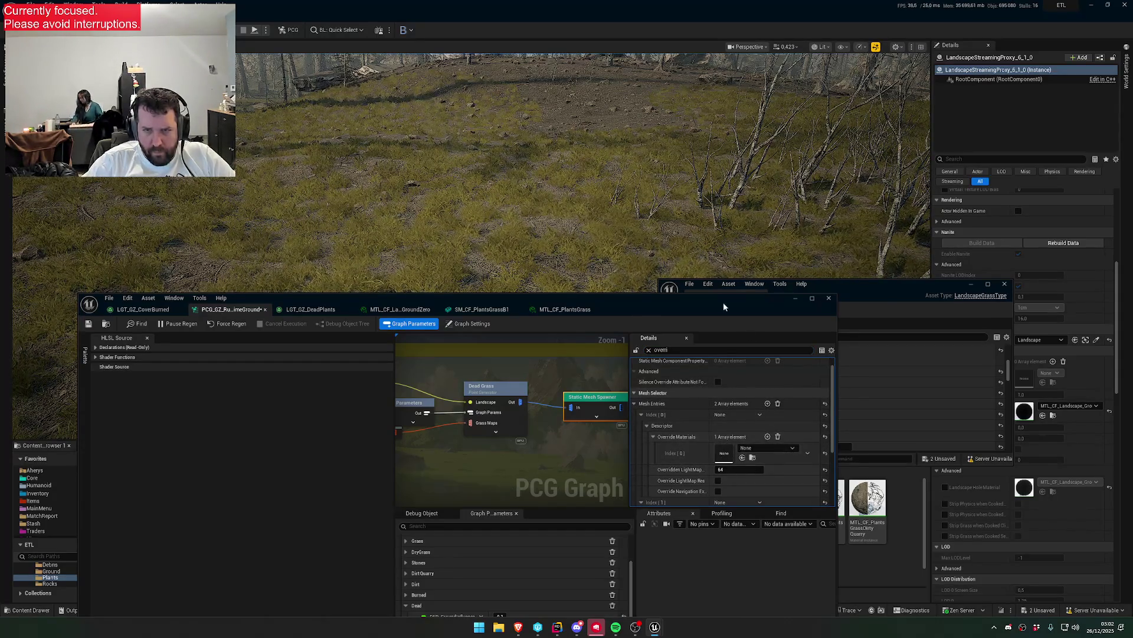
click(742, 458)
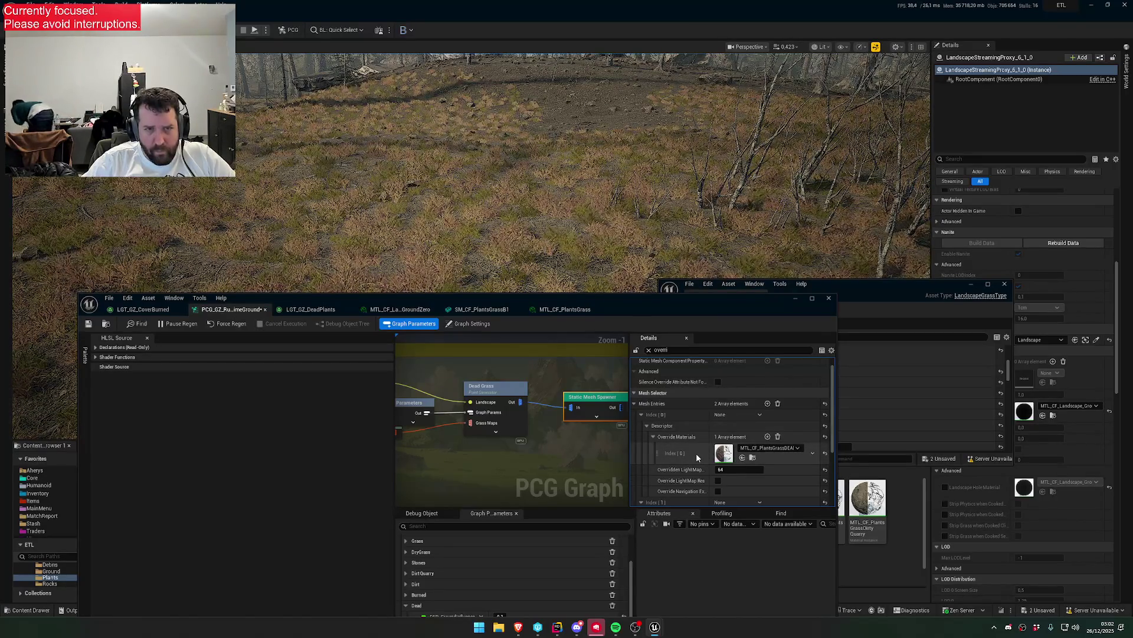
mouse_move(689, 306)
mouse_down()
mouse_move(646, 420)
mouse_move(610, 238)
mouse_move(646, 566)
mouse_move(666, 358)
mouse_up()
scroll(654, 382, down, 3)
scroll(727, 466, up, 2)
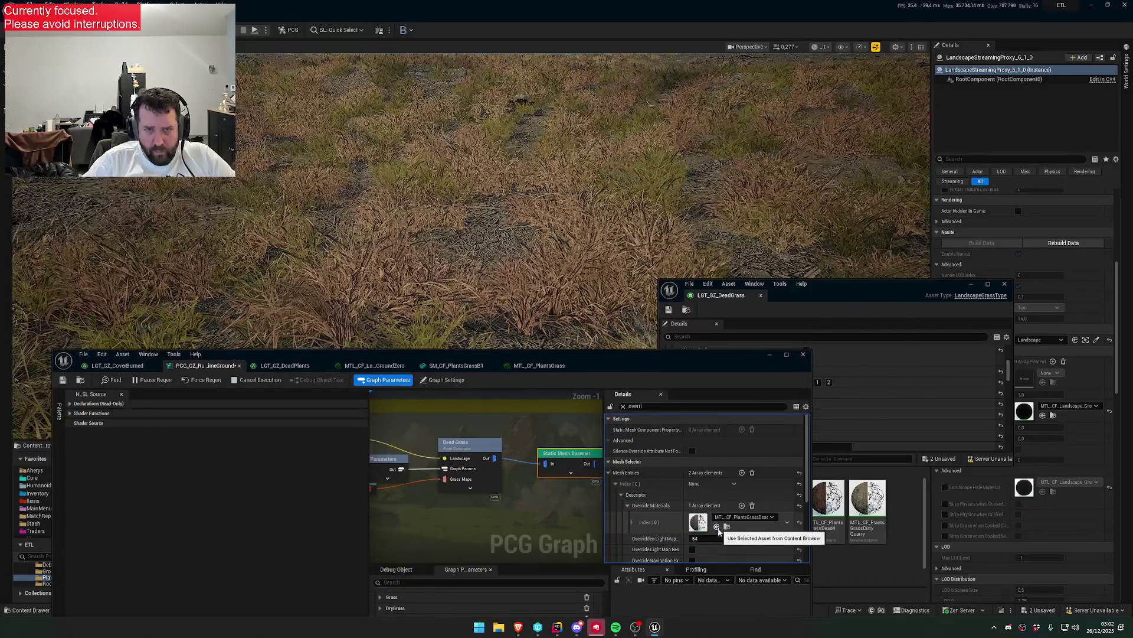
click(718, 526)
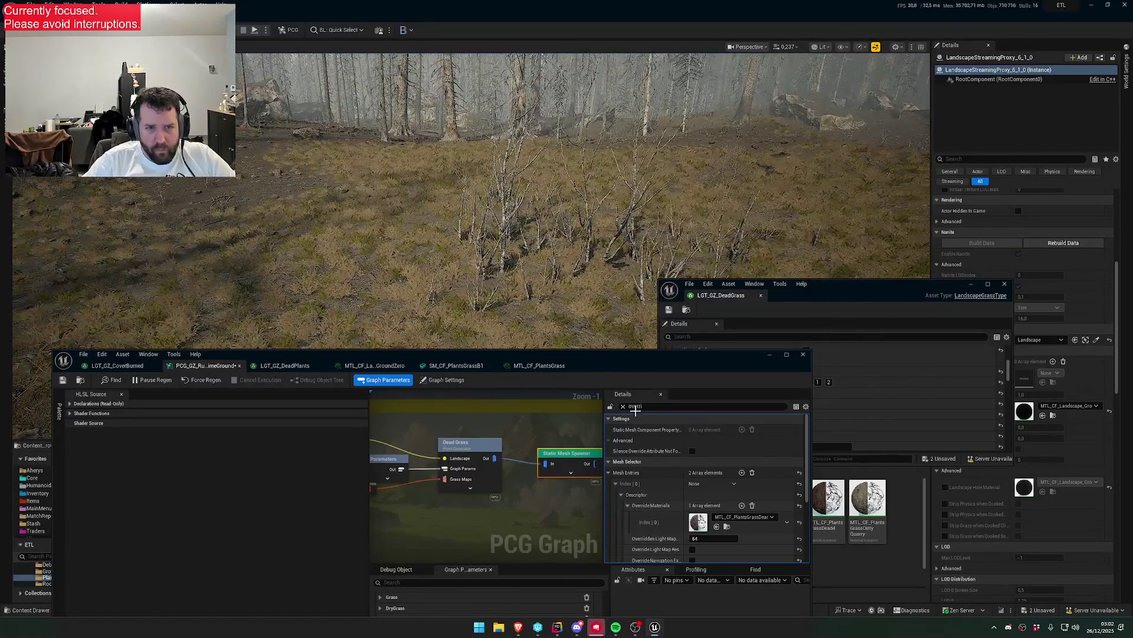
scroll(691, 515, down, 3)
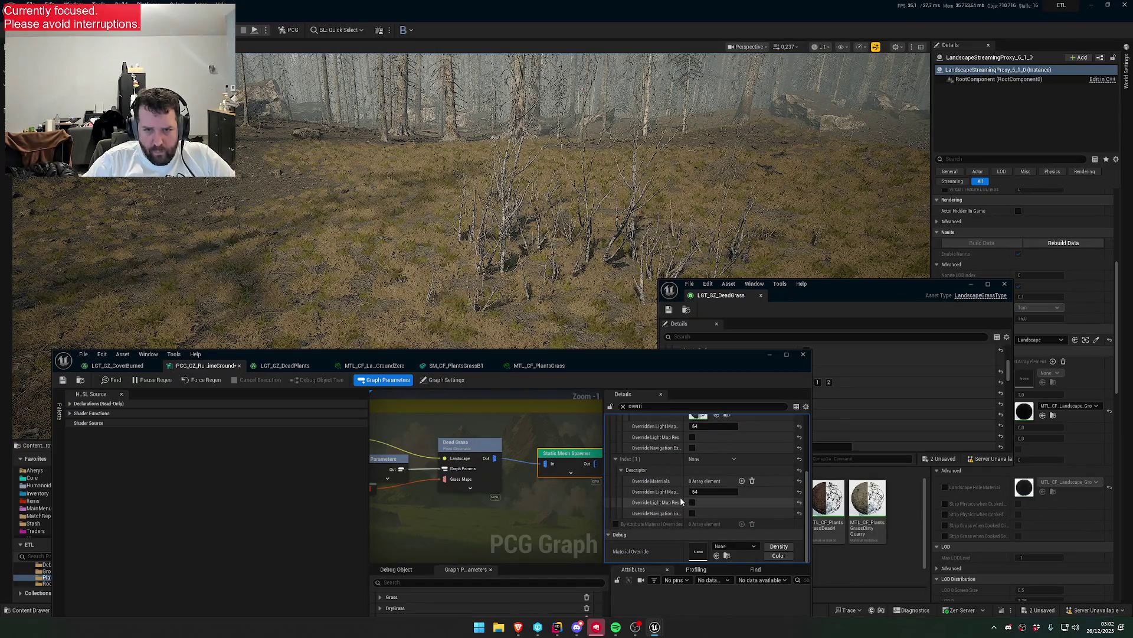
- Add an override material slot to entry Index [1] and reveal the Materials/Plants folder
click(742, 481)
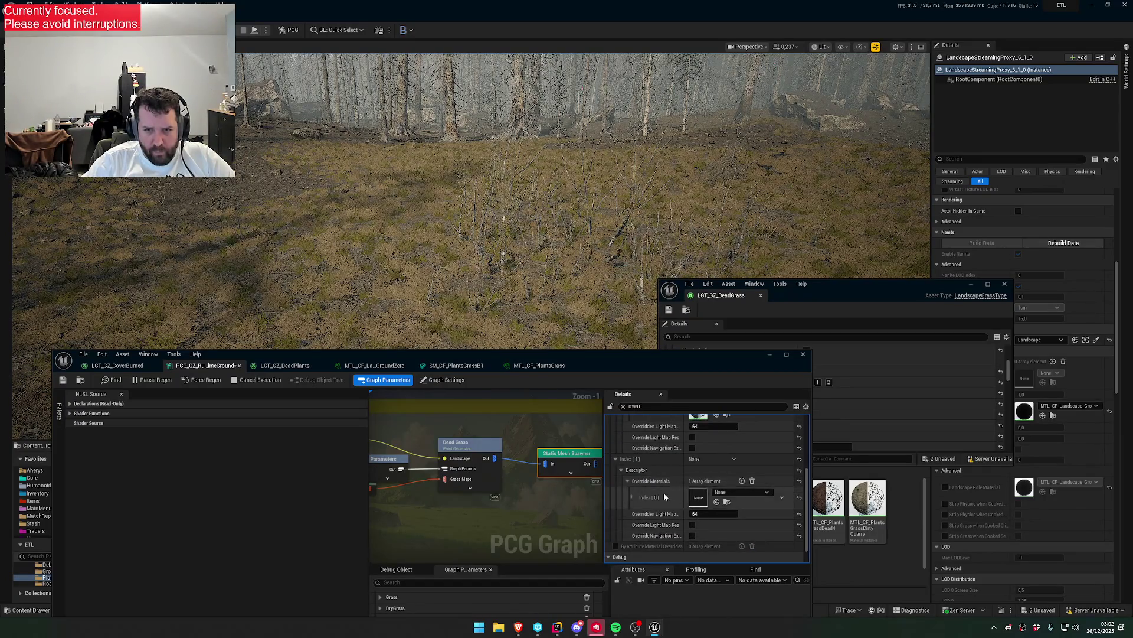
mouse_move(555, 305)
mouse_down()
mouse_move(587, 298)
mouse_move(587, 331)
mouse_move(587, 299)
mouse_move(587, 328)
mouse_move(587, 298)
mouse_move(587, 310)
mouse_up()
scroll(588, 331, up, 3)
scroll(587, 298, down, 3)
scroll(587, 321, down, 1)
mouse_move(614, 361)
mouse_down()
mouse_move(611, 584)
mouse_move(616, 572)
mouse_up()
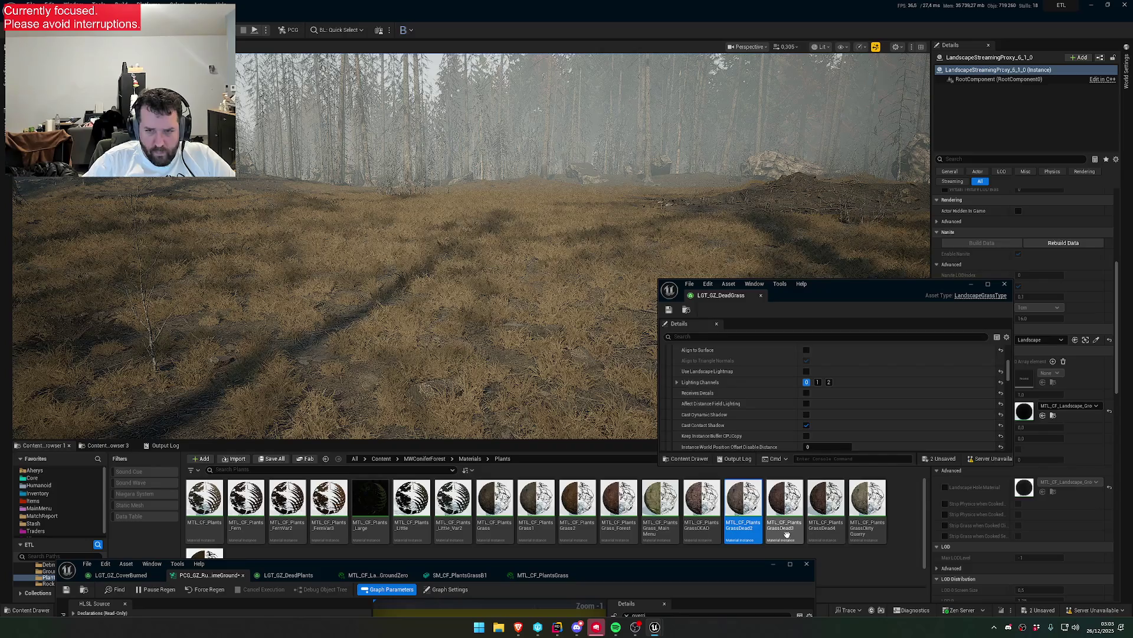
- Bring the PCG graph editor back up and fly forward over the dry brown forest floor
drag(685, 564, 671, 635)
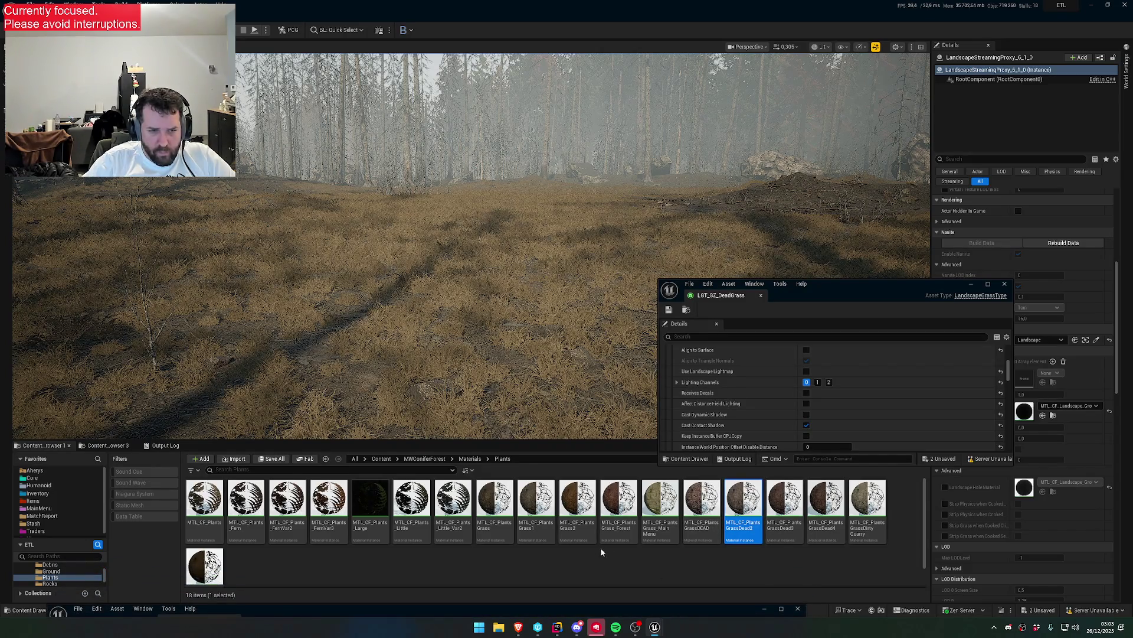
scroll(608, 547, down, 1)
scroll(489, 573, up, 1)
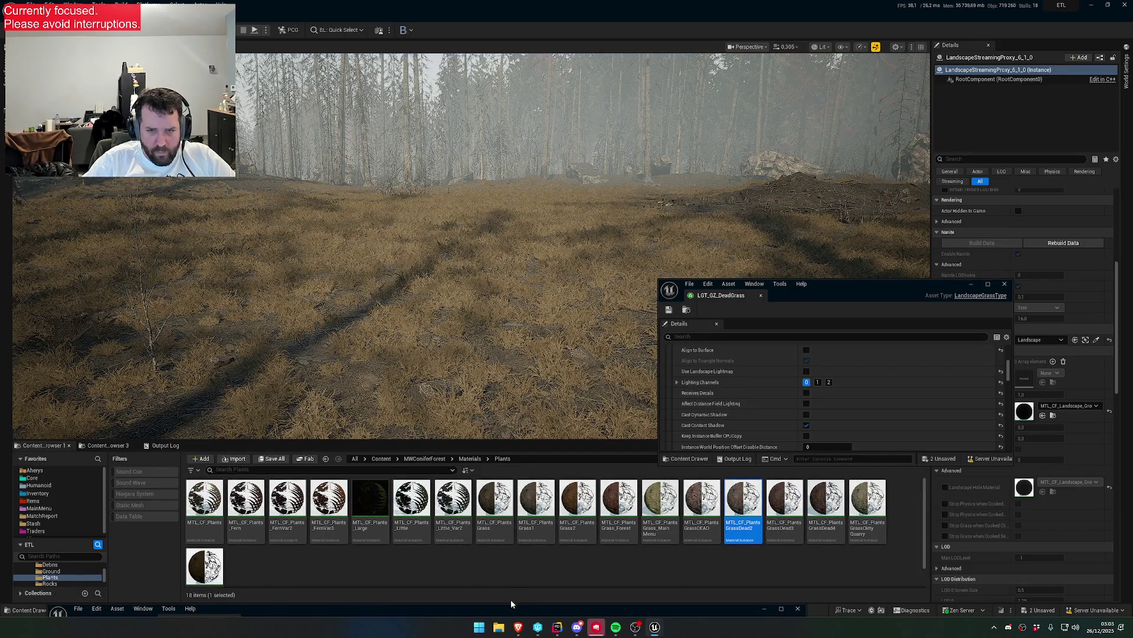
mouse_move(501, 607)
mouse_down()
mouse_move(526, 397)
mouse_move(552, 532)
mouse_up()
key(w)
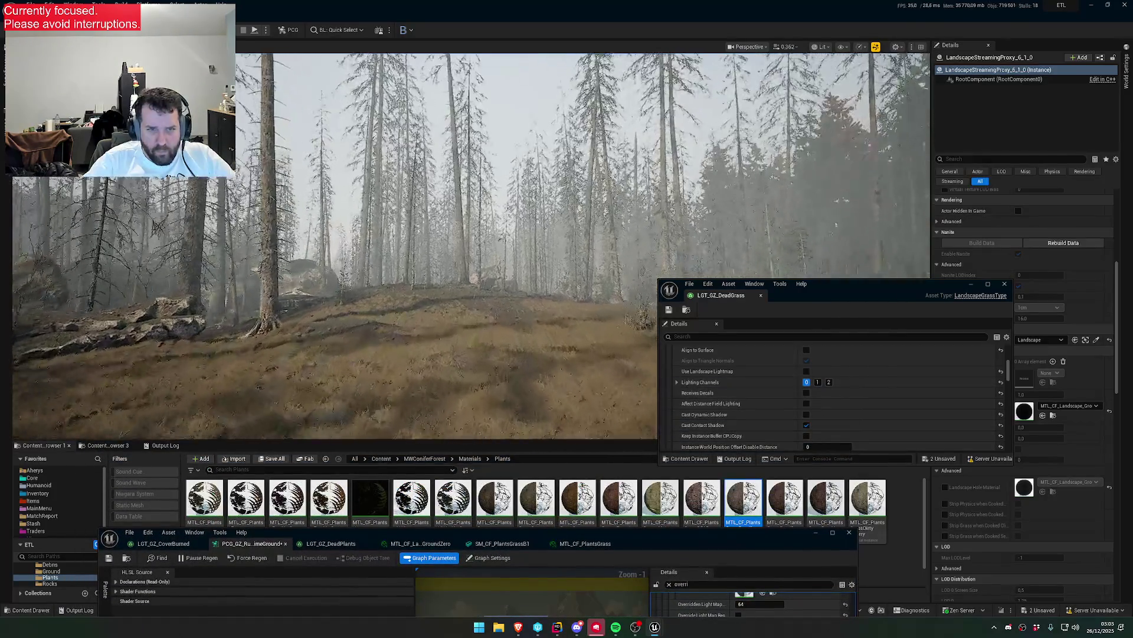
scroll(472, 245, down, 3)
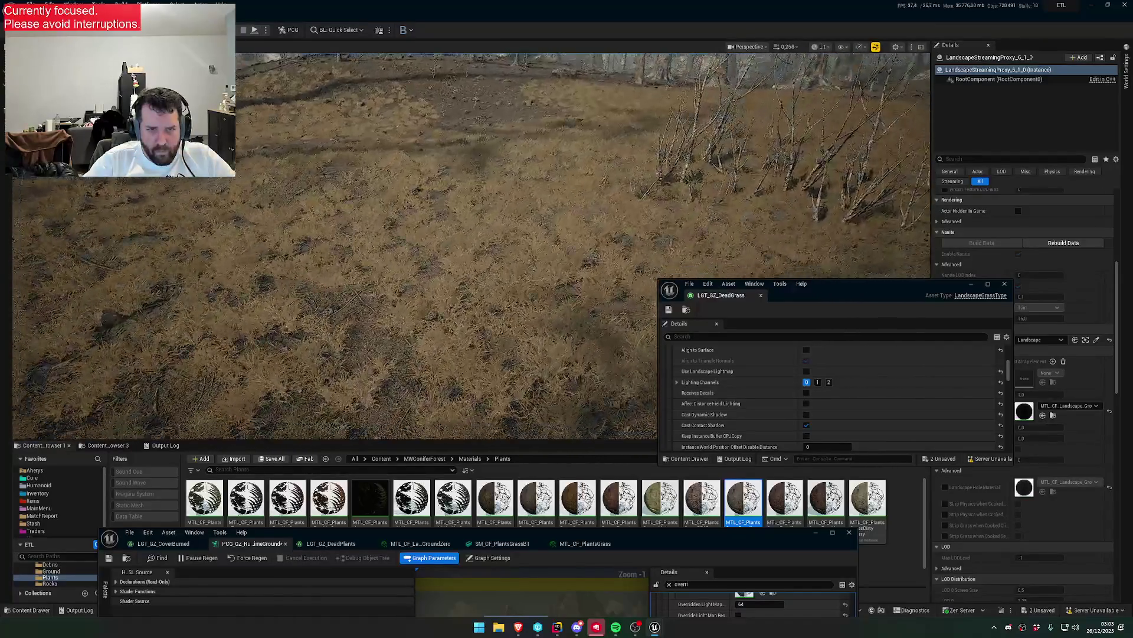
scroll(472, 245, down, 2)
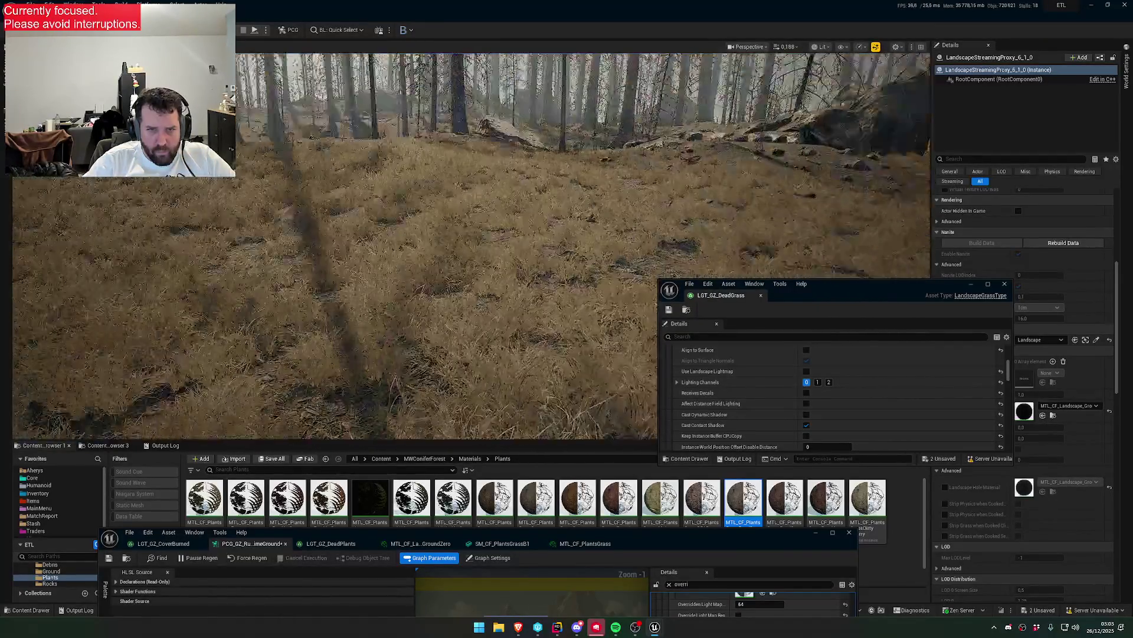
scroll(719, 513, down, 1)
- Duplicate the GrassDead4 material as GrassDead5 and select it
right_click(827, 507)
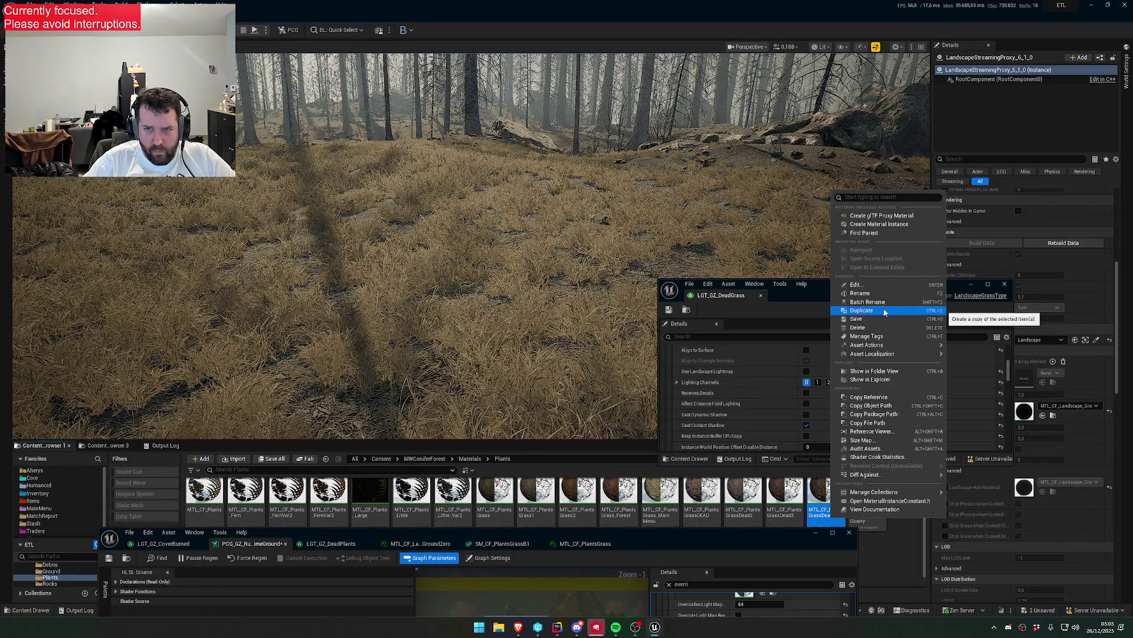
click(885, 311)
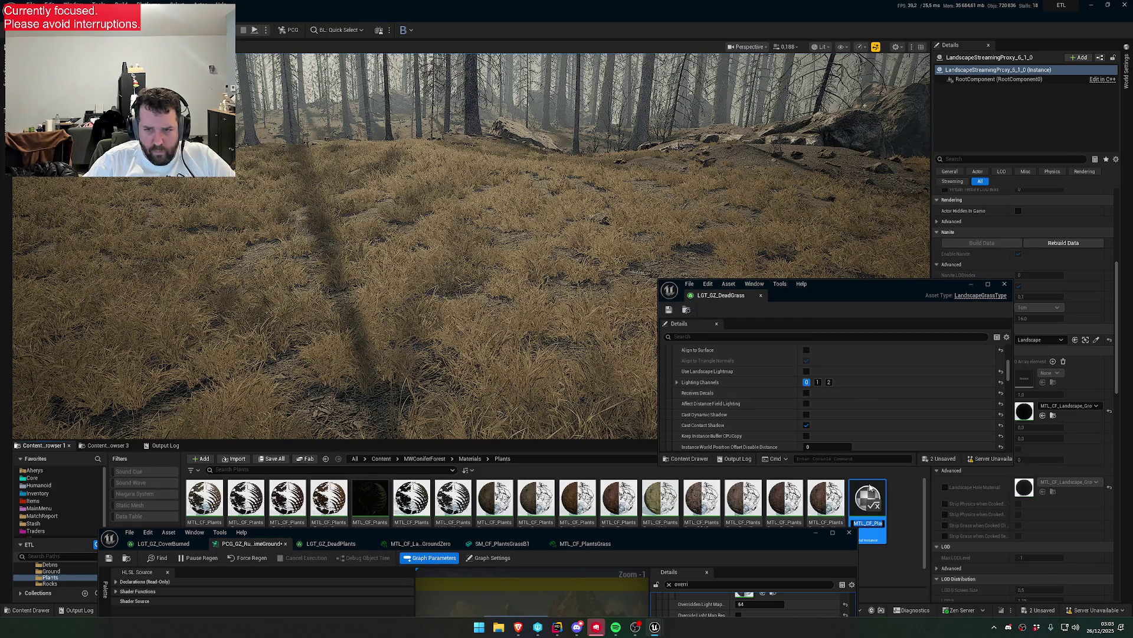
key(Return)
mouse_move(770, 544)
mouse_down()
mouse_move(756, 576)
mouse_move(732, 270)
mouse_up()
click(872, 535)
- Assign GrassDead5 as the grass mesh entry's override material
click(720, 417)
scroll(734, 420, up, 4)
click(720, 432)
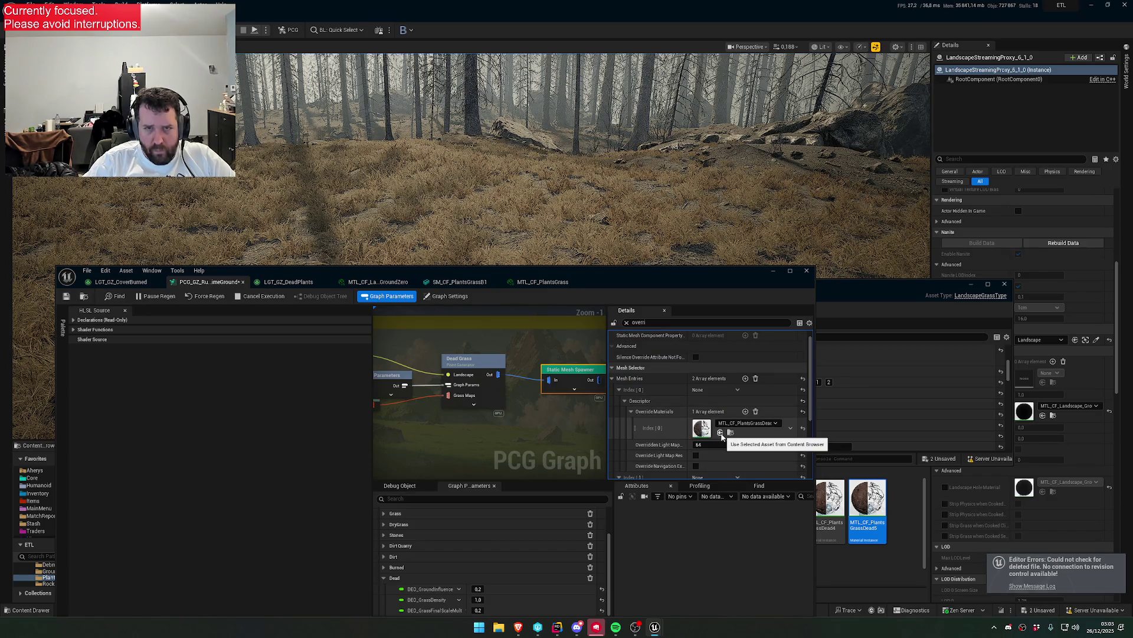
drag(672, 278, 619, 496)
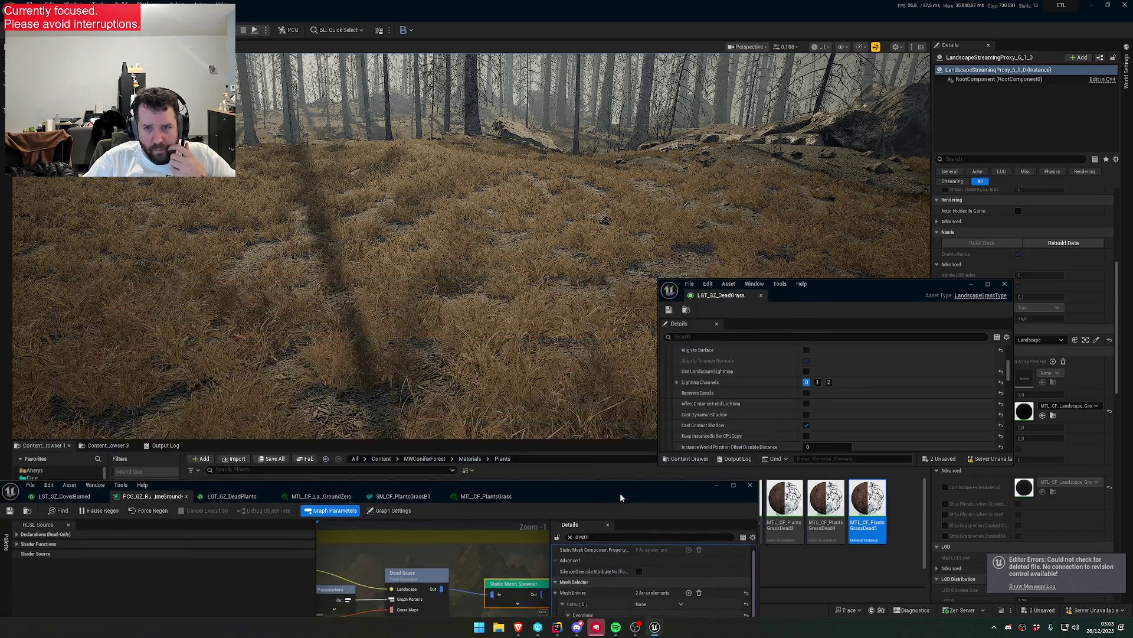
- In GrassDead5, set MW_BaseColorSaturation to 1 and MW_BaseColorPower to 1.4
double_click(872, 527)
drag(651, 493, 753, 413)
click(663, 536)
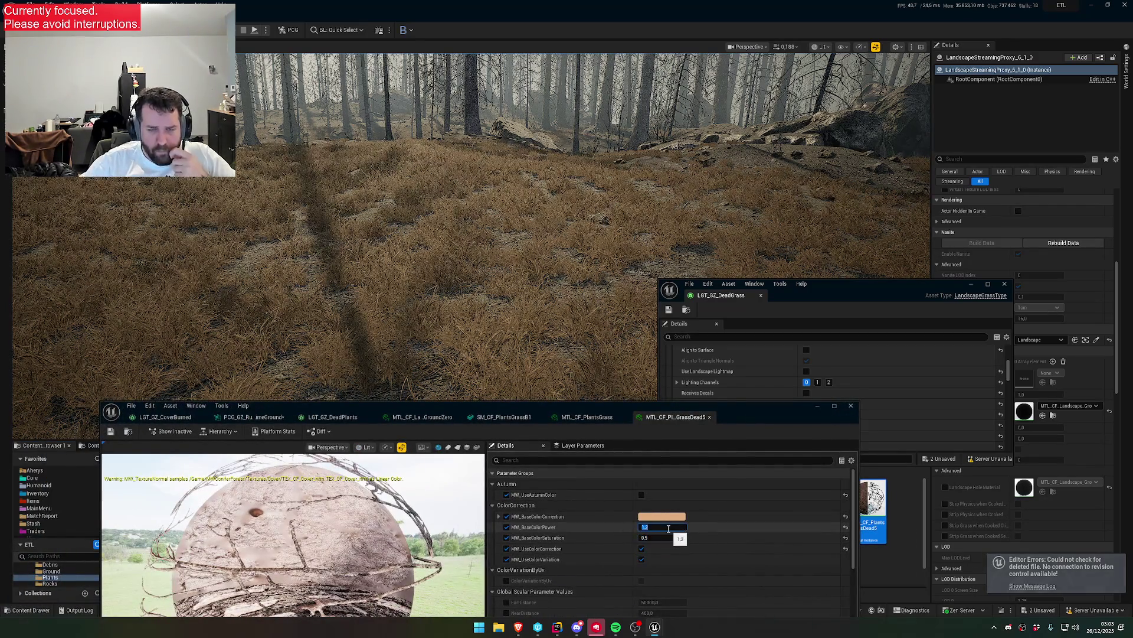
text(1.8)
key(Return)
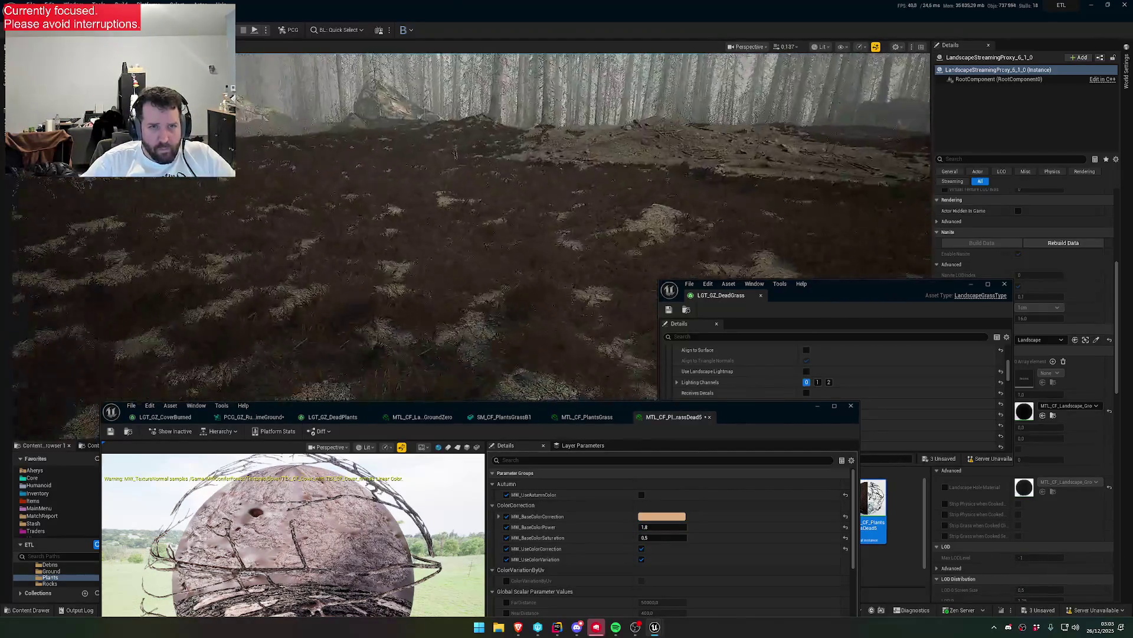
click(675, 538)
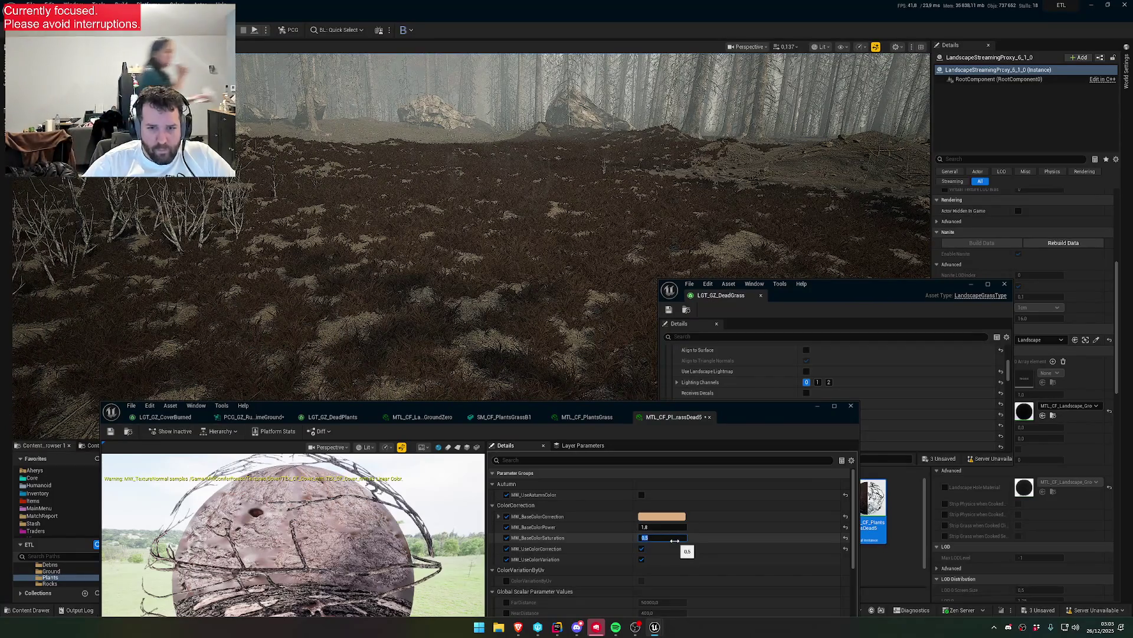
text(1)
key(Return)
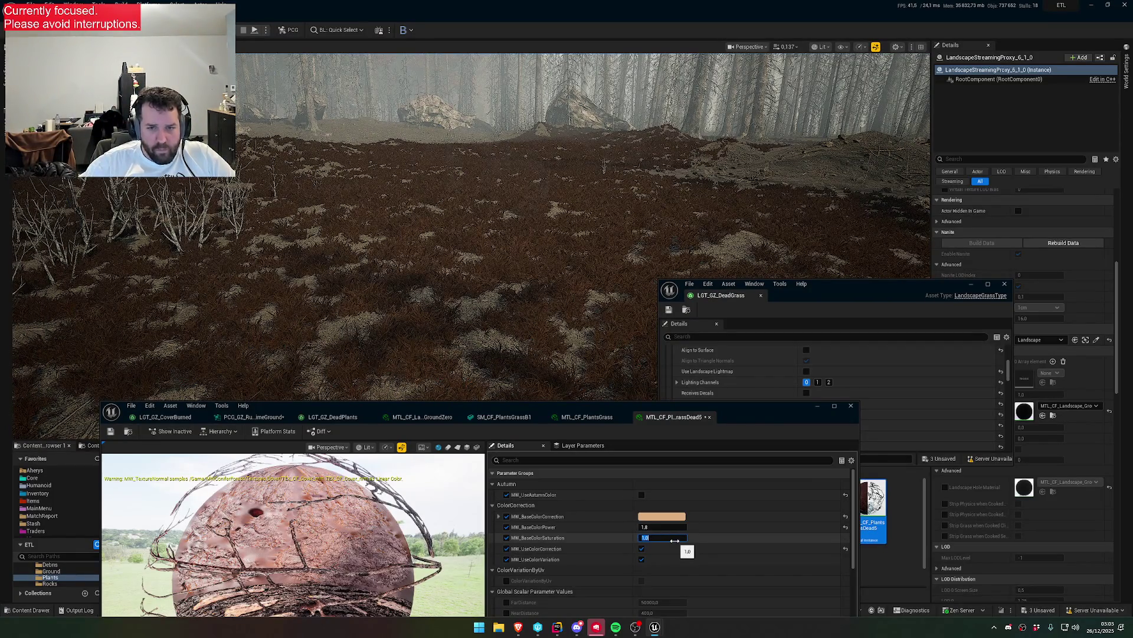
text(0.5)
click(669, 527)
text(.4)
key(Return)
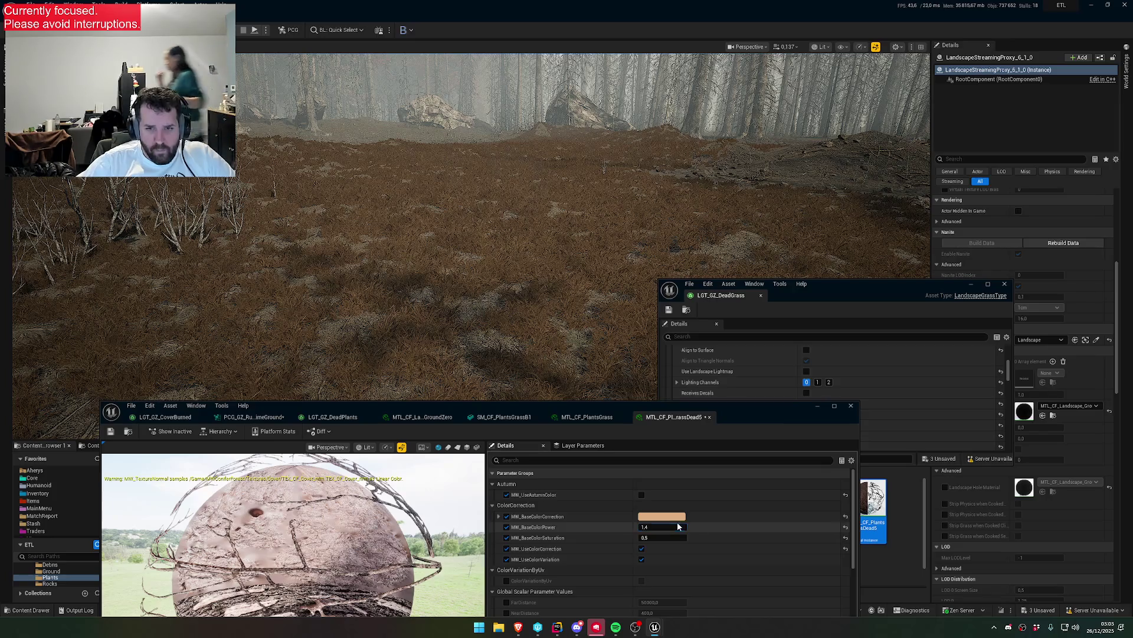
- Retune the colour-correction tint to a paler, less saturated, more yellow shade
click(662, 517)
click(778, 448)
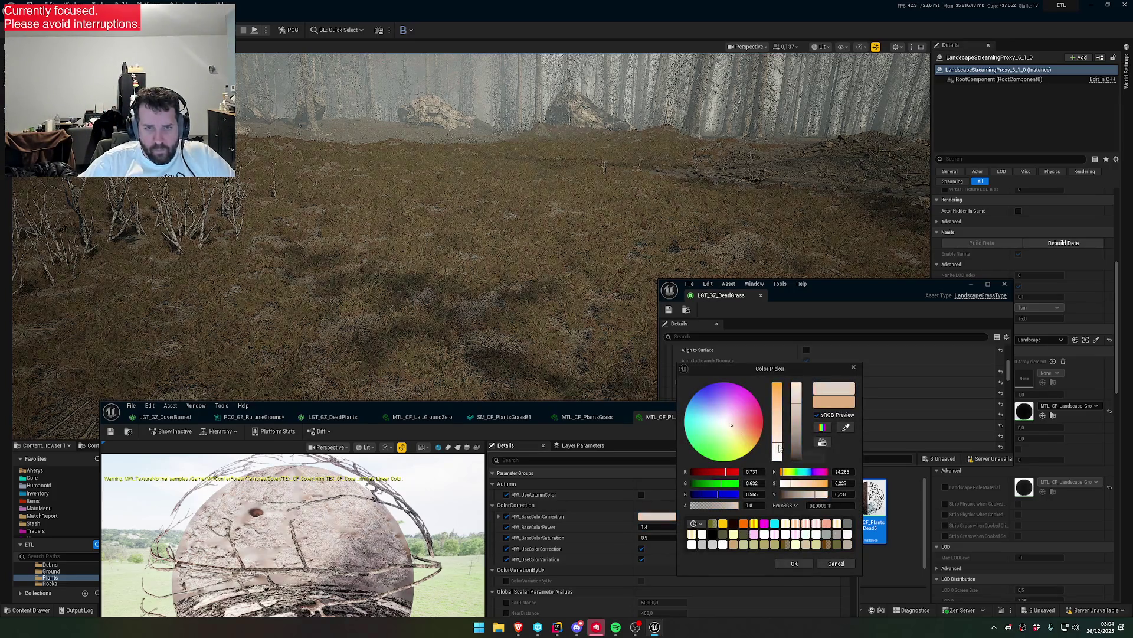
drag(778, 447, 745, 444)
click(742, 438)
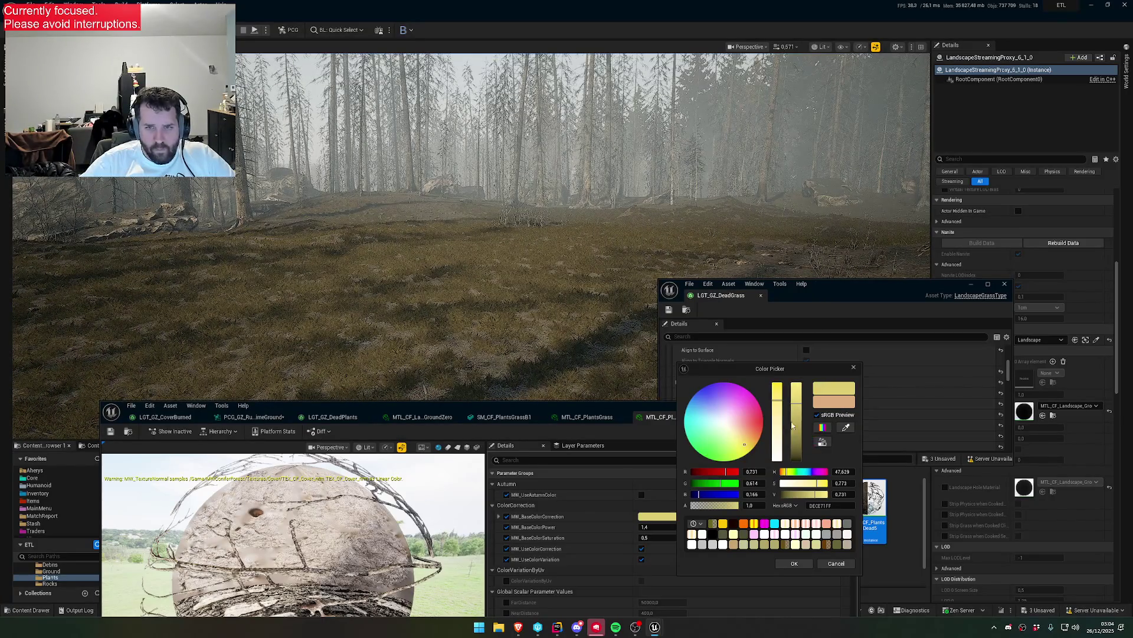
click(797, 393)
click(779, 444)
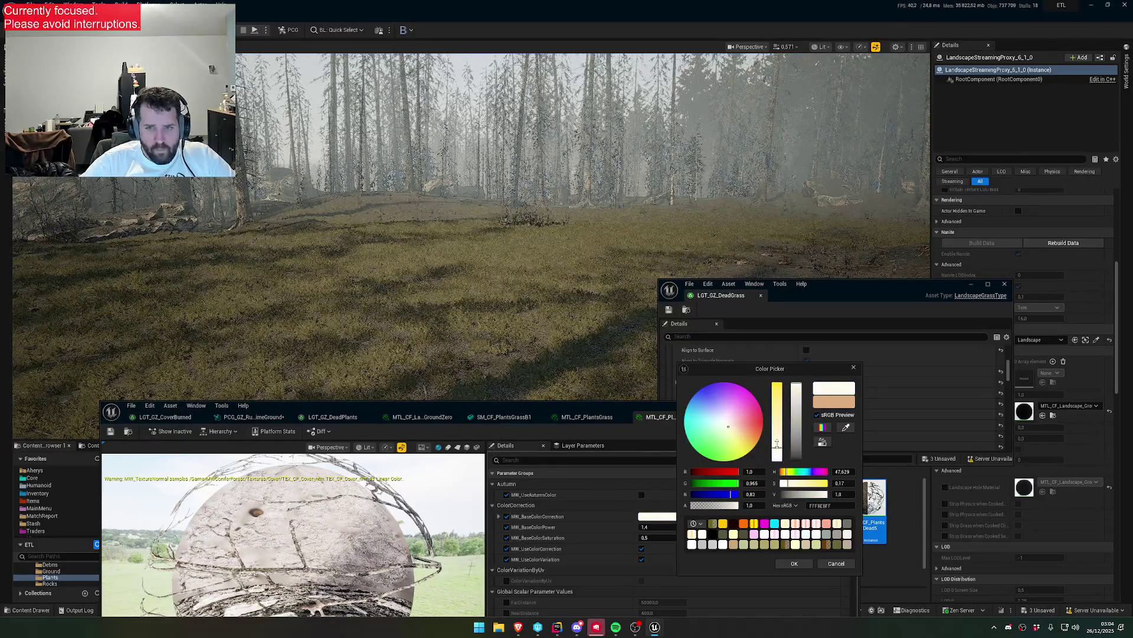
click(795, 564)
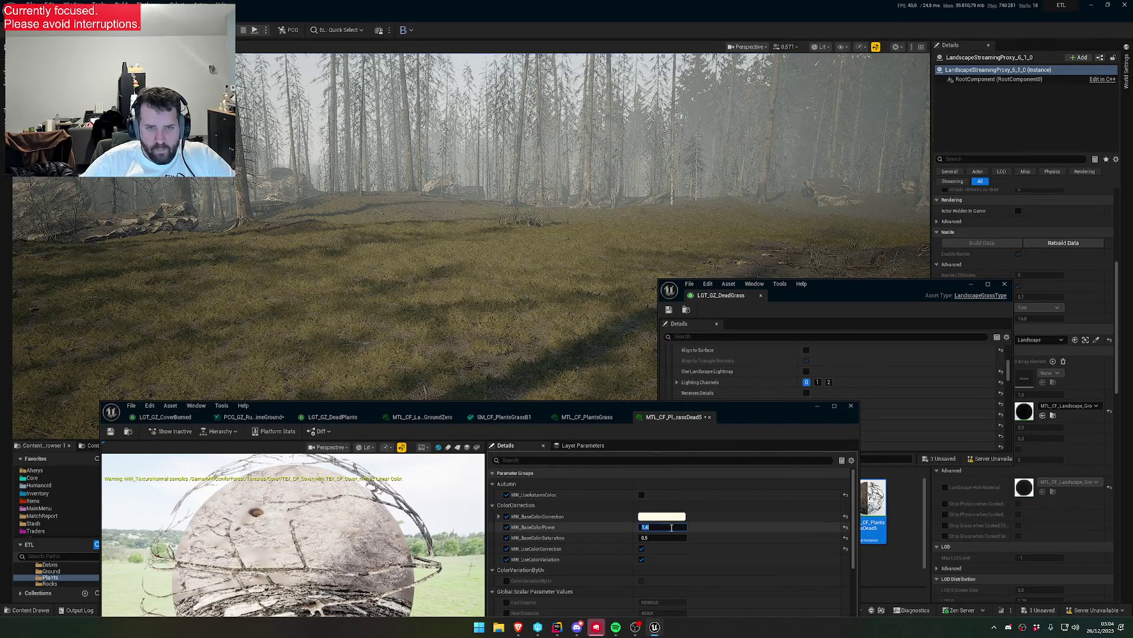
click(662, 526)
- Try MW_BaseColorPower values of 1.0 and 1.5, settling on 1.8
text(10)
key(Return)
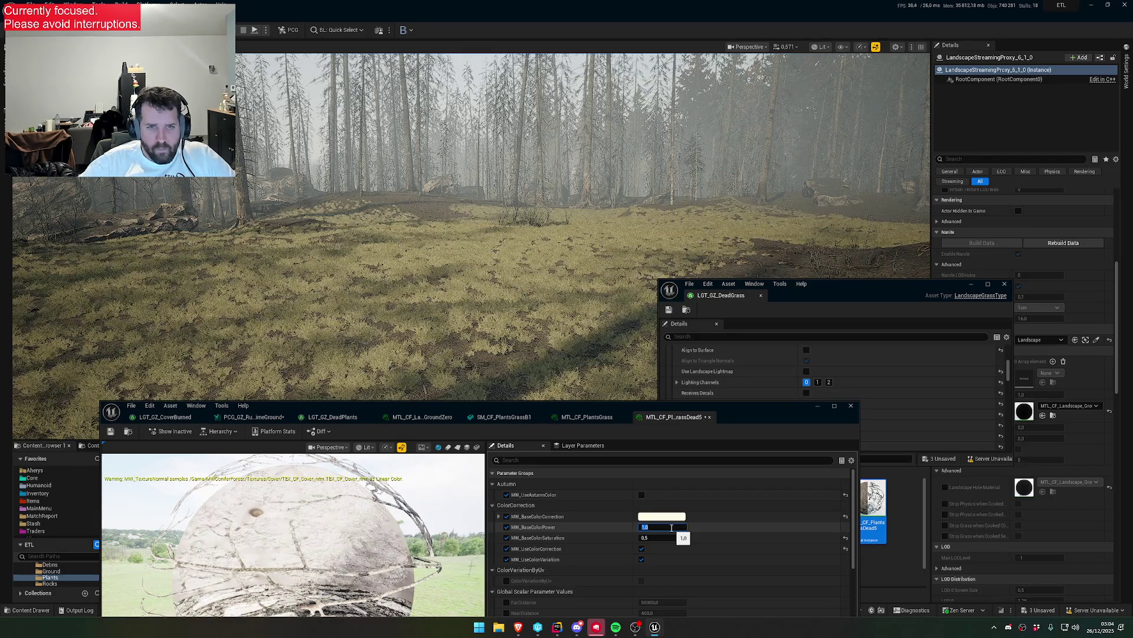
text(.5)
key(Return)
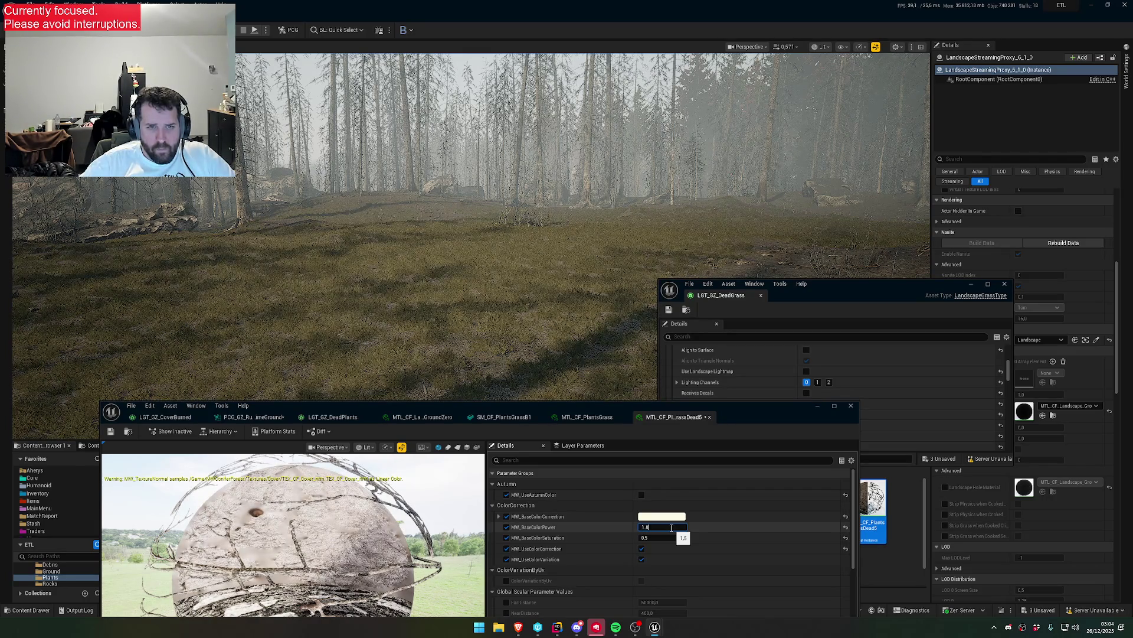
key(Return)
- Darken the colour-correction tint and bring up the SM_CF_PlantsGrassB1 mesh editor
click(662, 516)
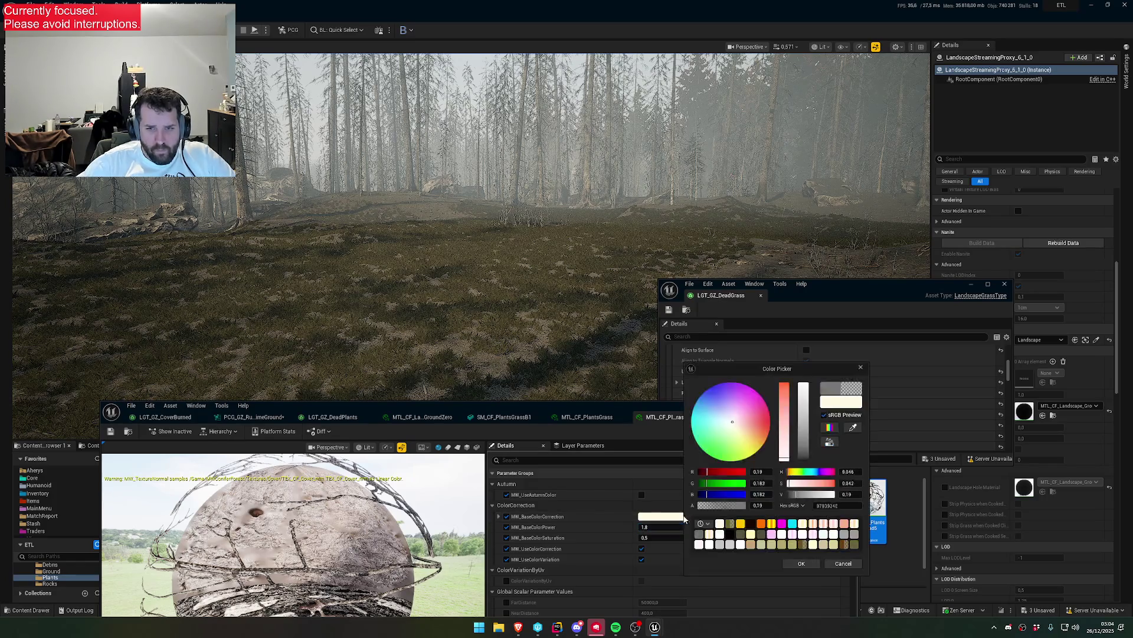
drag(803, 390, 807, 456)
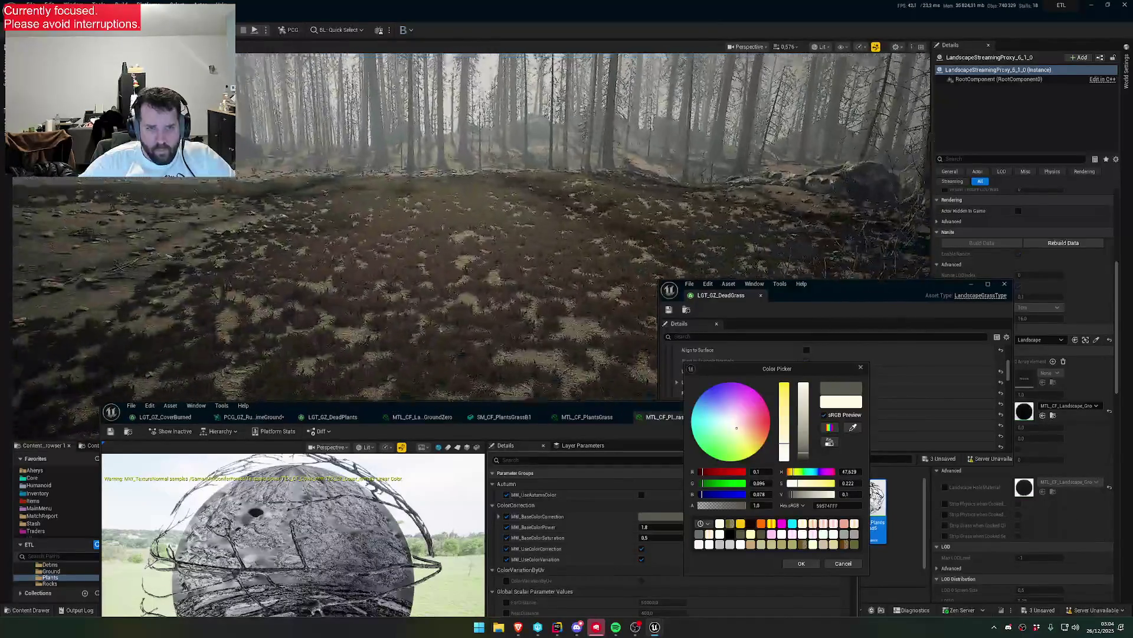
click(801, 564)
scroll(673, 546, down, 10)
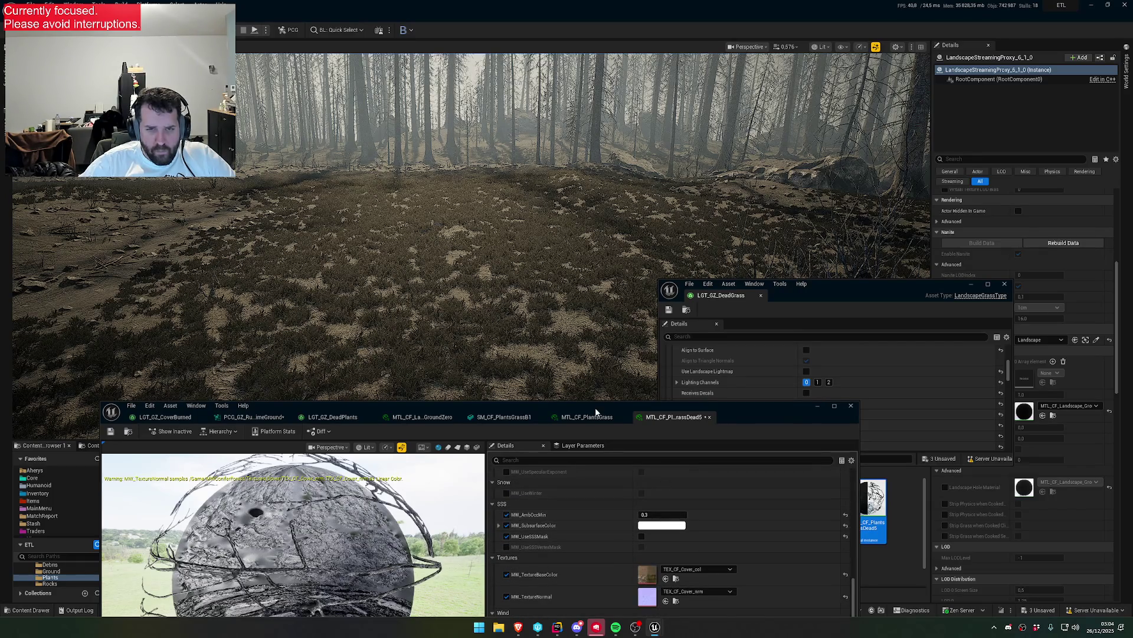
click(503, 417)
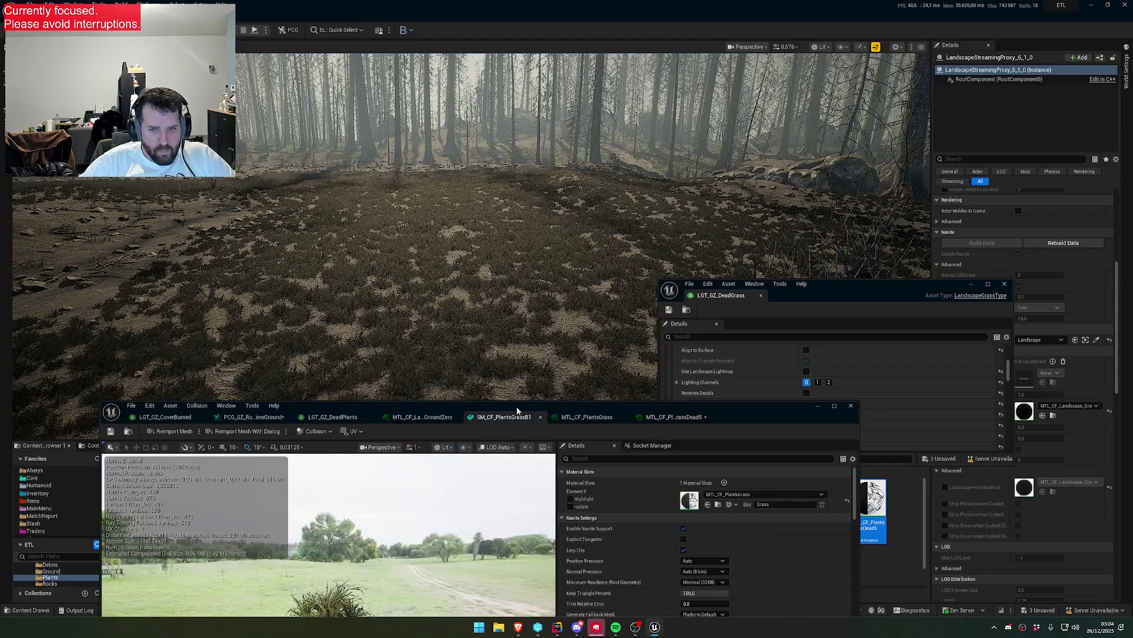
- Set the Dead Grass node's Num Elements to 2000 in the PCG graph
click(263, 417)
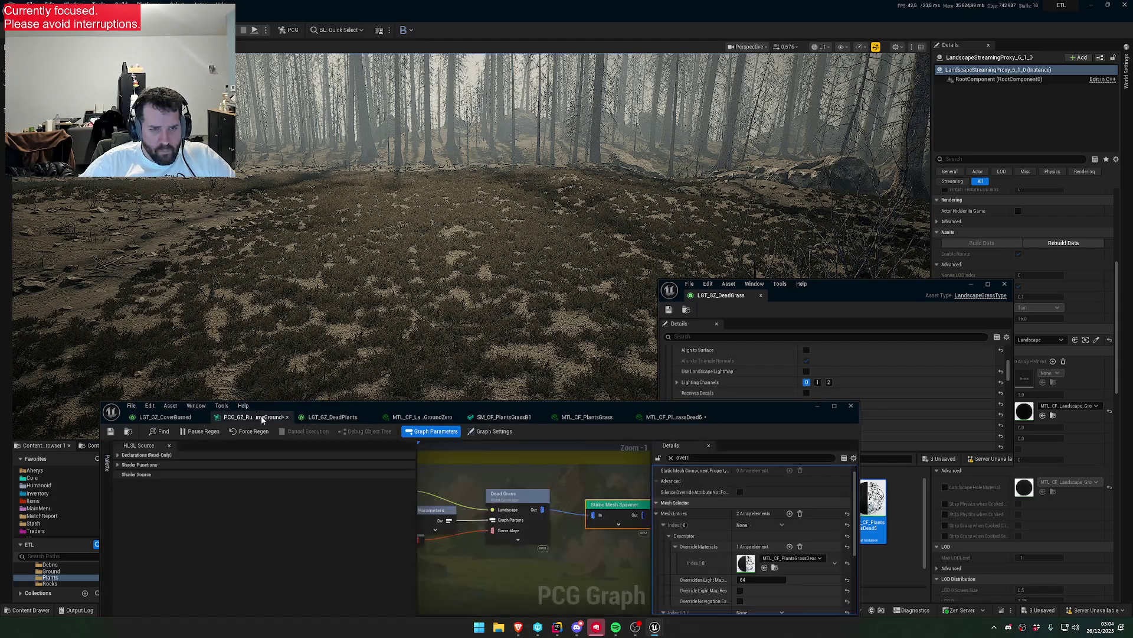
click(525, 498)
click(671, 458)
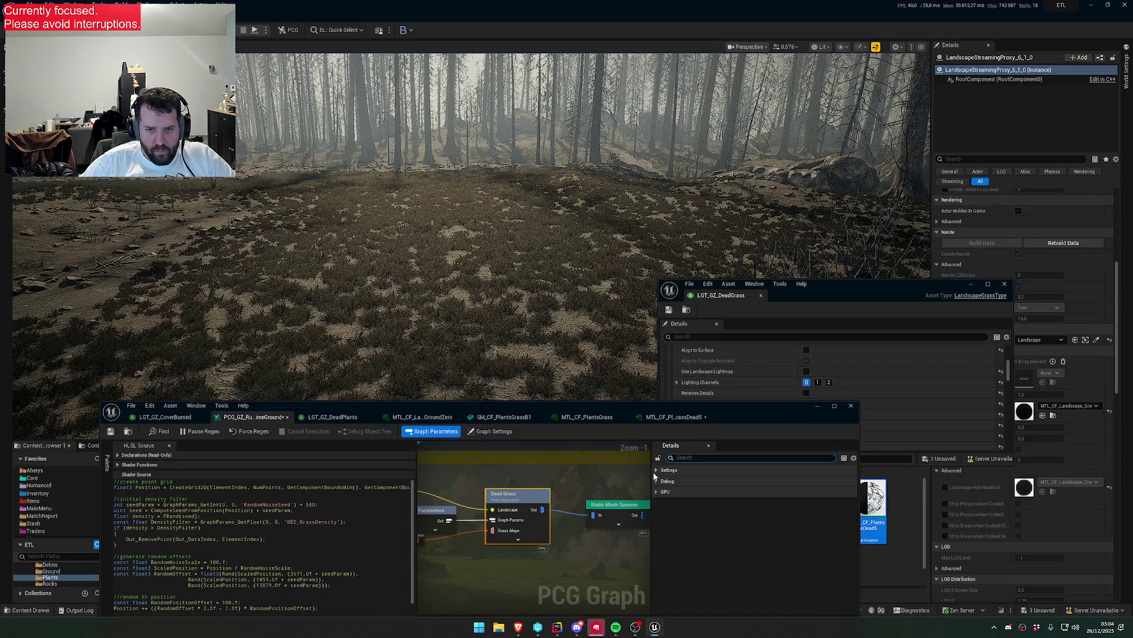
click(655, 471)
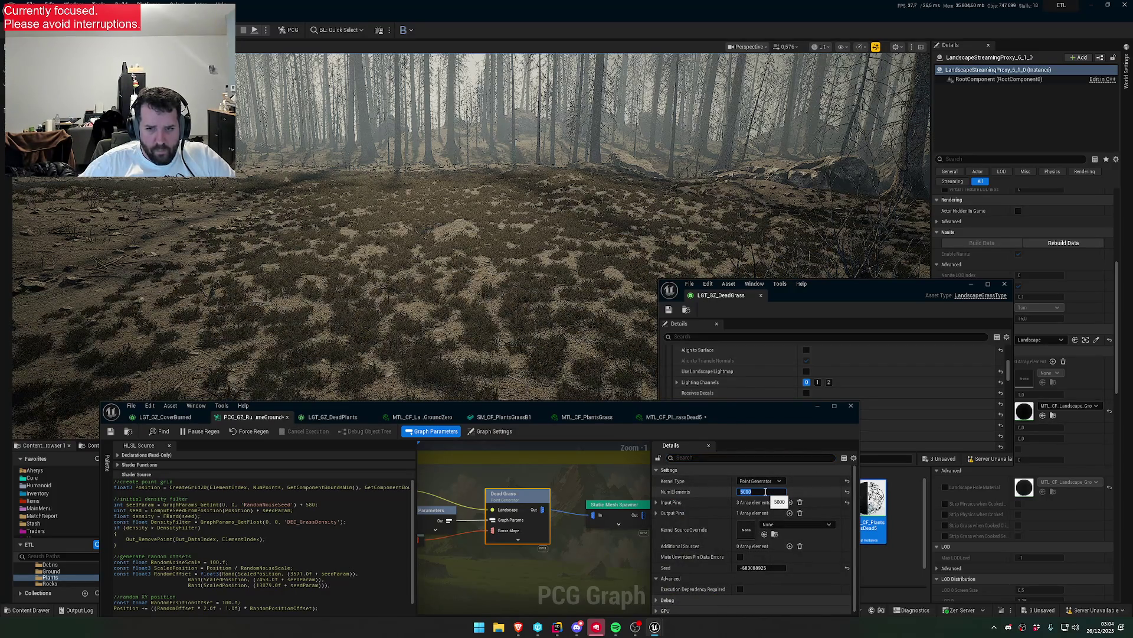
key(Return)
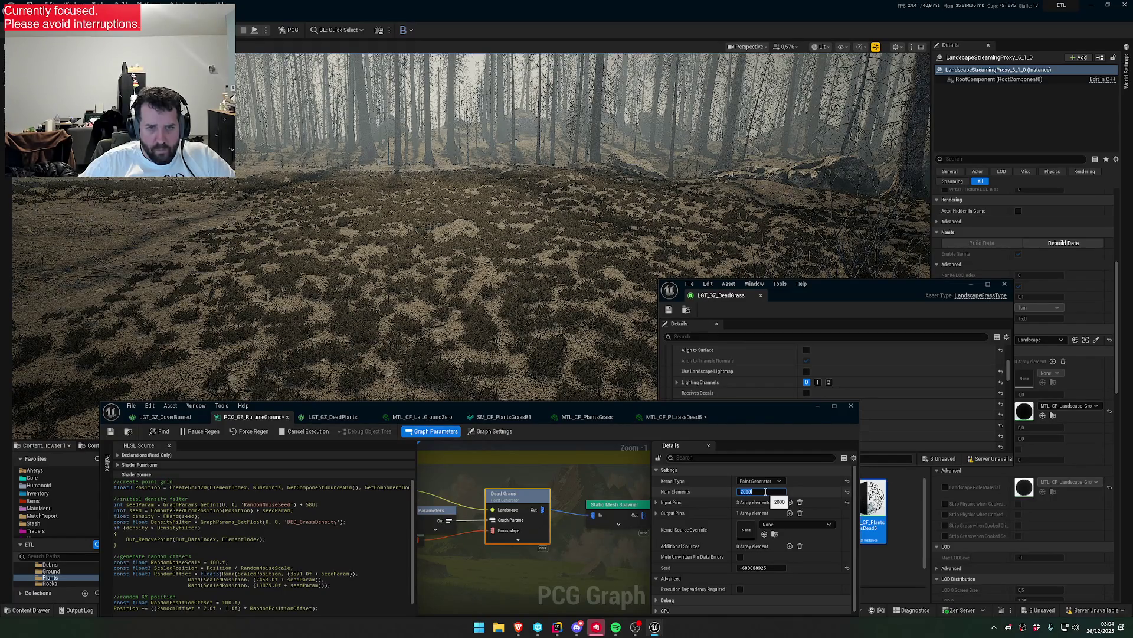
scroll(465, 227, up, 2)
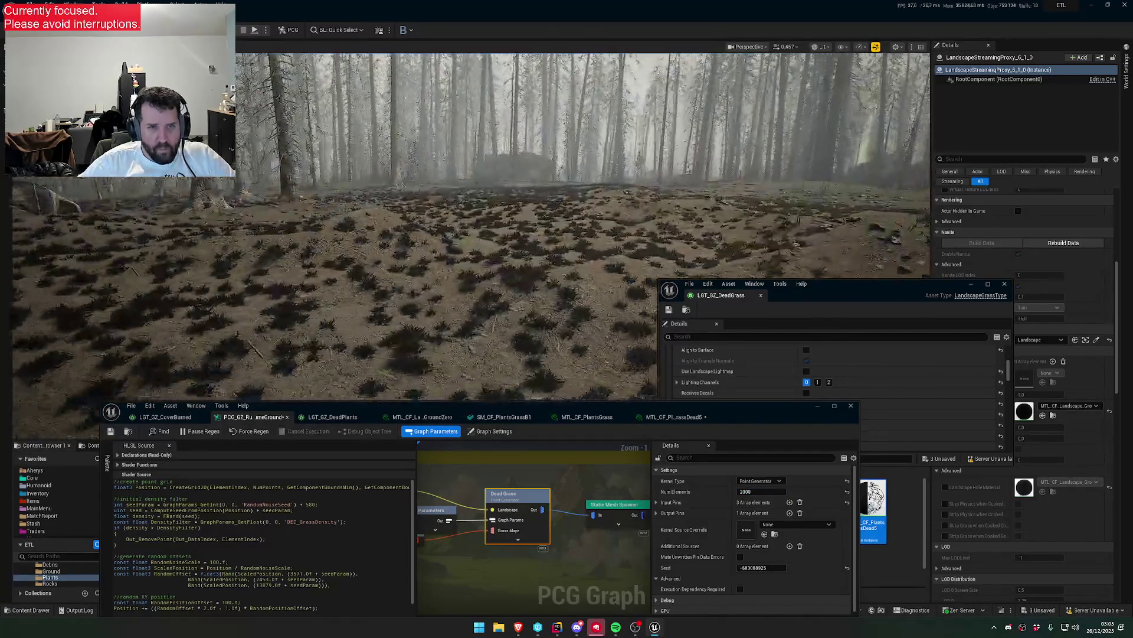
scroll(465, 226, down, 2)
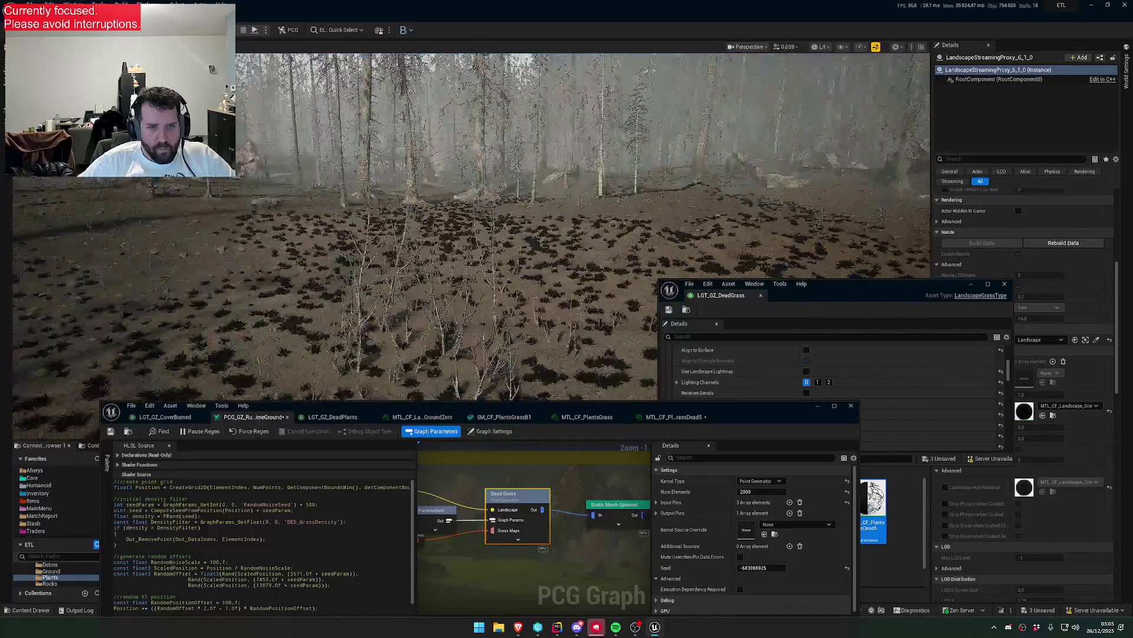
scroll(466, 227, down, 1)
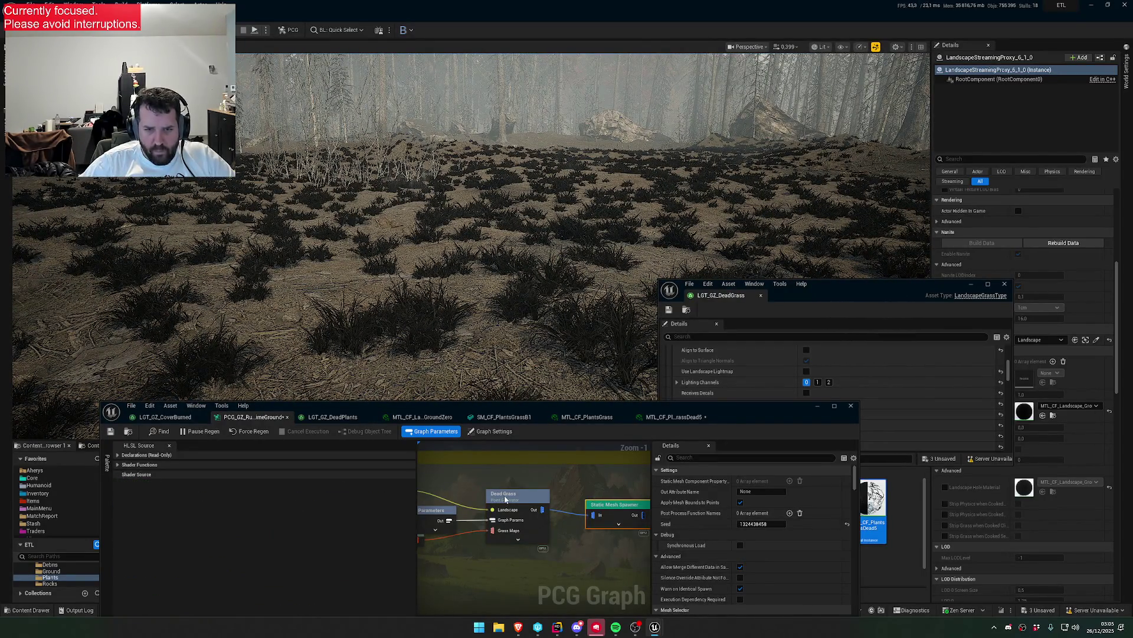
click(657, 417)
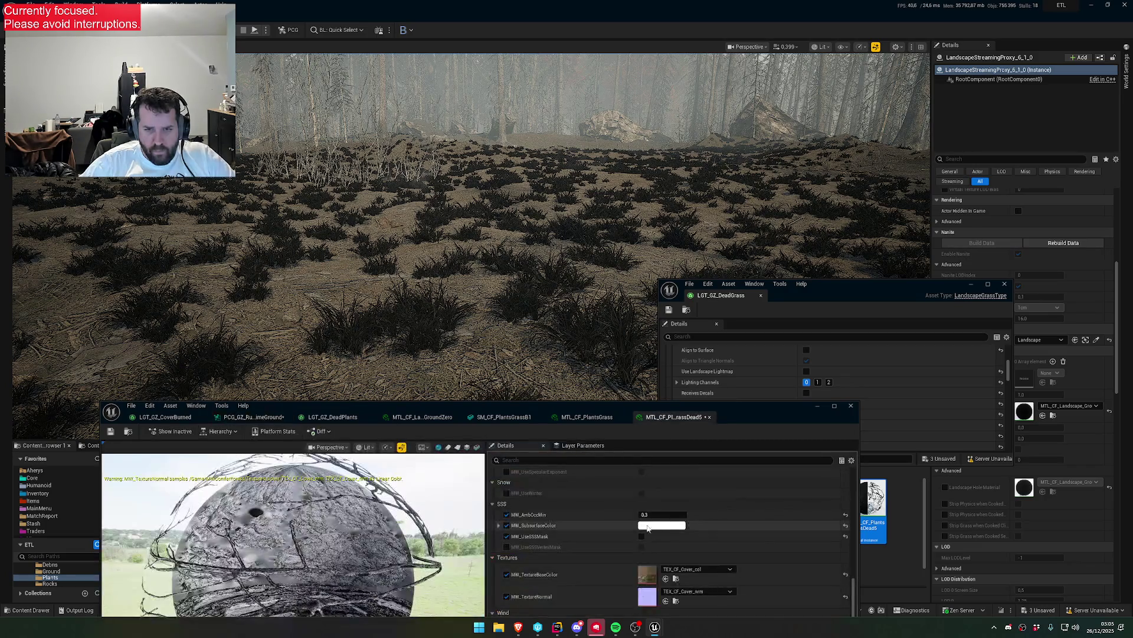
- Set MW_BaseColorPower to 1.0 and raise the MW_BaseColorCorrection tint's saturation
click(656, 485)
scroll(686, 508, up, 5)
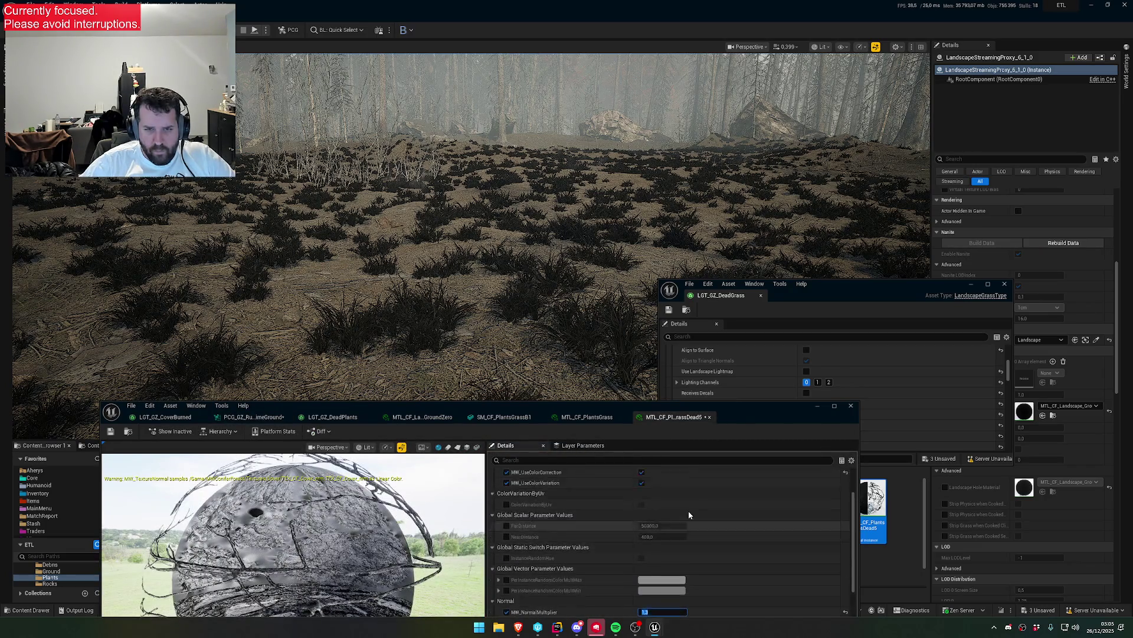
click(668, 524)
text(1)
key(Return)
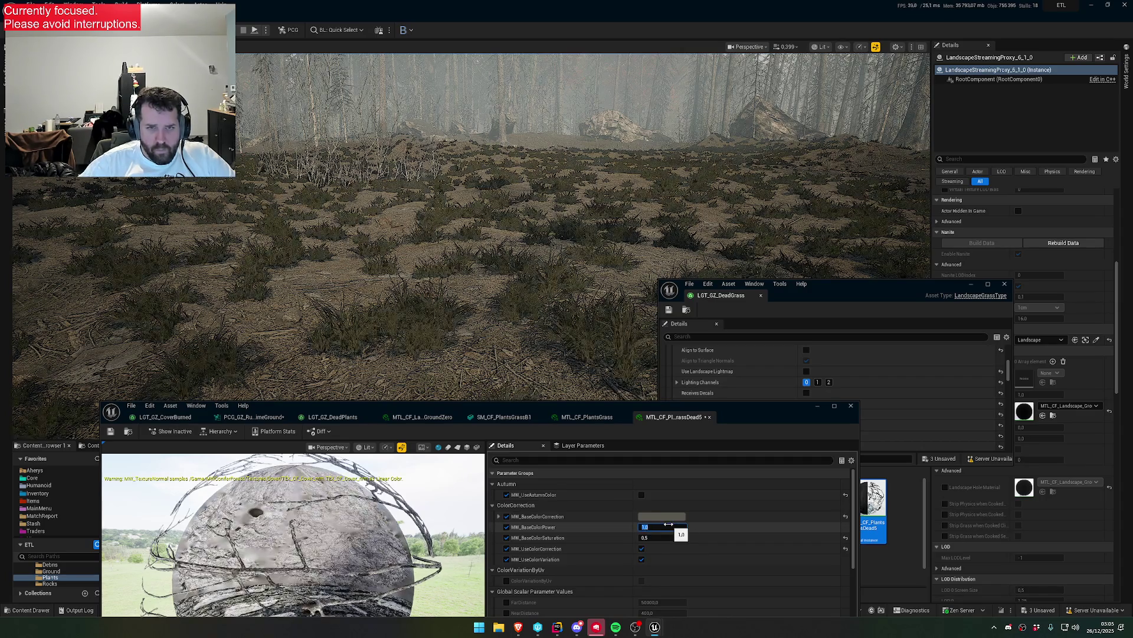
click(671, 517)
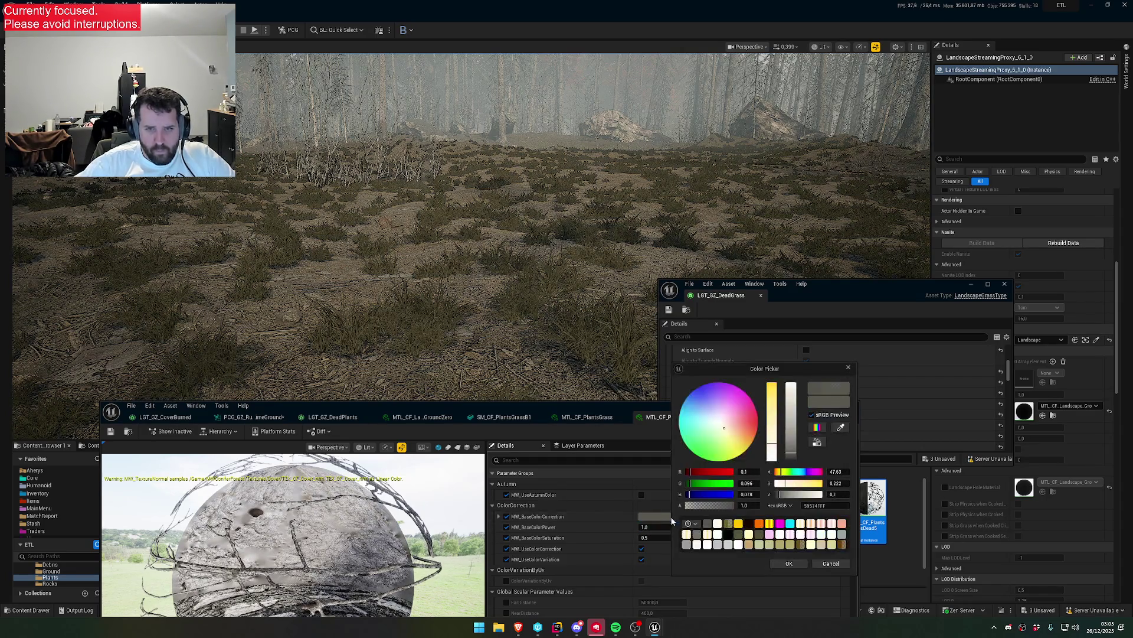
mouse_move(771, 436)
mouse_down()
mouse_move(721, 440)
mouse_move(719, 426)
mouse_up()
click(785, 563)
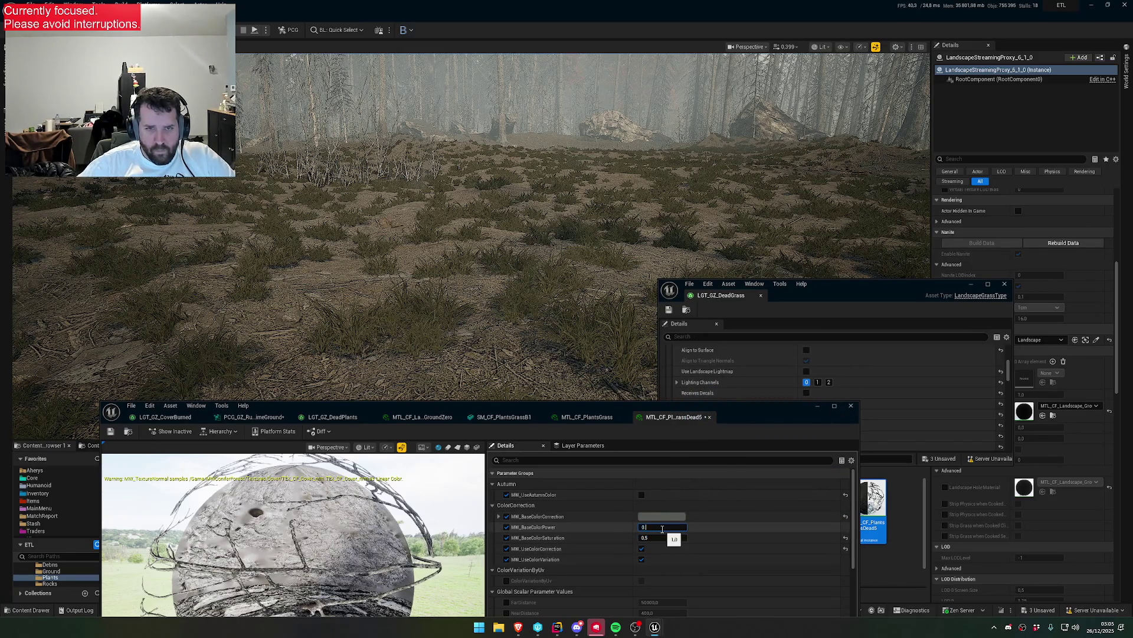
- Settle MW_BaseColorPower at 0.8 and shift the correction tint's hue
text(.7)
key(Return)
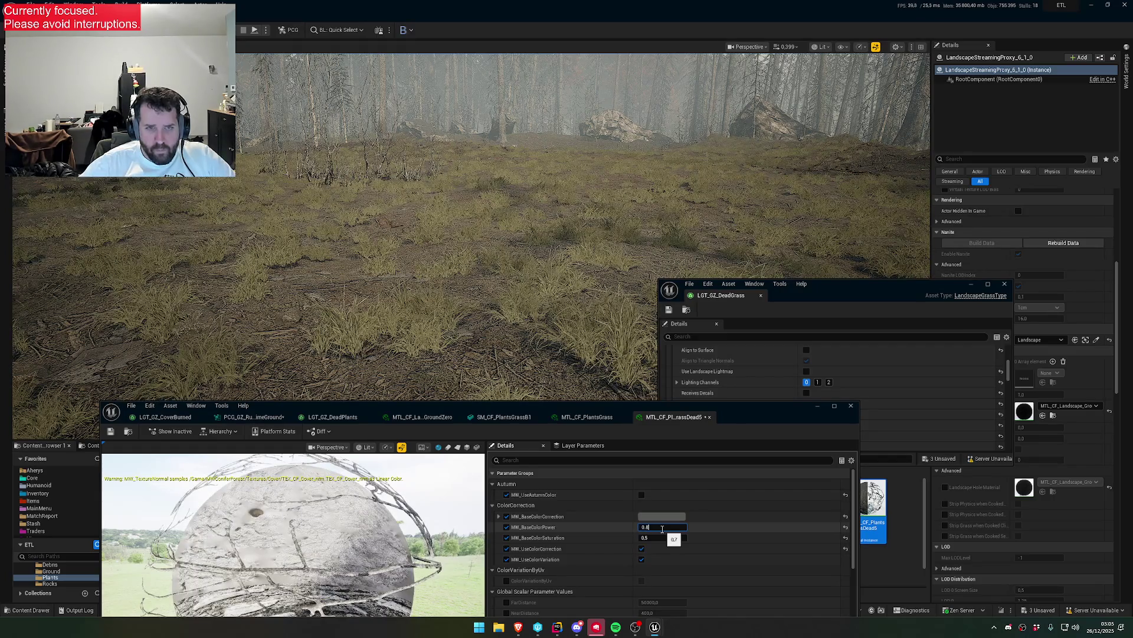
key(Return)
click(662, 517)
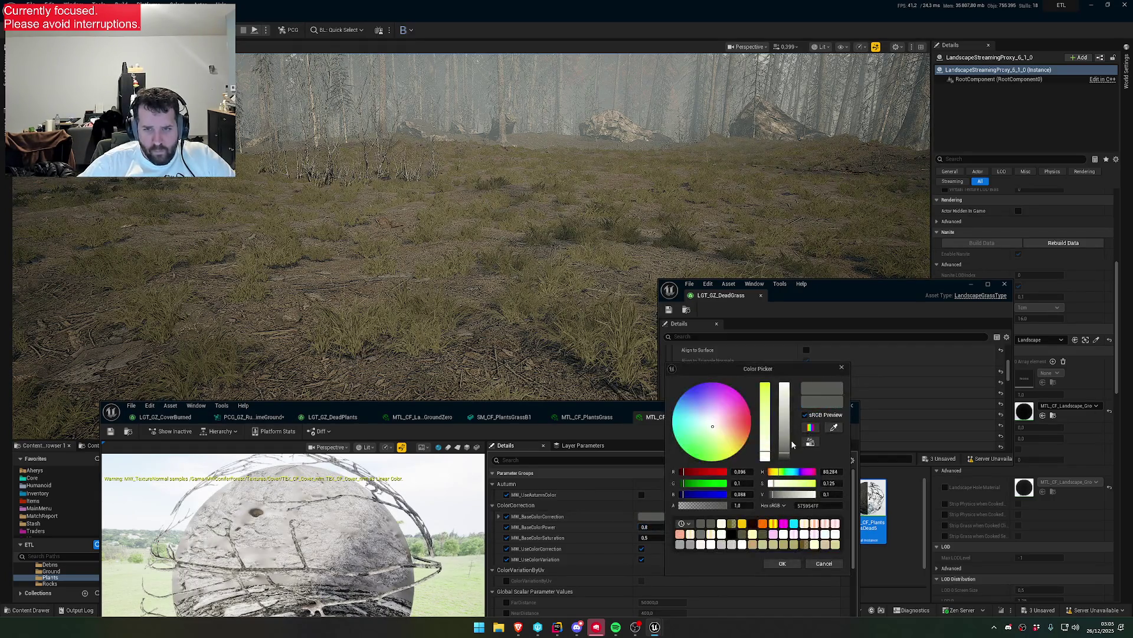
mouse_move(731, 443)
mouse_down()
mouse_move(720, 416)
mouse_move(736, 424)
mouse_move(717, 420)
mouse_up()
- Try orange-brown, pink, magenta, soft red and warm tan correction hues on the dead grass
click(728, 428)
click(726, 412)
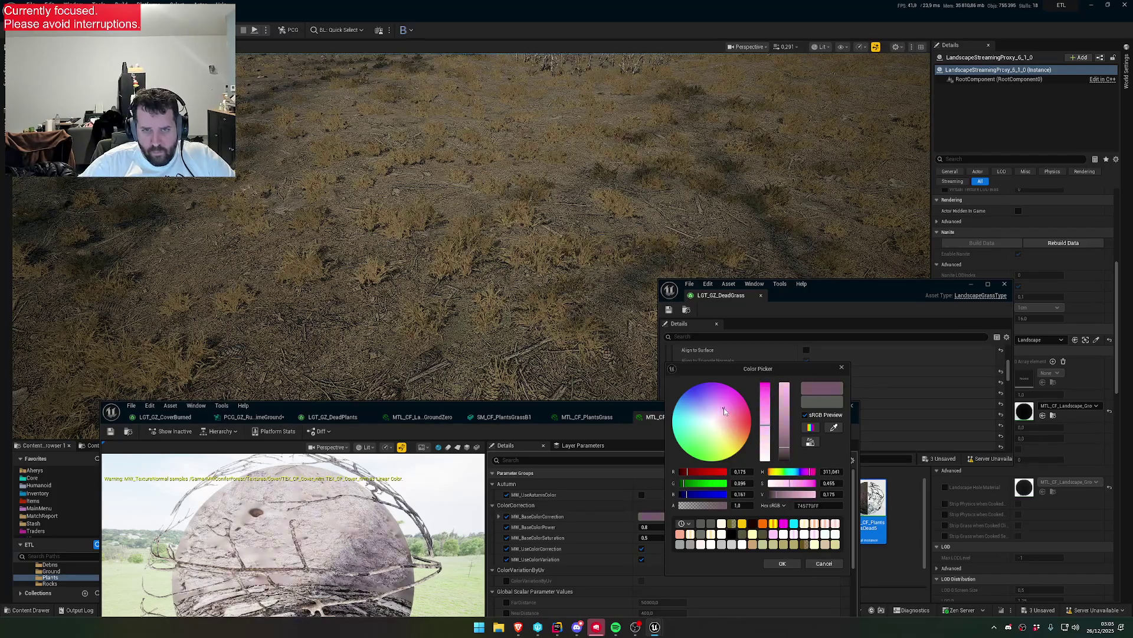
click(731, 408)
drag(735, 423, 784, 453)
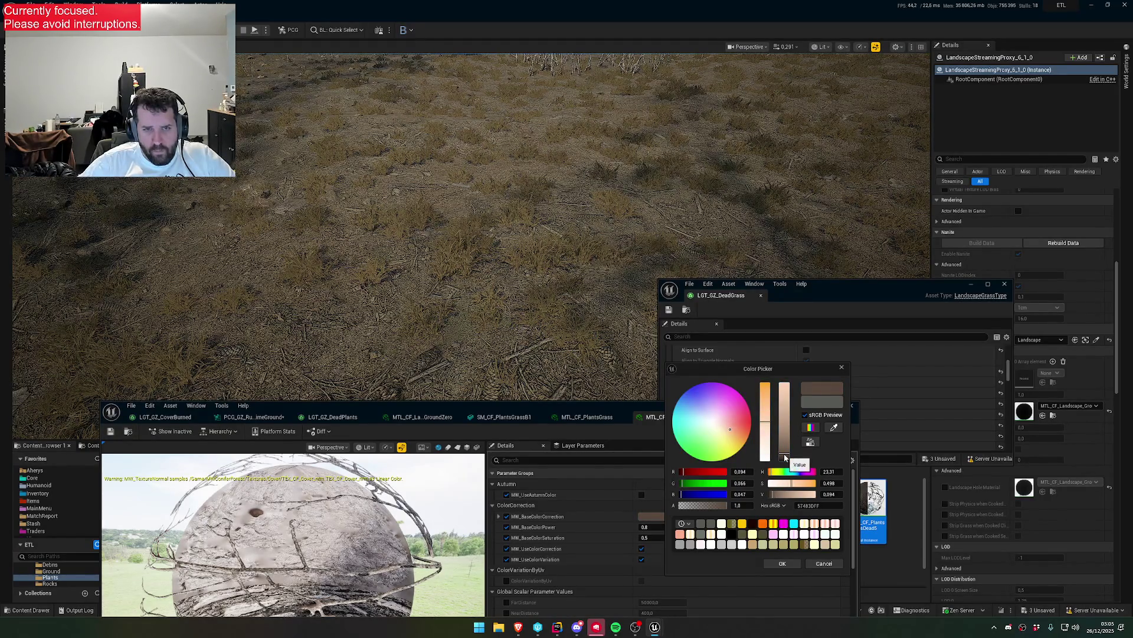
drag(730, 429, 734, 437)
drag(580, 275, 581, 224)
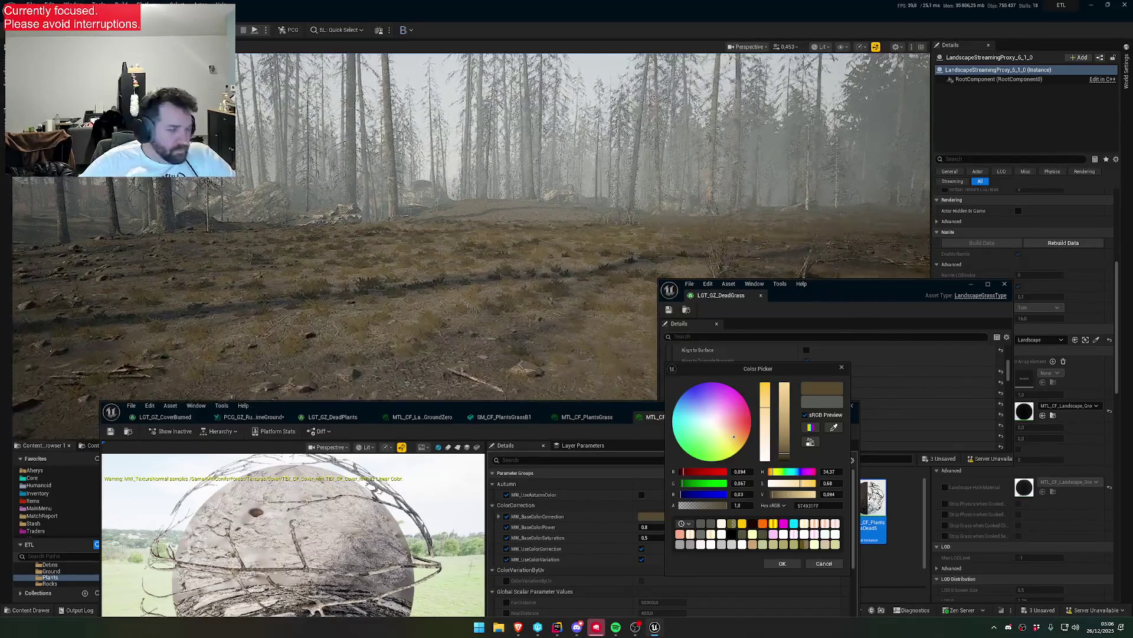
- Try brighter and near-black Value settings for the tint, then cancel the colour picker
click(784, 425)
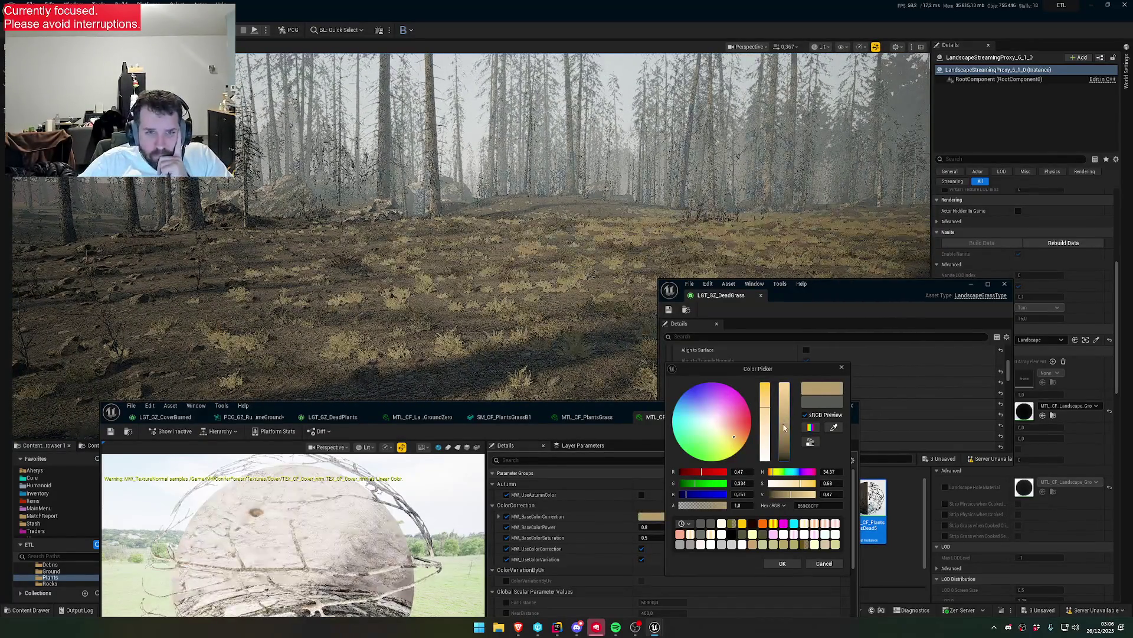
click(783, 443)
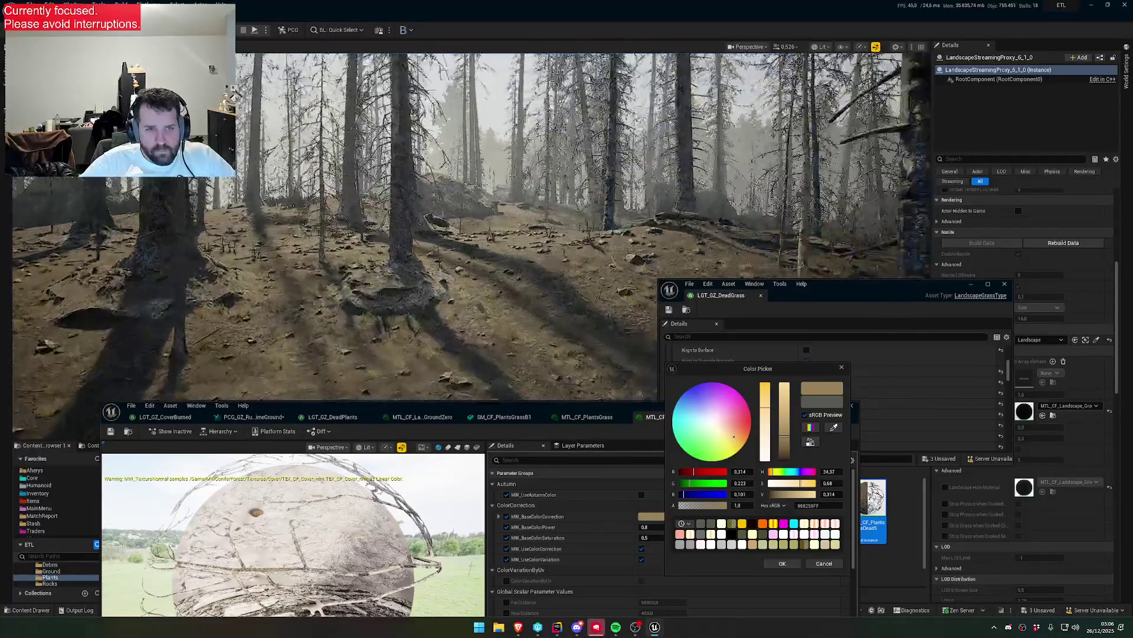
click(784, 453)
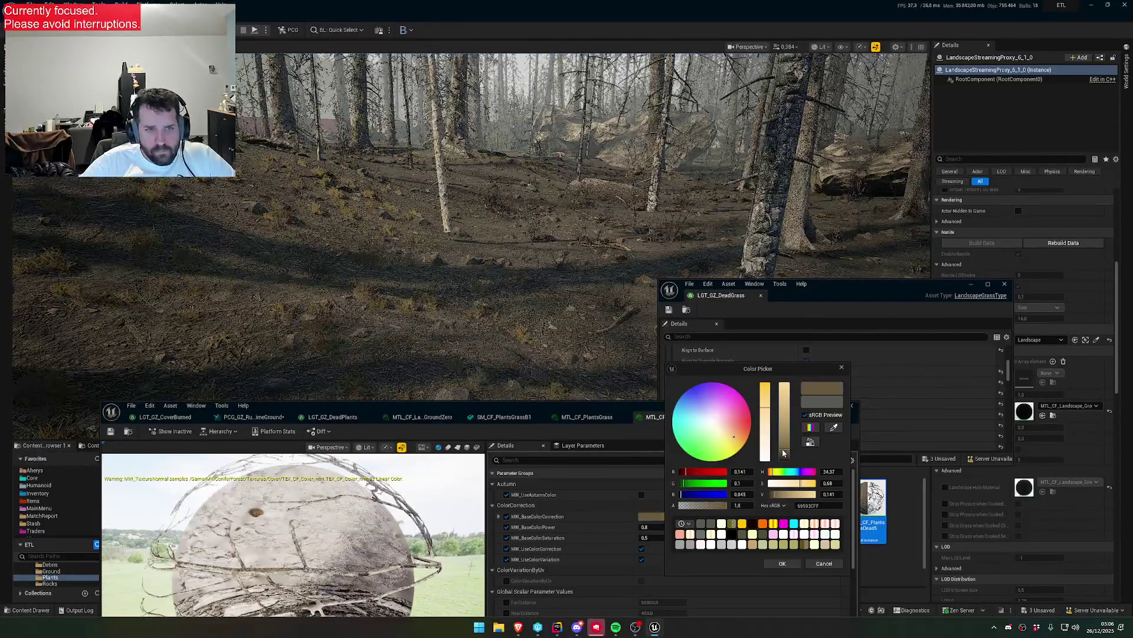
drag(784, 455, 783, 460)
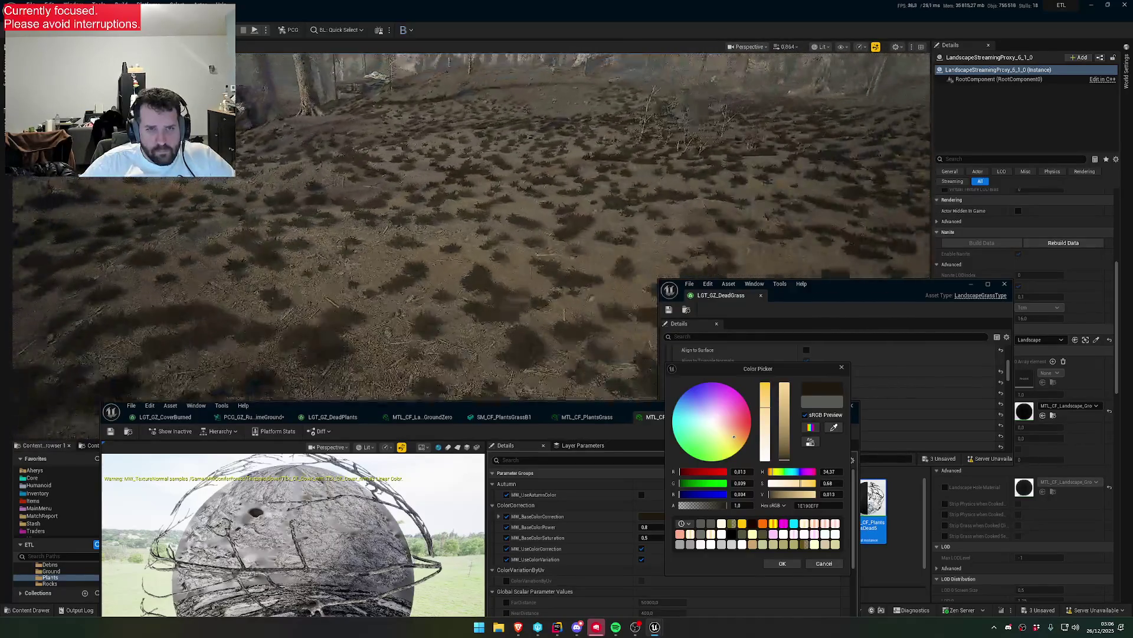
scroll(544, 258, up, 1)
click(825, 566)
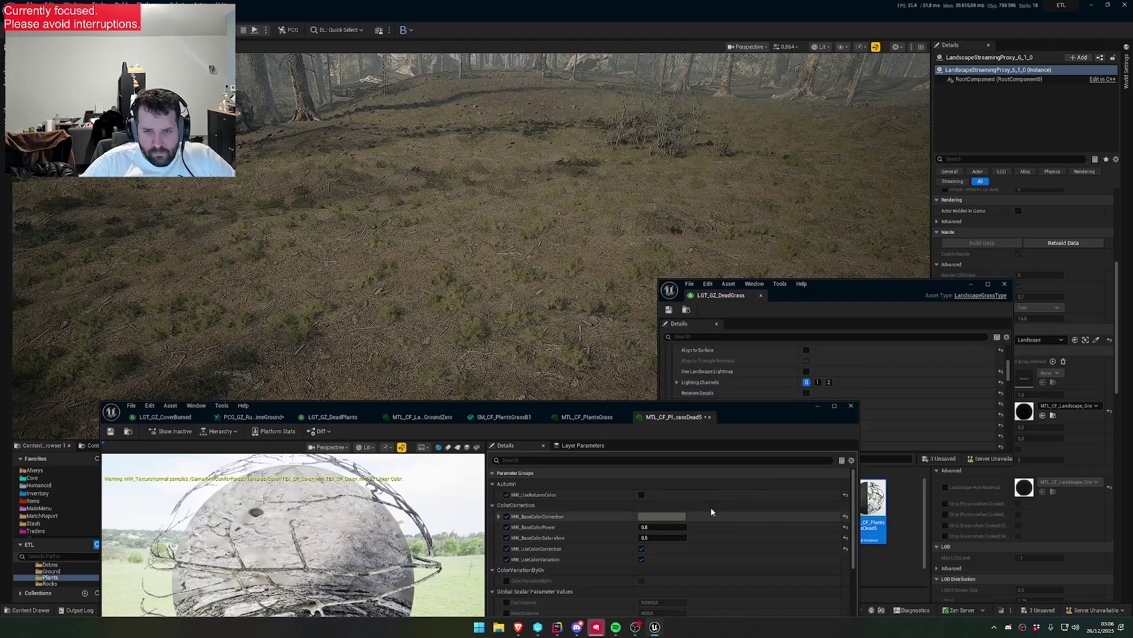
- Browse the MTL_CF_PlantsGrass material, SM_CF_PlantsGrassB1 mesh and LGT_GZ_DeadPlants grass type
double_click(738, 572)
click(507, 371)
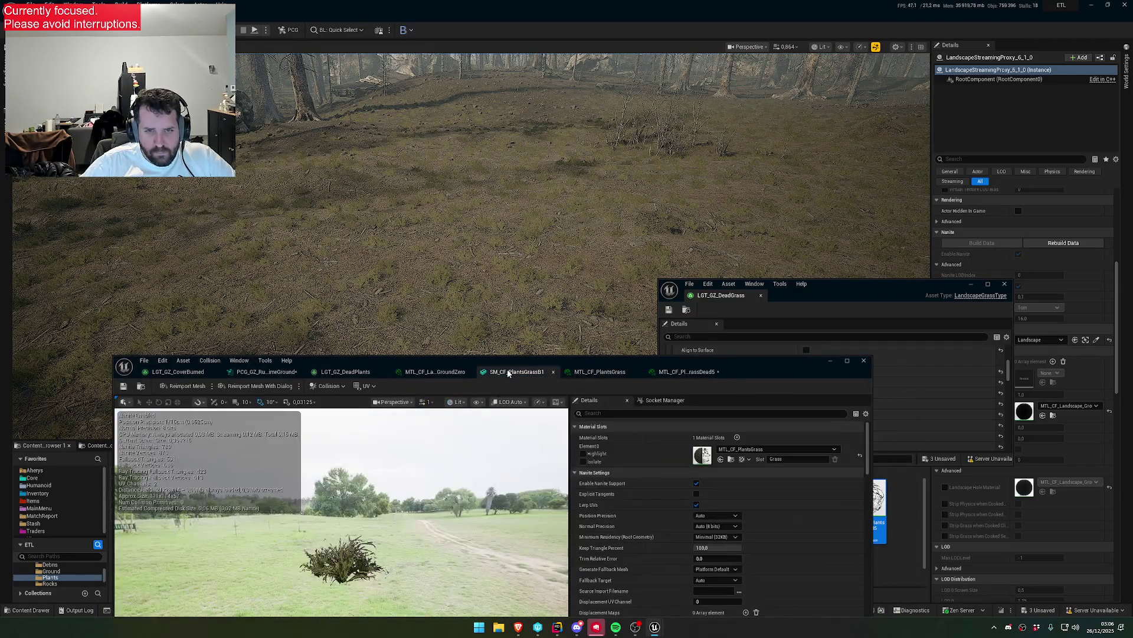
click(348, 371)
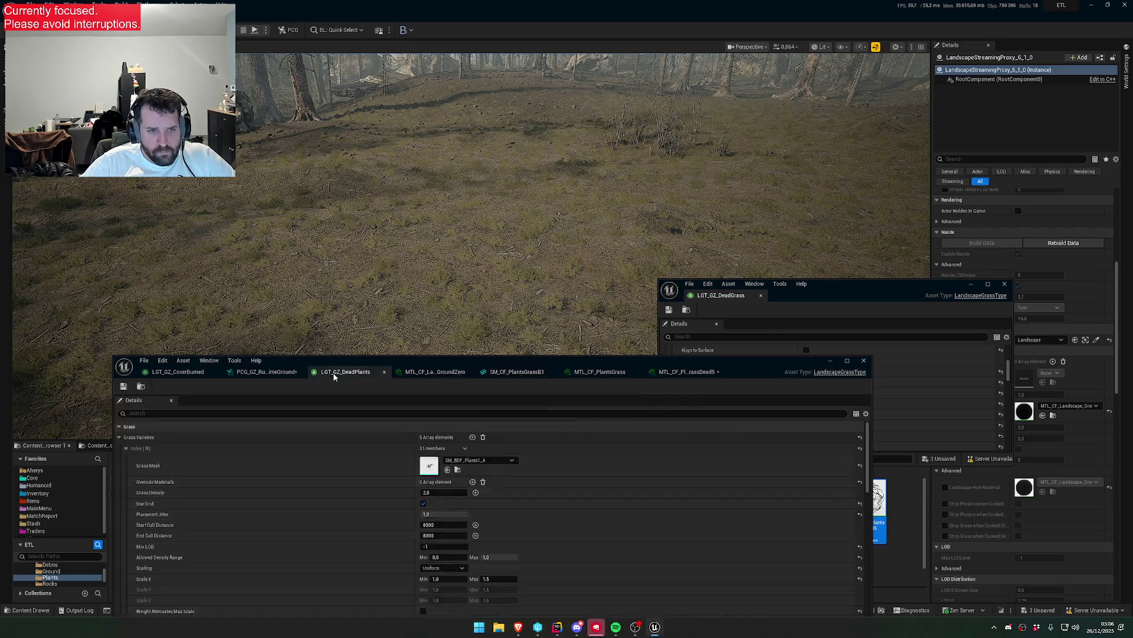
mouse_move(411, 373)
mouse_down()
mouse_move(438, 569)
mouse_move(394, 440)
mouse_move(400, 454)
mouse_up()
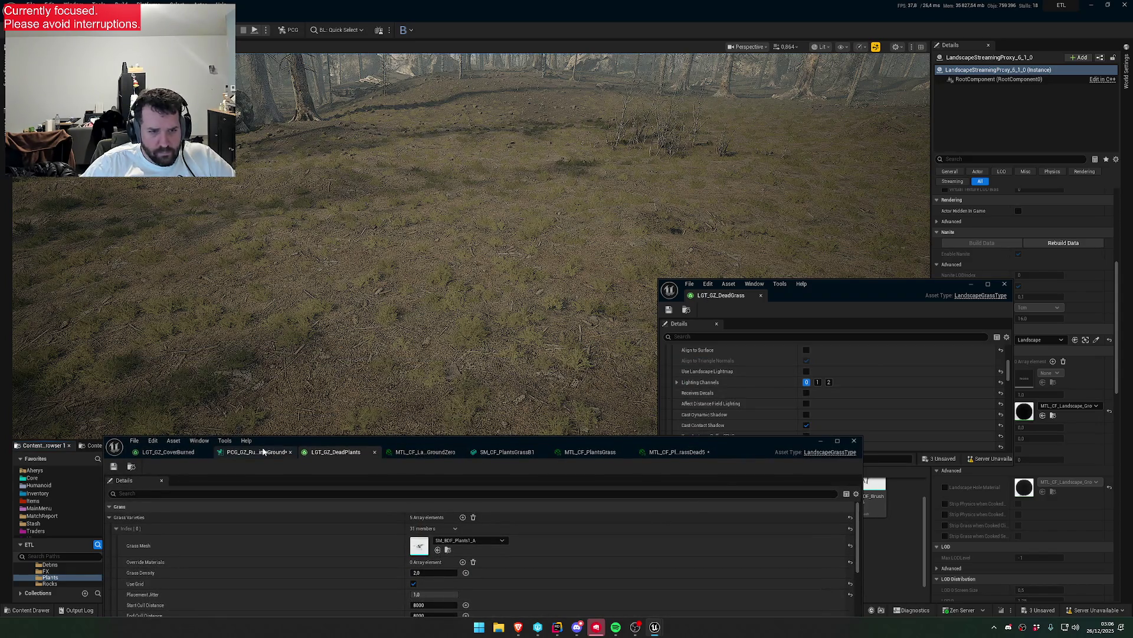
- Set the Static Mesh Spawner's mesh to SM_BDF_Plants1_A
click(632, 546)
scroll(758, 557, down, 5)
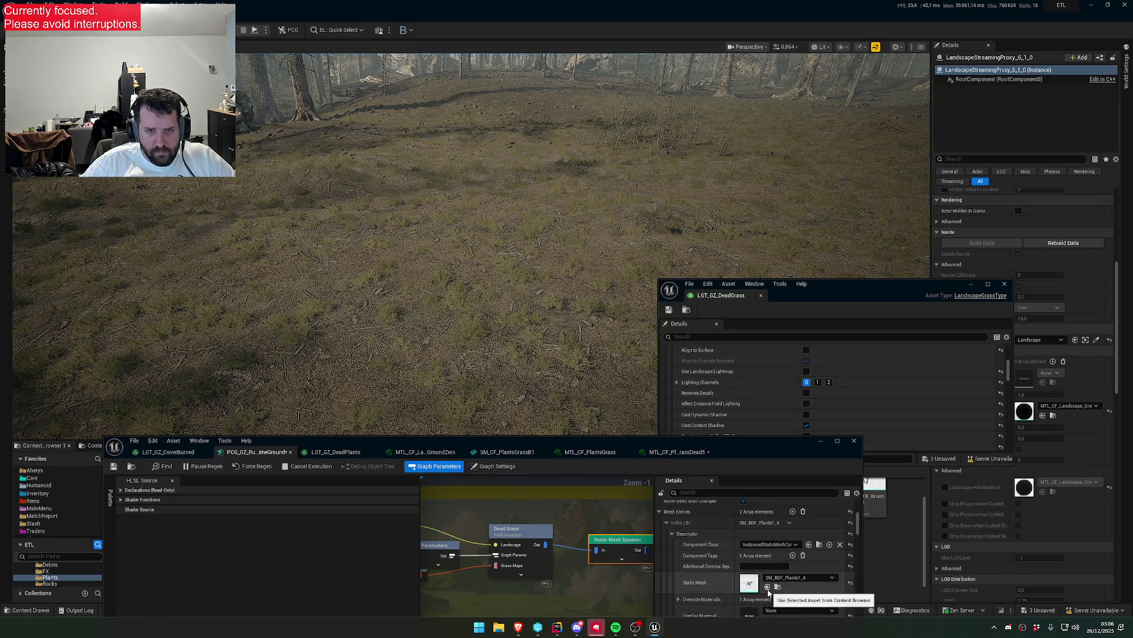
click(768, 587)
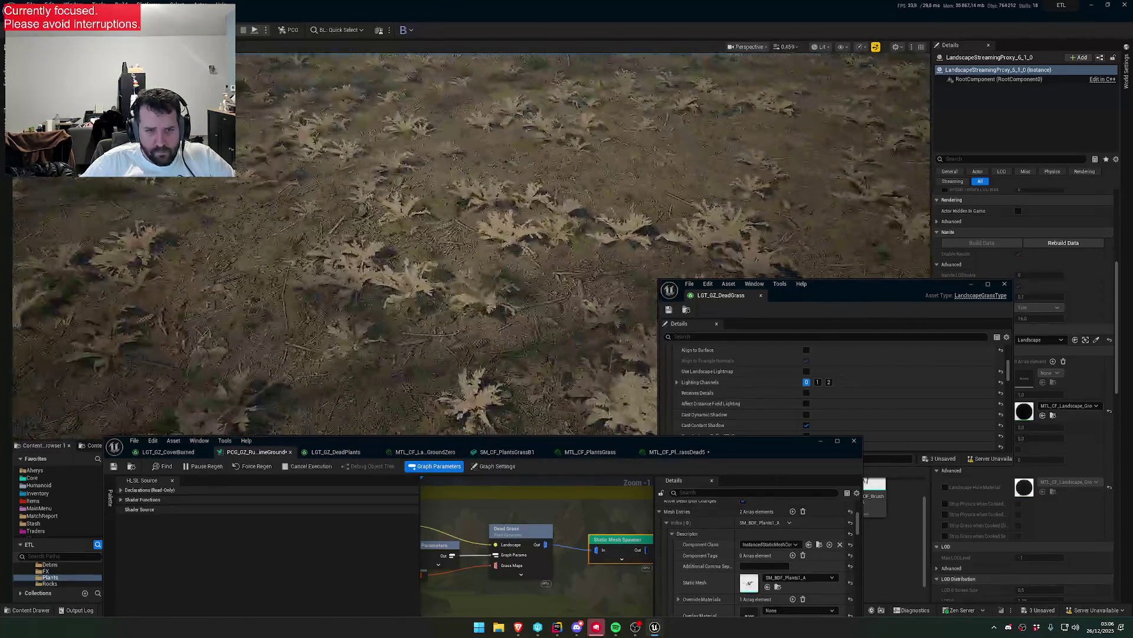
scroll(795, 550, down, 2)
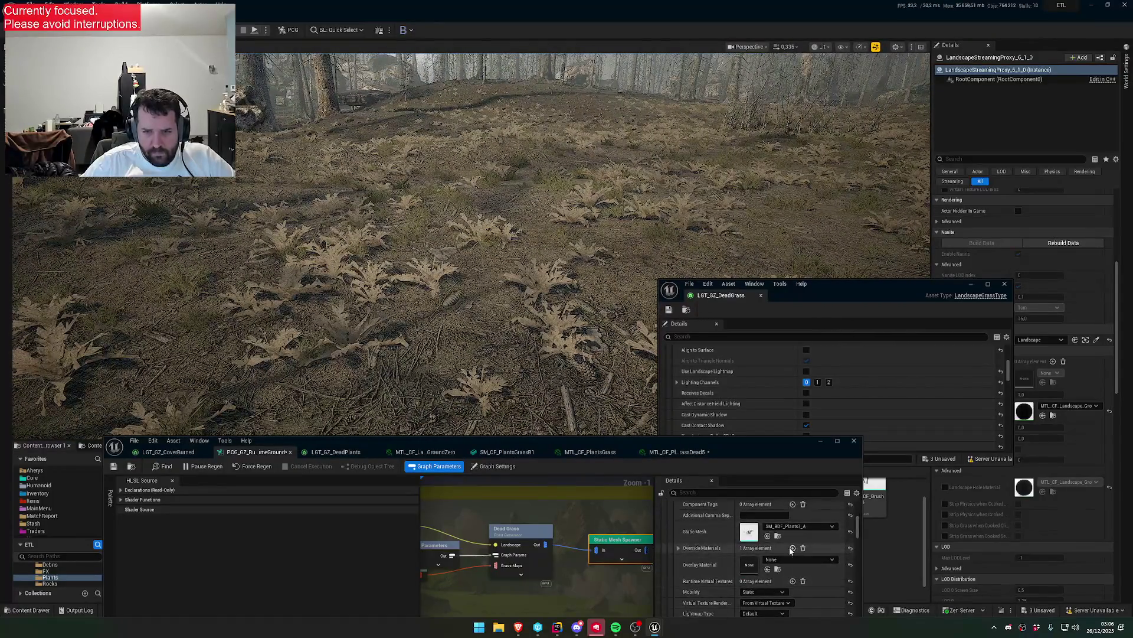
- Remove the dead grass override material from the spawner and inspect the forest floor
click(679, 548)
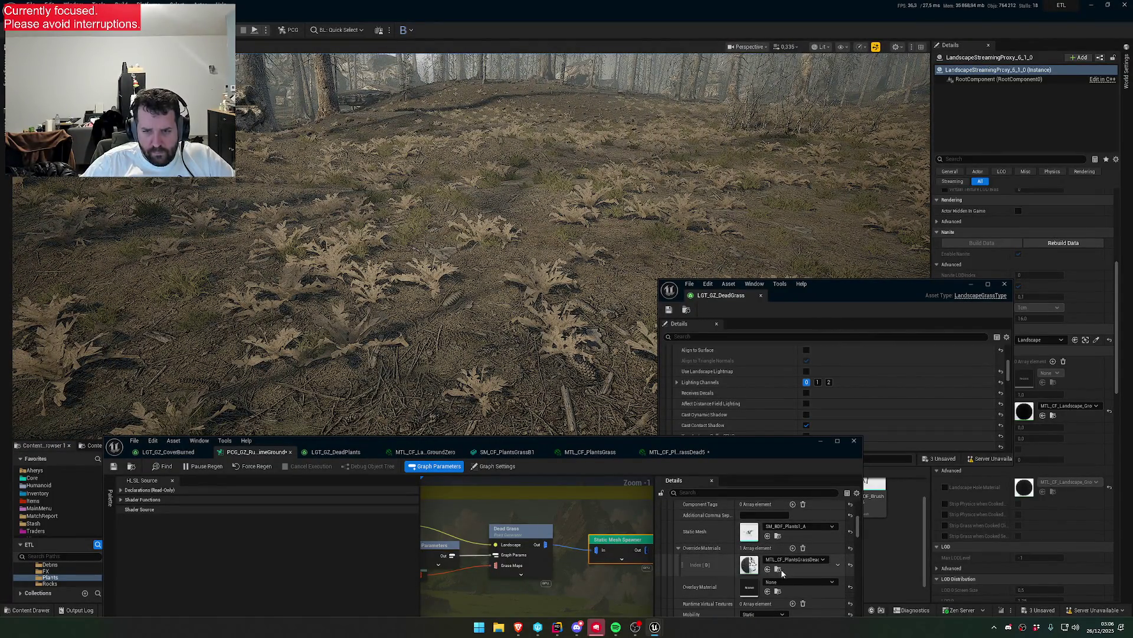
click(802, 548)
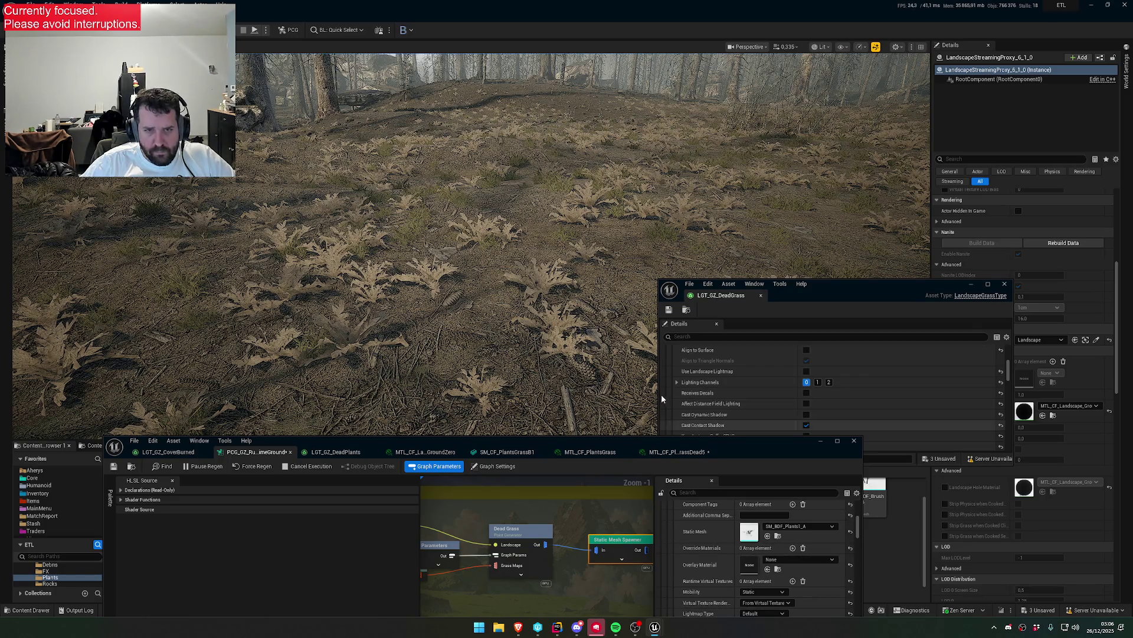
scroll(472, 245, down, 3)
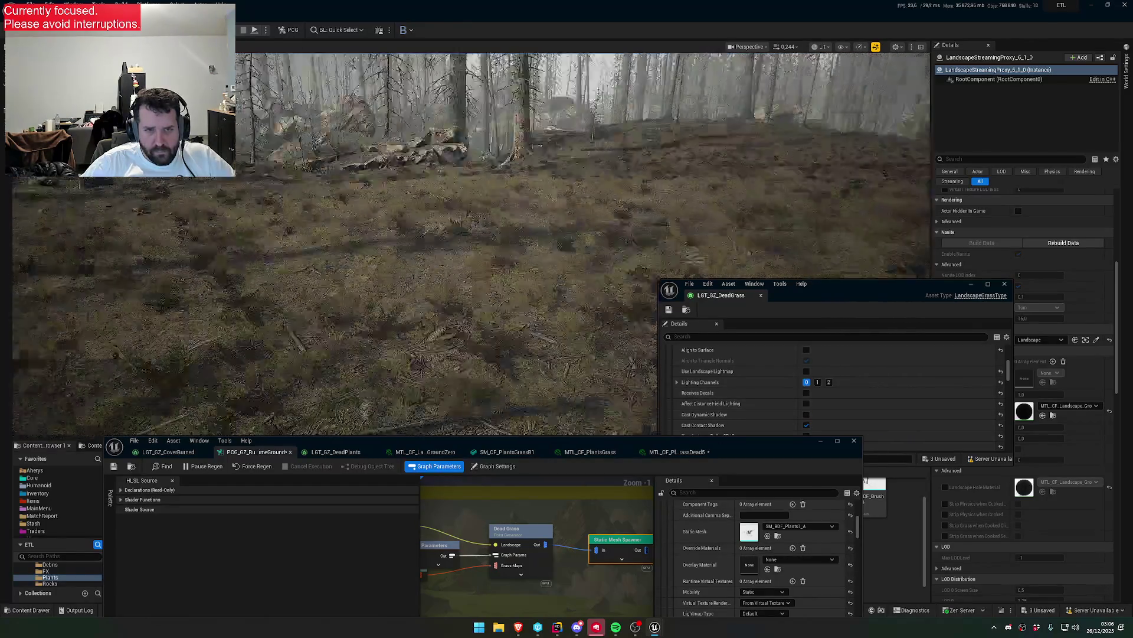
scroll(472, 245, down, 1)
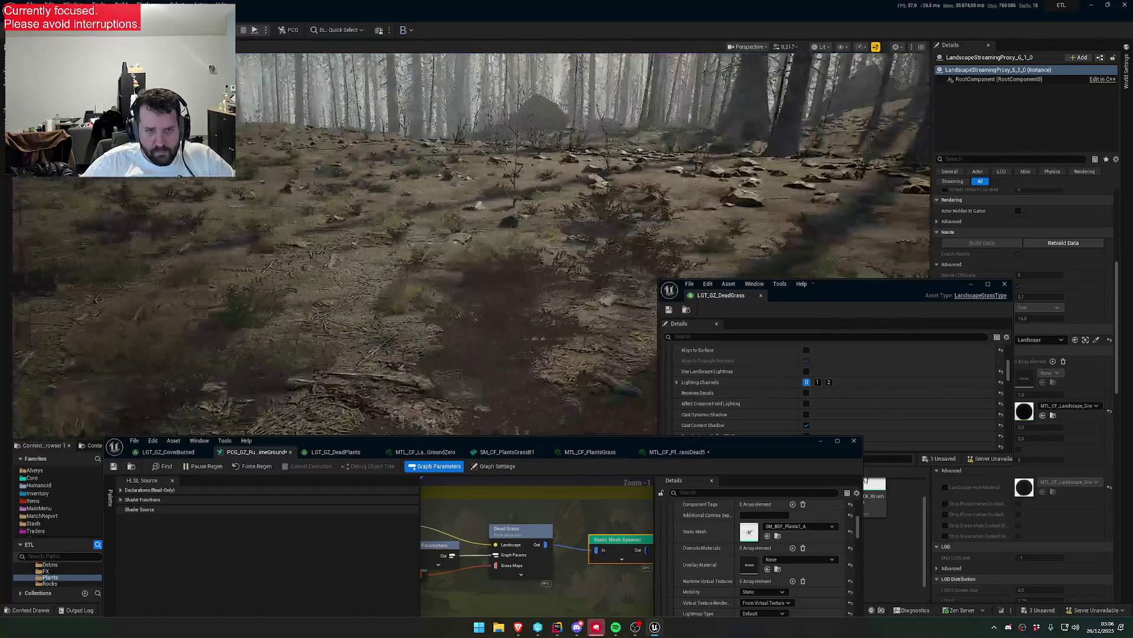
drag(472, 245, 466, 195)
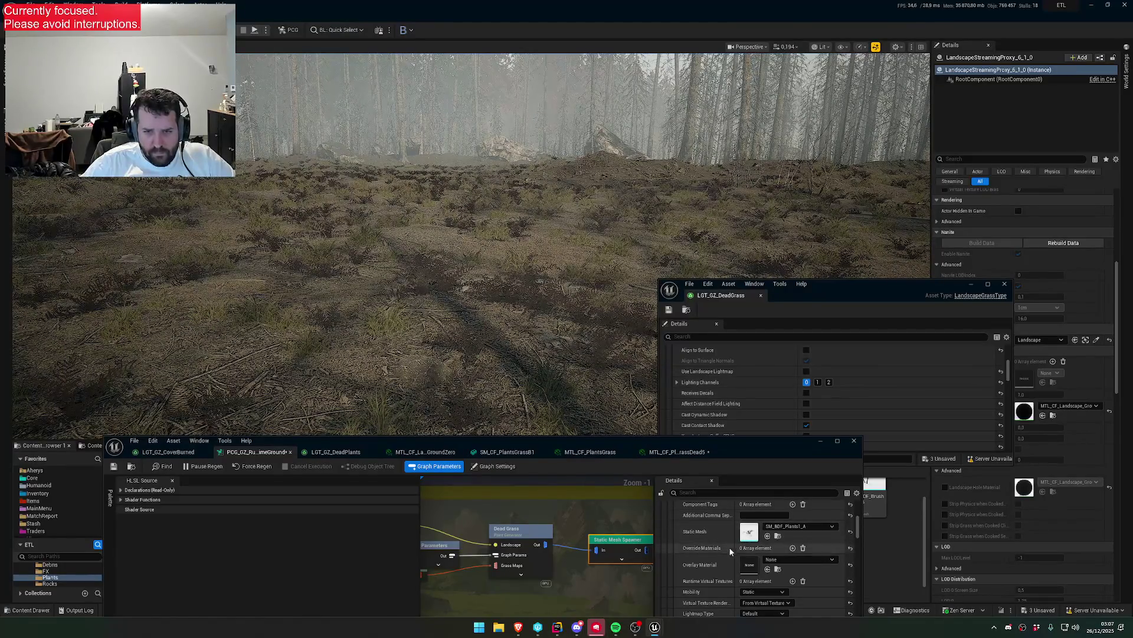
mouse_move(448, 295)
mouse_down()
mouse_move(460, 278)
mouse_move(460, 298)
mouse_up()
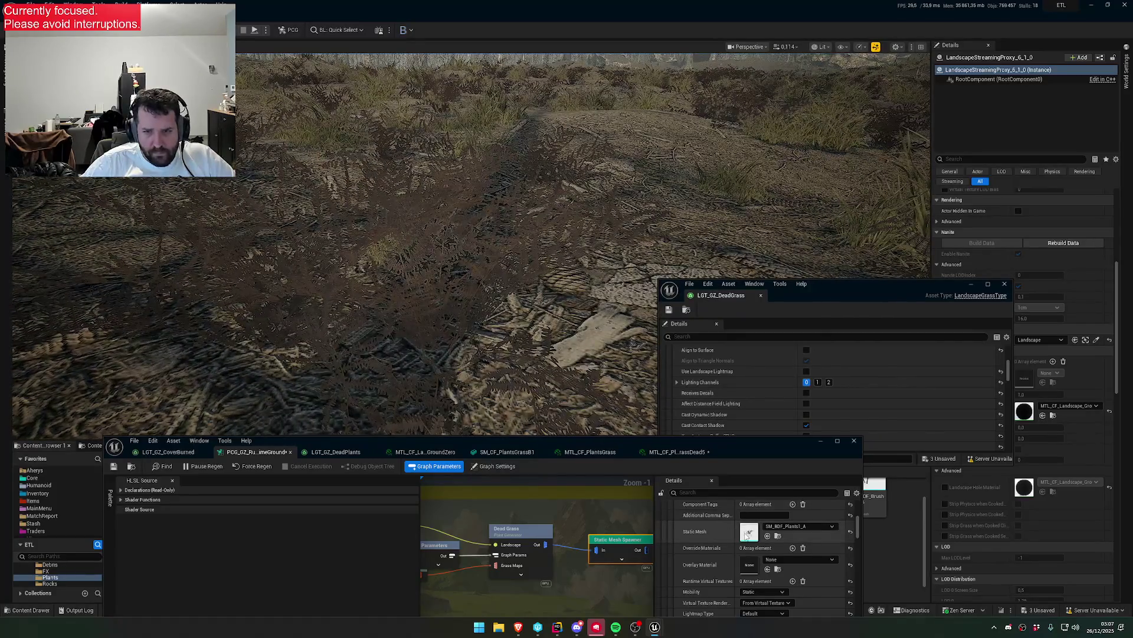
- Open SM_BDF_Plants1_A and its MTL_BDF_Plants01_02 instance, editing MW_NormalMultiplier
double_click(750, 535)
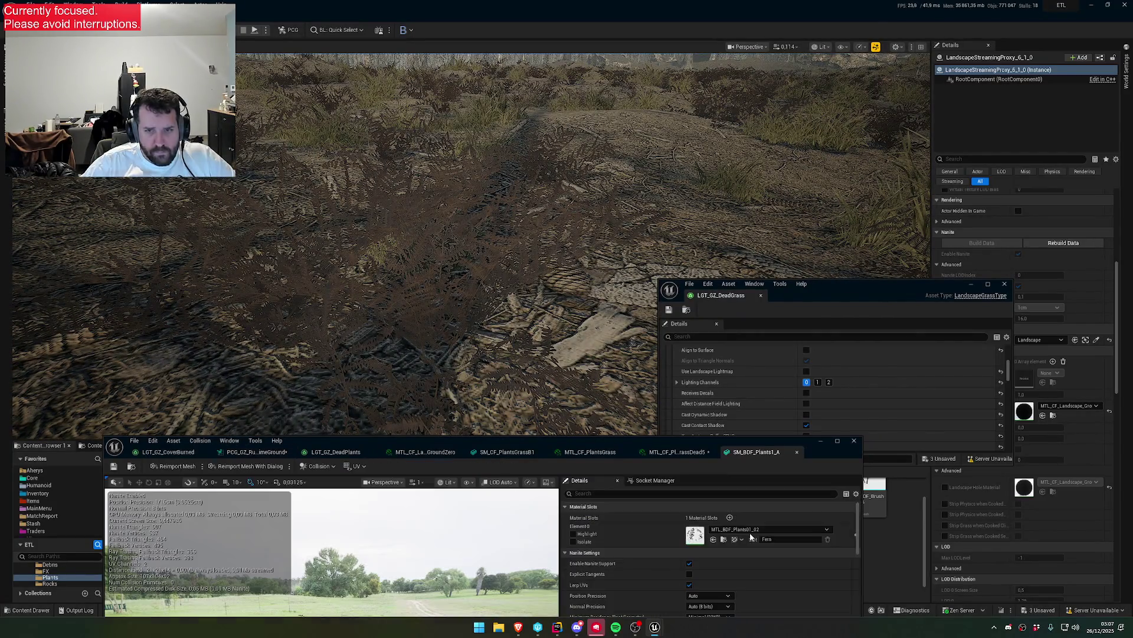
double_click(690, 537)
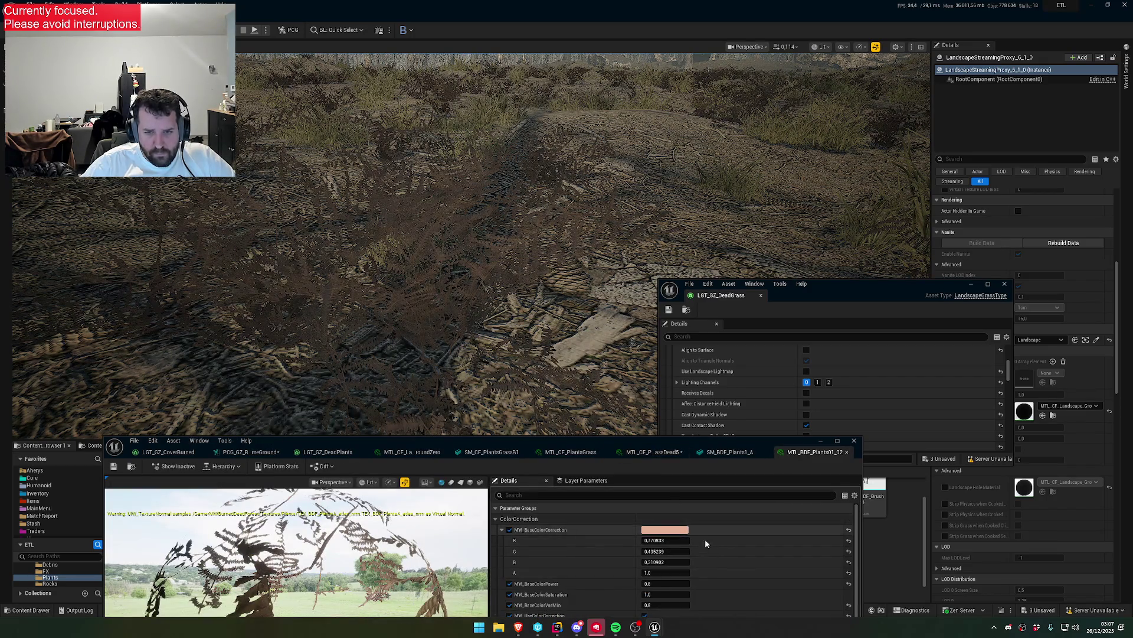
scroll(703, 537, down, 3)
click(674, 557)
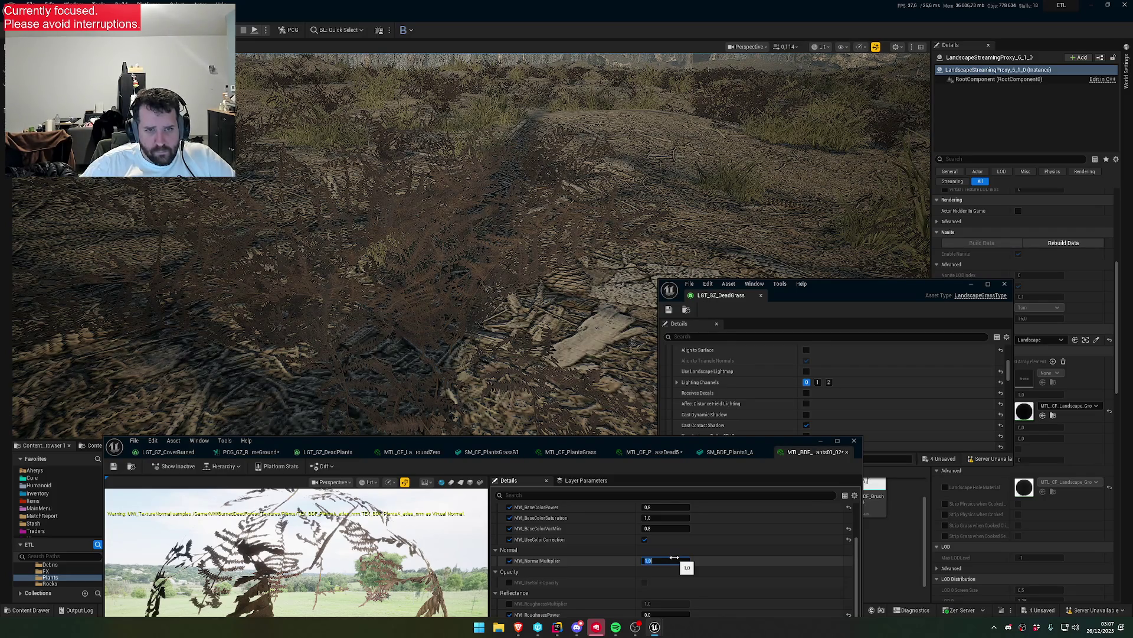
scroll(714, 567, down, 2)
- Raise MW_RoughnessPower to 1.0, enable MW_UseInvertedRoughness, then bring up the MW_BaseColorCorrection picker
drag(677, 553, 849, 554)
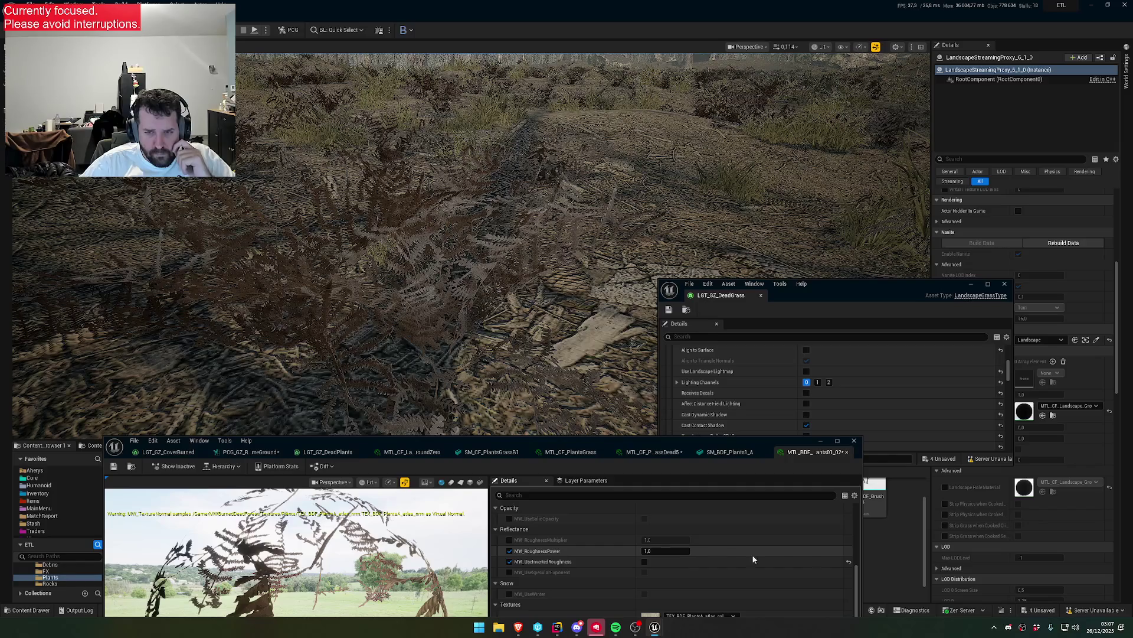
click(644, 562)
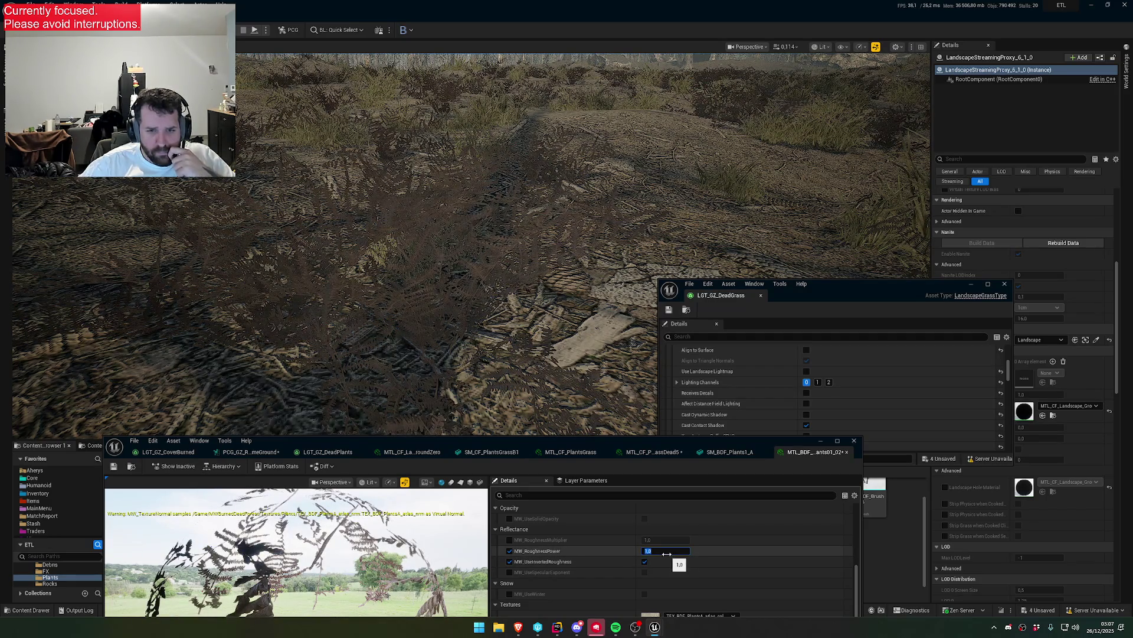
scroll(667, 554, up, 3)
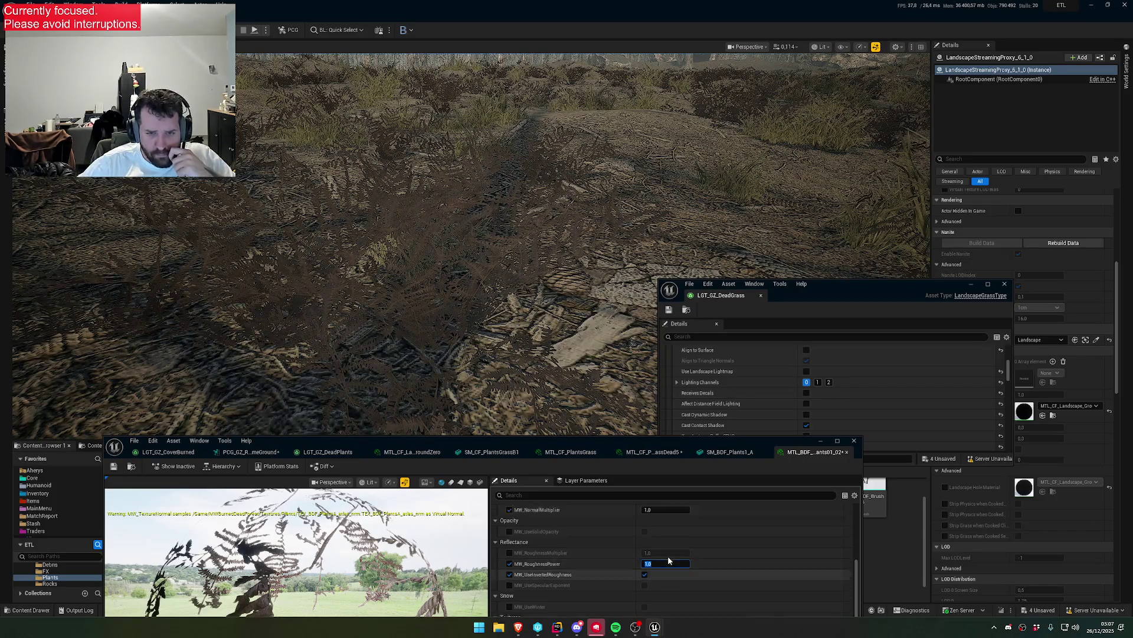
scroll(671, 558, up, 3)
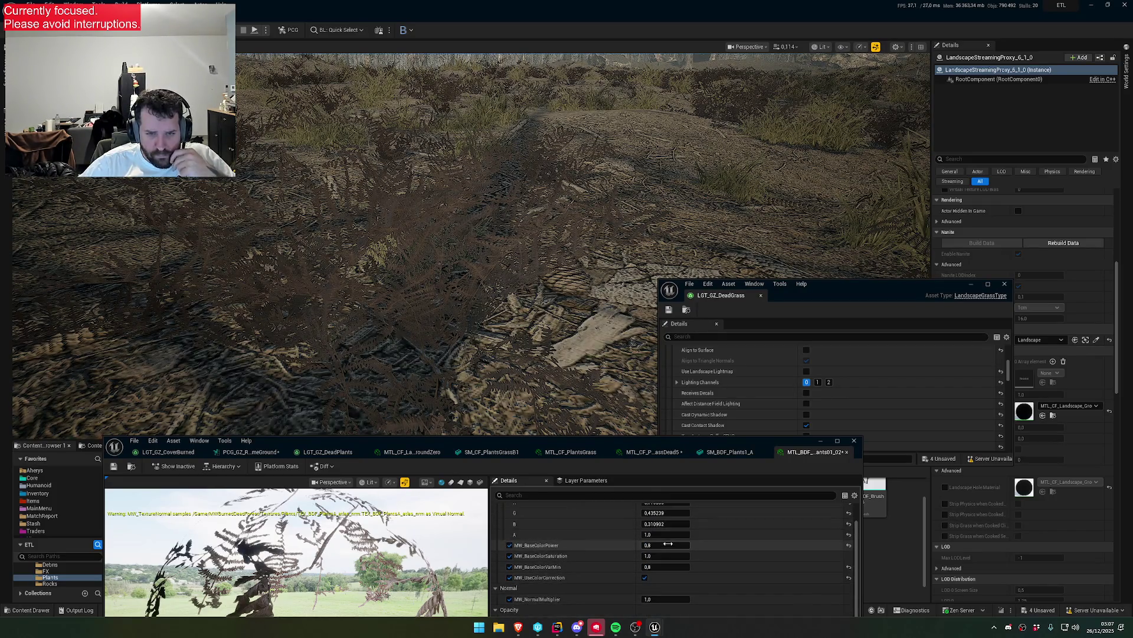
click(678, 531)
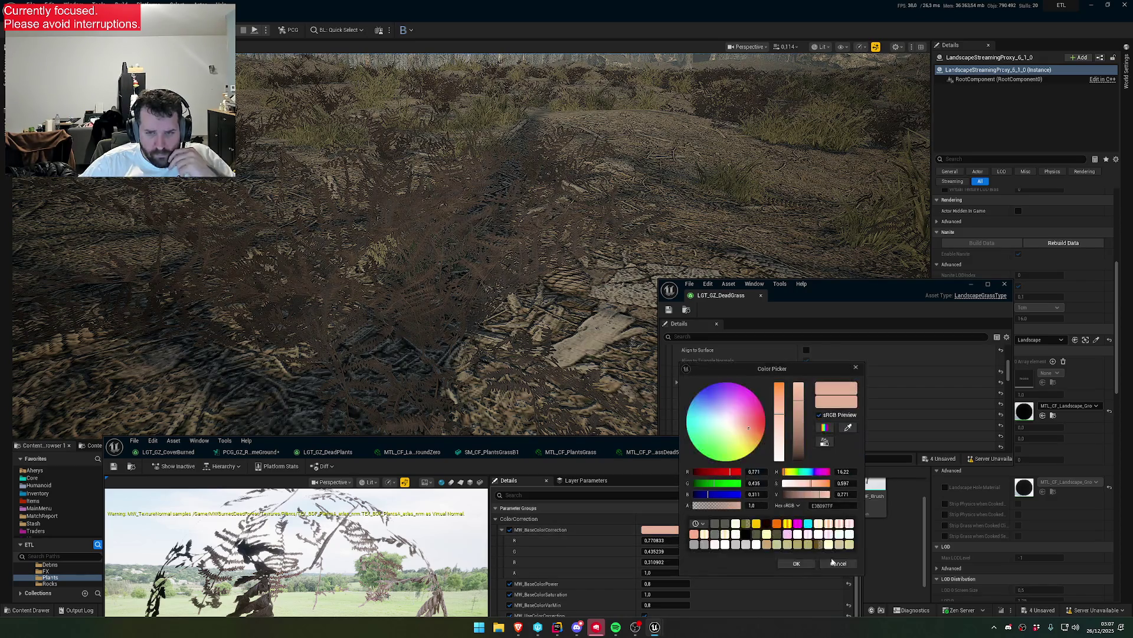
- Set MW_BaseColorCorrection to pure white FFFFFF, confirm, and move the material editor up
mouse_move(804, 421)
mouse_down()
mouse_move(792, 425)
mouse_move(785, 469)
mouse_move(810, 370)
mouse_up()
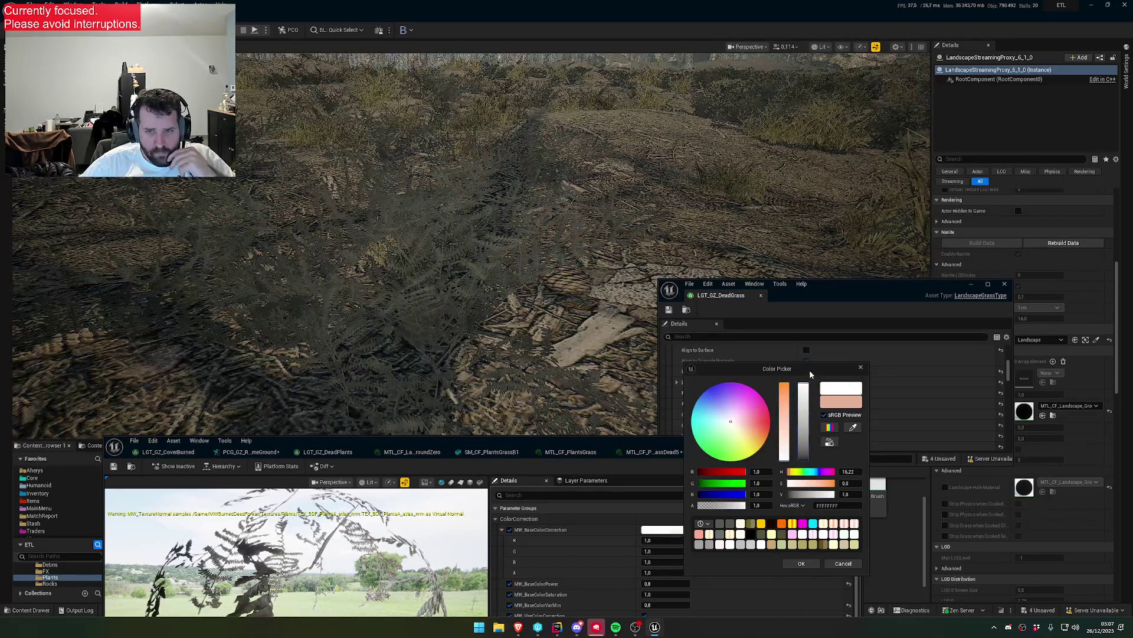
click(800, 563)
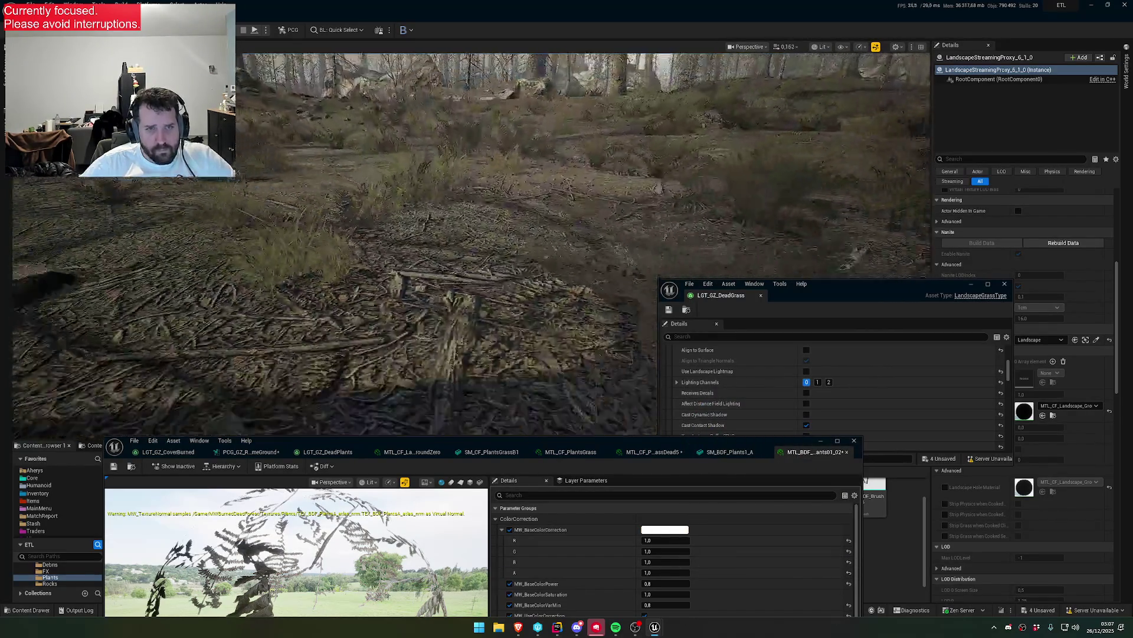
drag(633, 445, 647, 371)
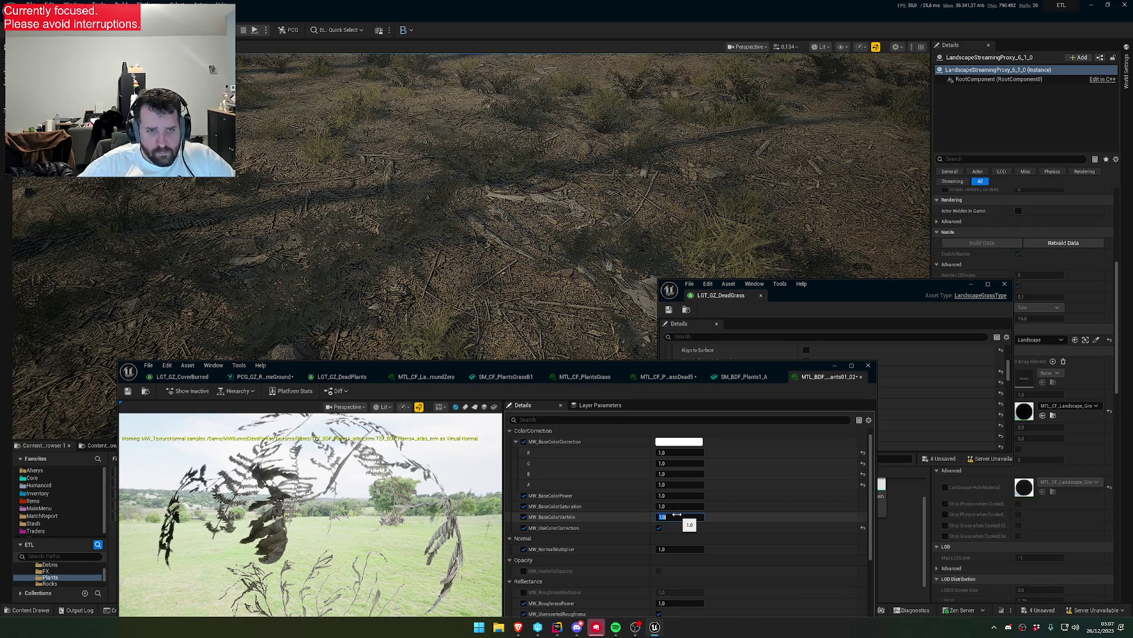
scroll(708, 543, down, 5)
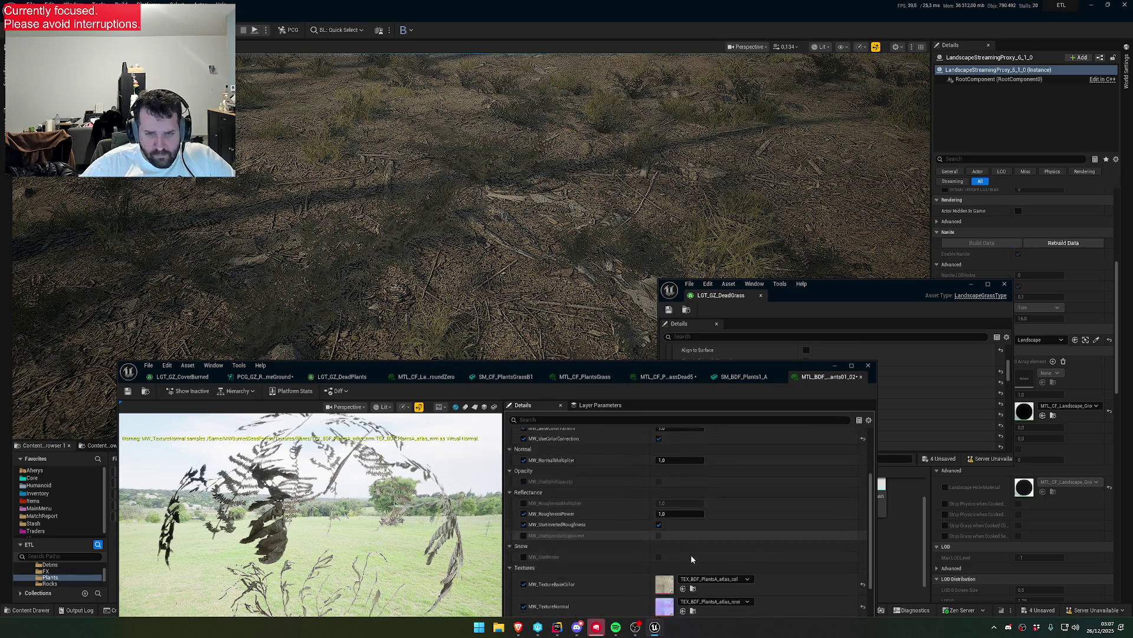
scroll(667, 540, down, 1)
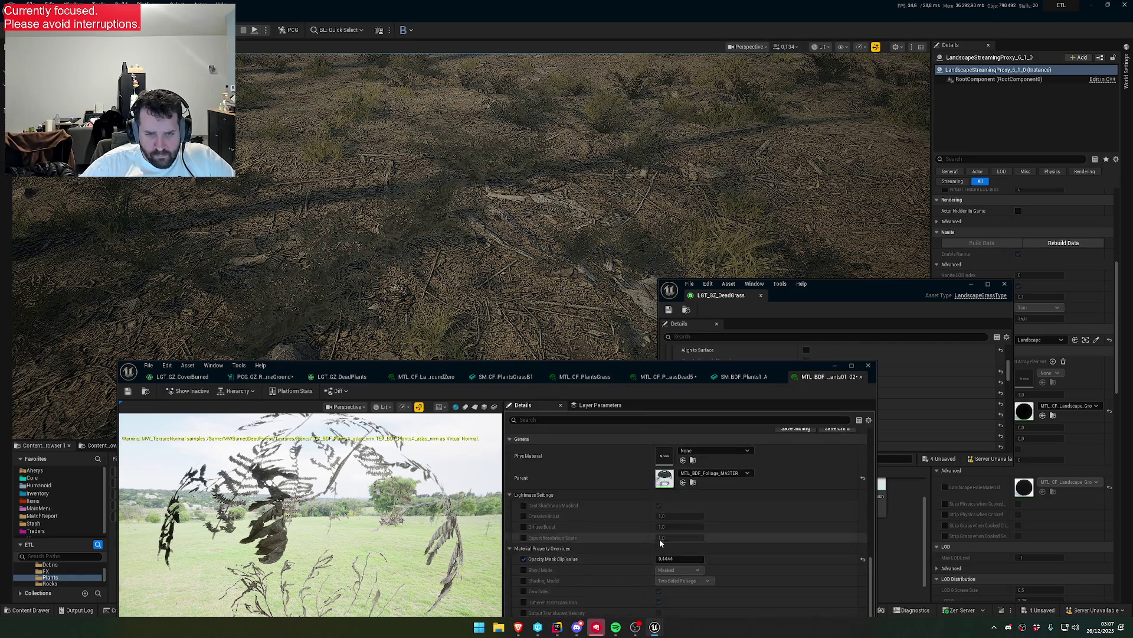
scroll(658, 552, up, 5)
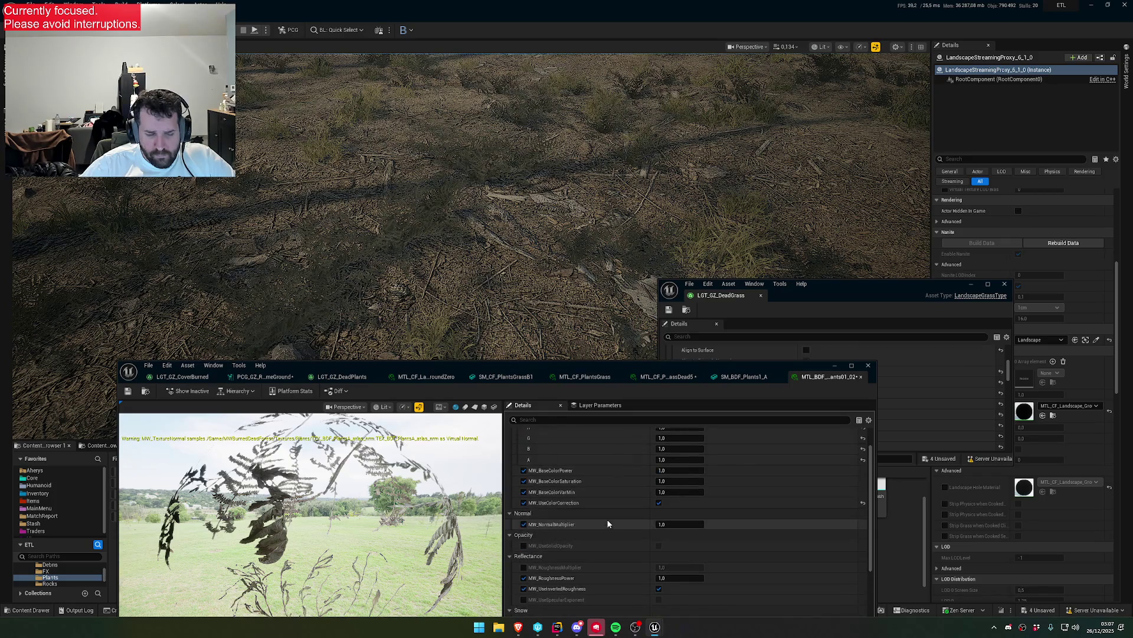
scroll(597, 518, down, 1)
drag(331, 519, 425, 507)
scroll(601, 536, down, 4)
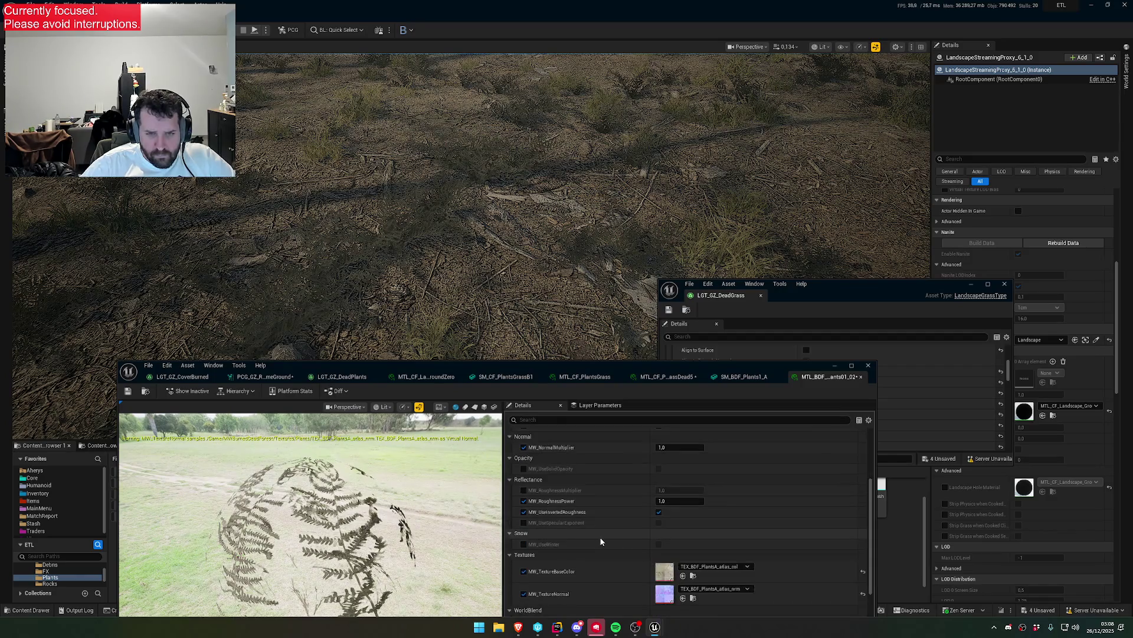
scroll(586, 535, down, 7)
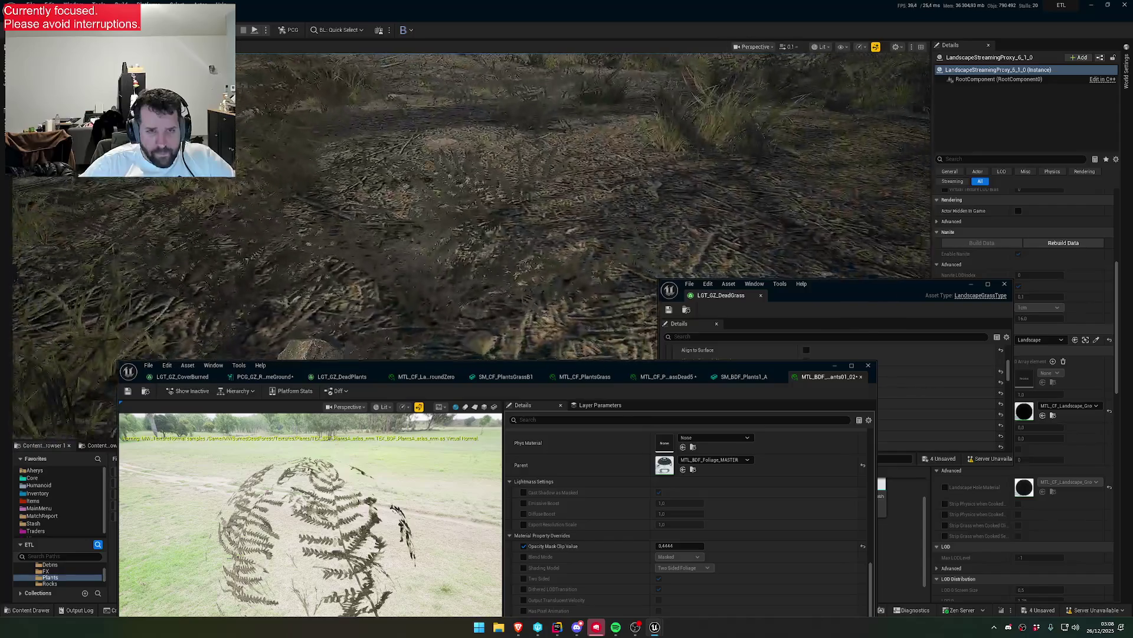
scroll(655, 490, down, 6)
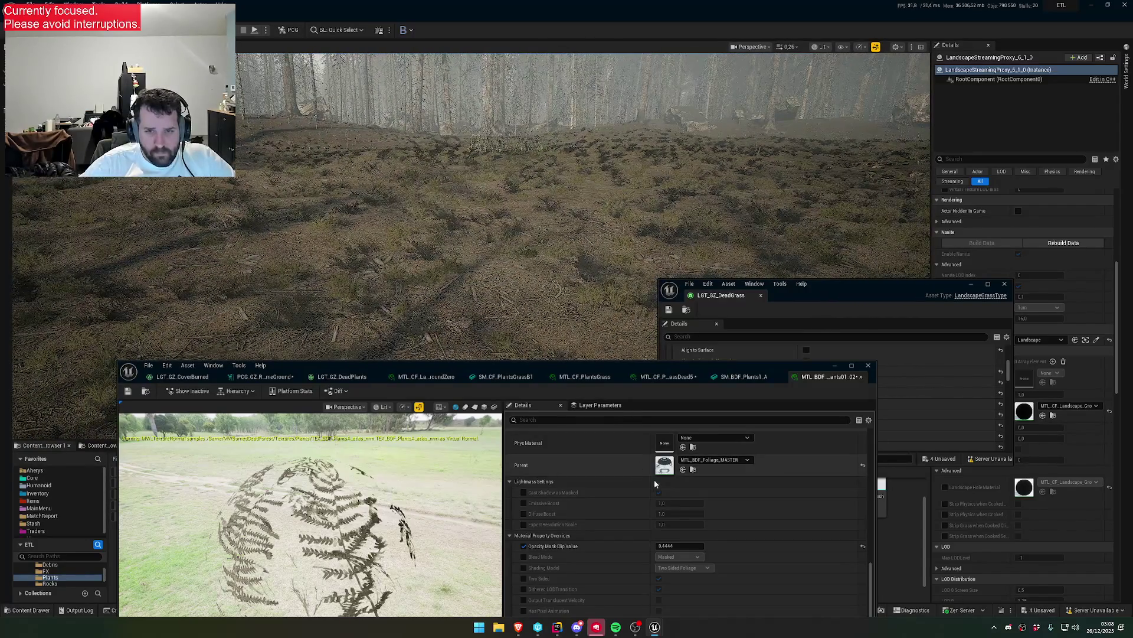
scroll(660, 508, up, 8)
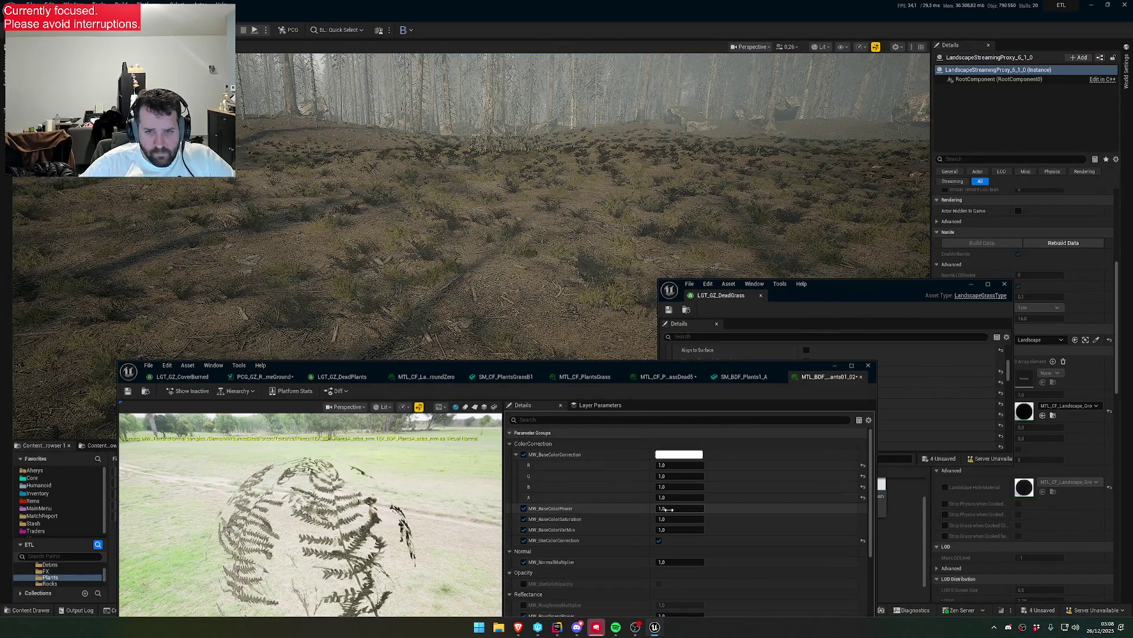
click(673, 455)
- Try cream, warmer yellow and orange tints on the grass, then cancel them
click(745, 437)
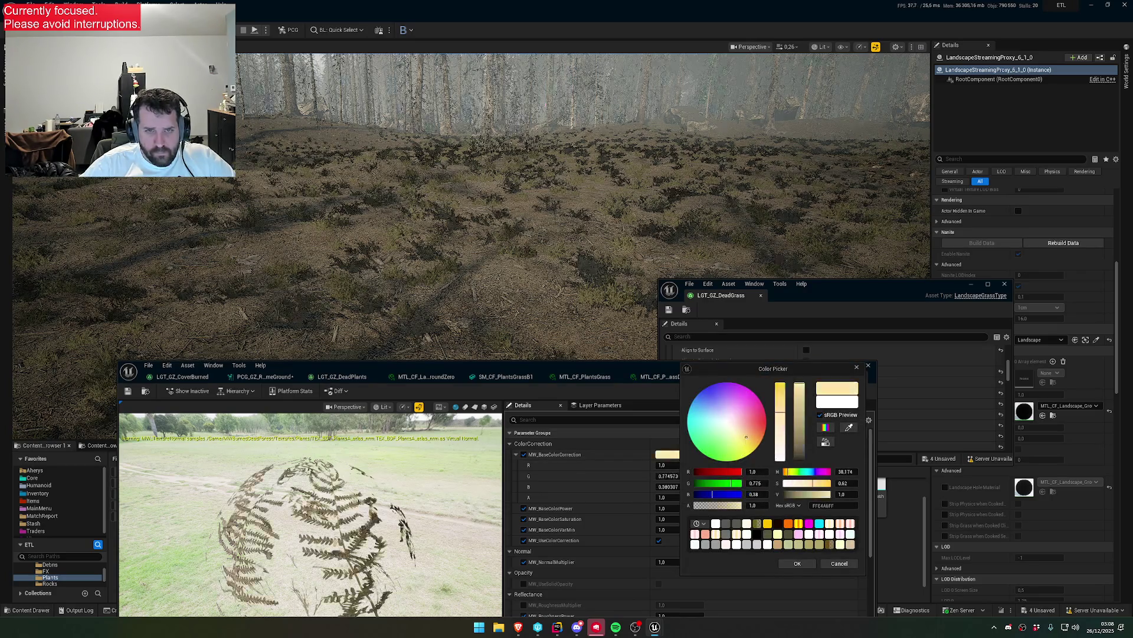
click(752, 441)
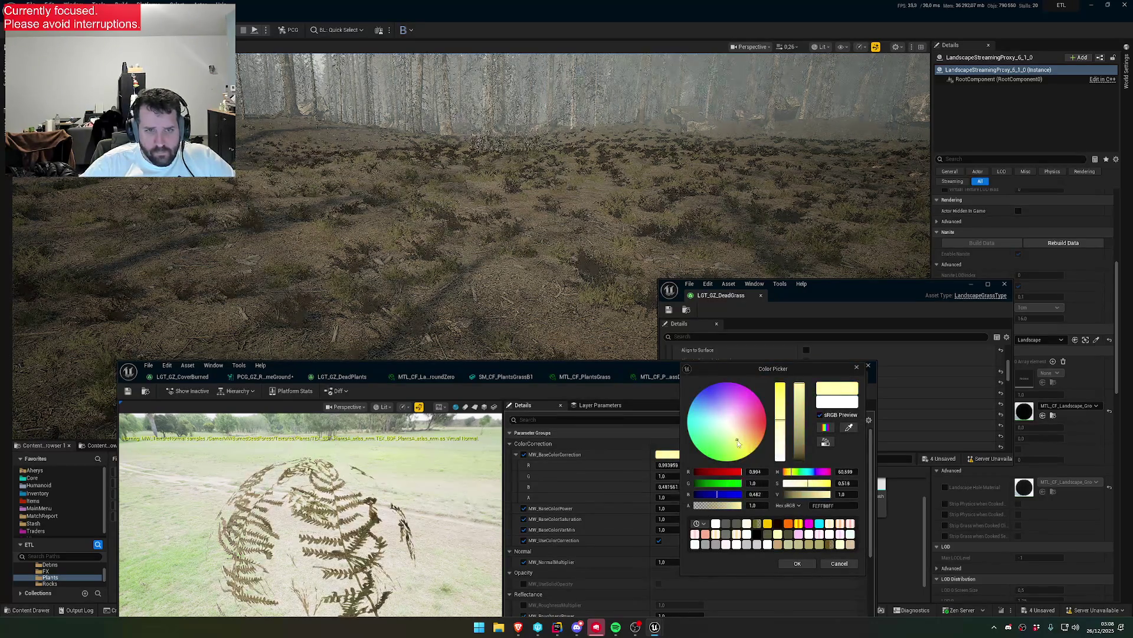
click(754, 436)
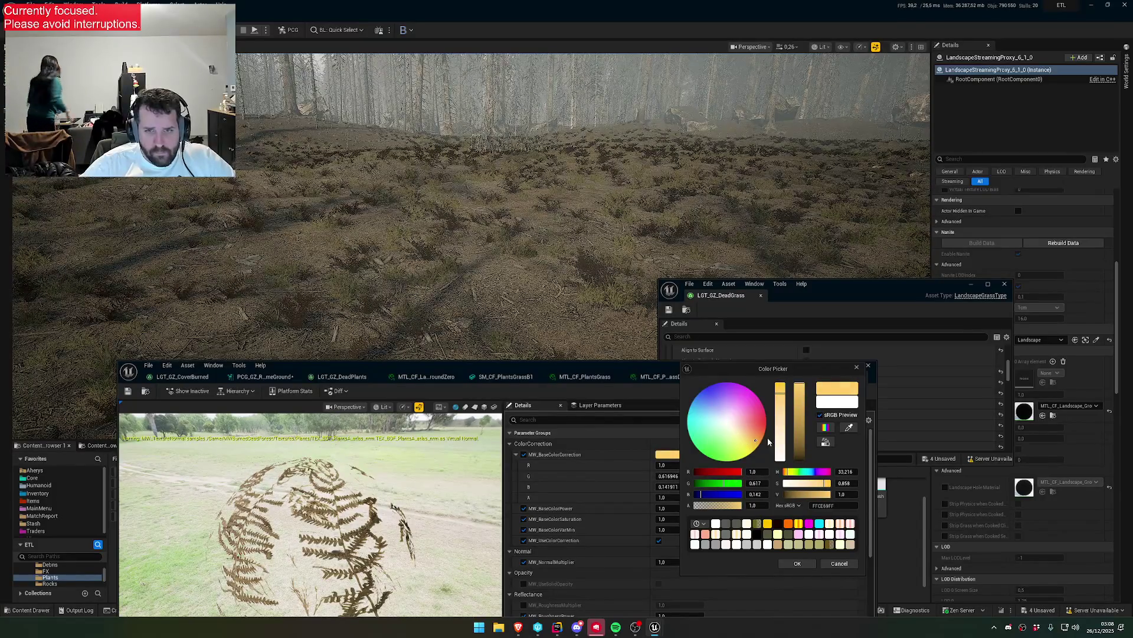
click(758, 433)
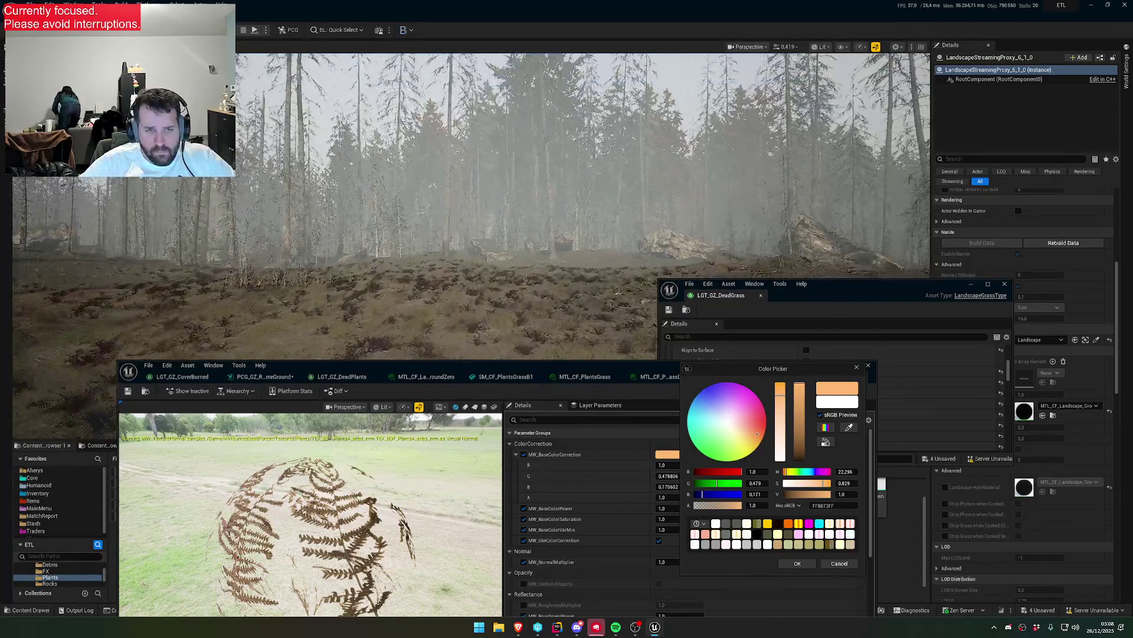
click(832, 564)
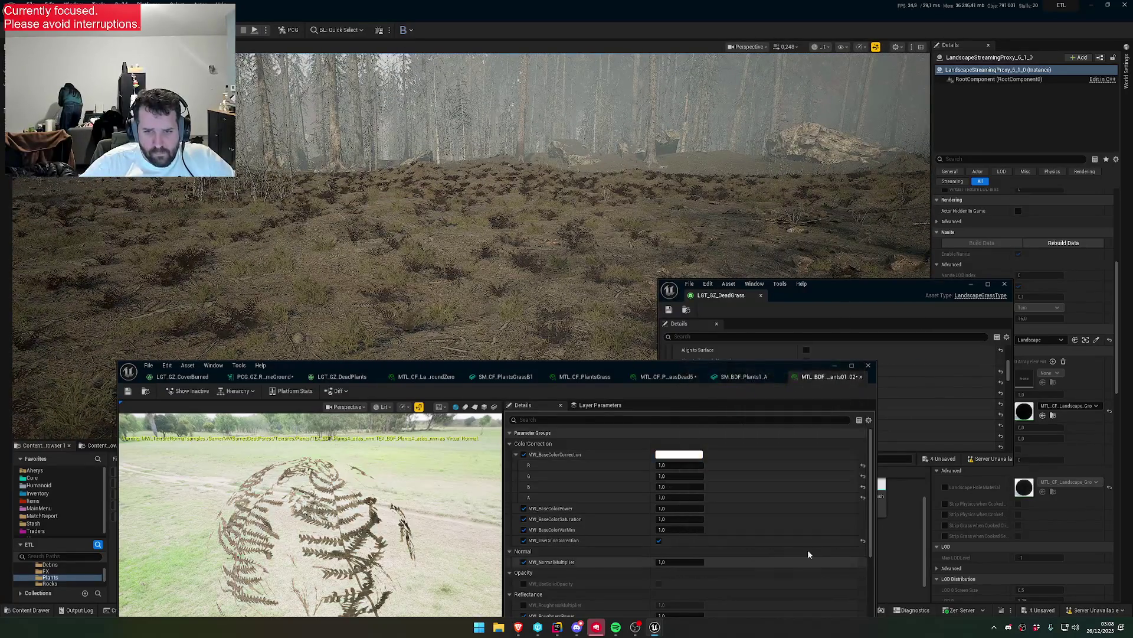
- Set the base colour correction to pale cream (R 1.0, G 0.954, B 0.790) and confirm
click(679, 454)
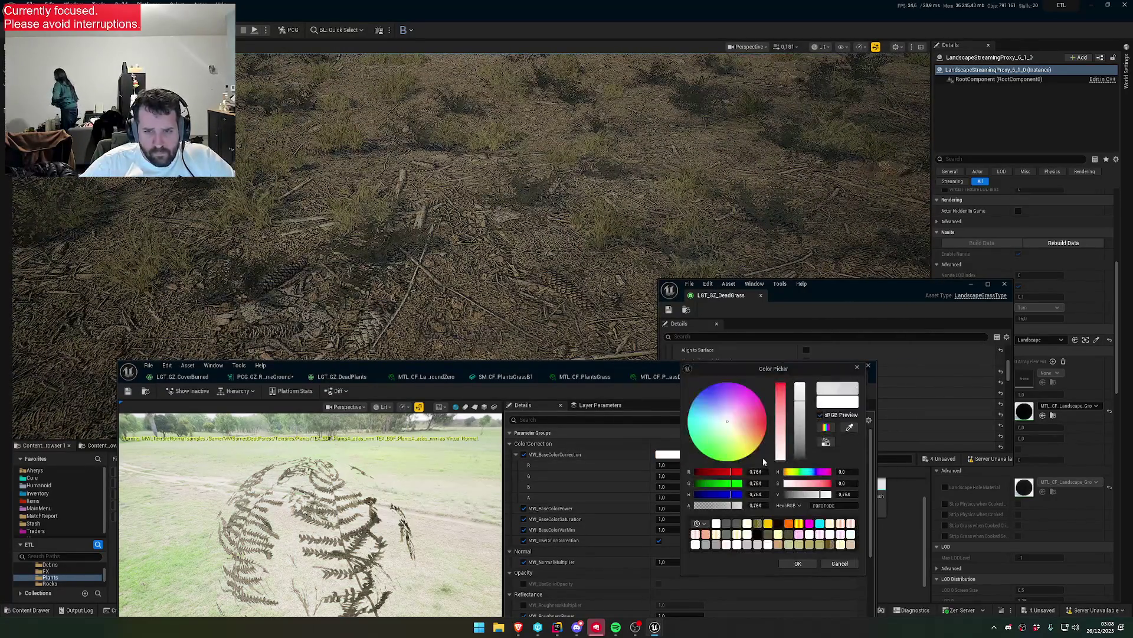
click(750, 439)
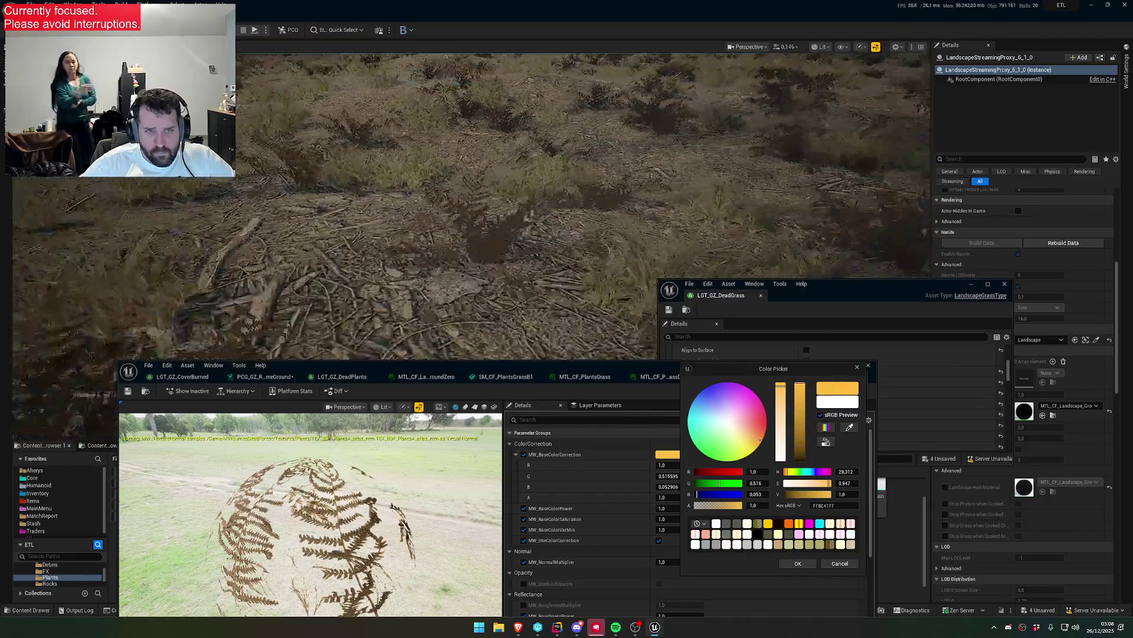
click(745, 440)
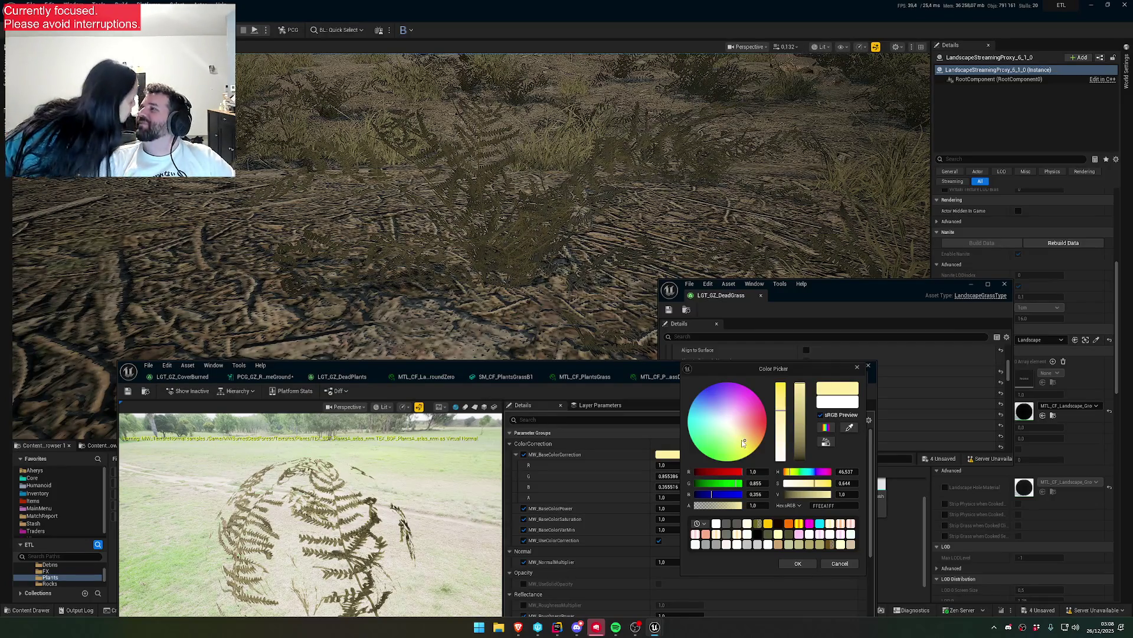
click(733, 427)
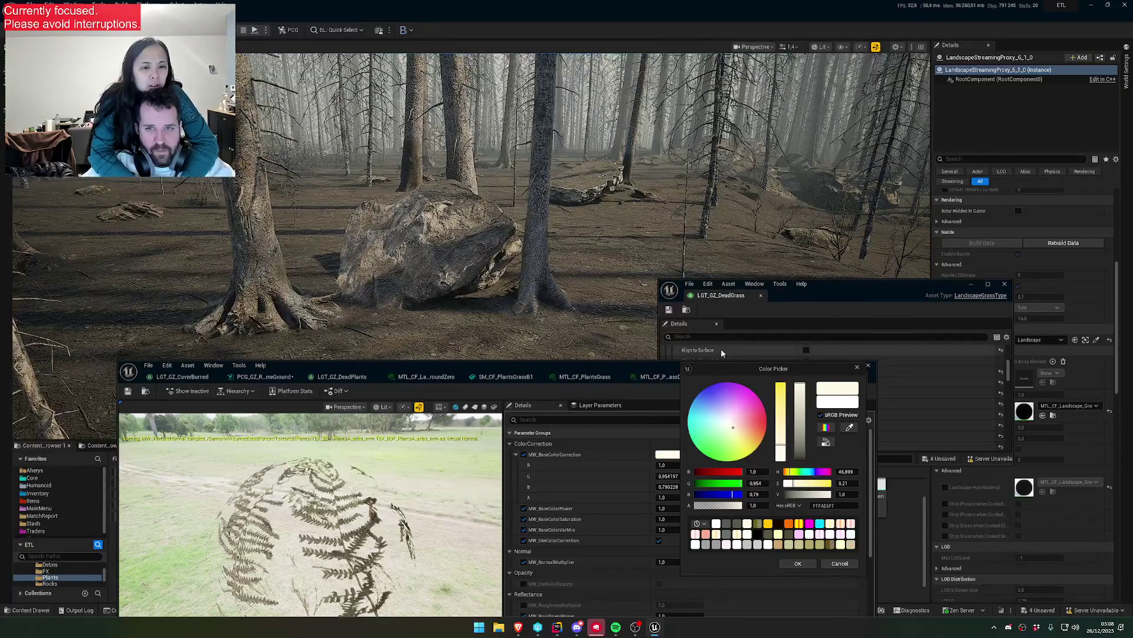
click(808, 561)
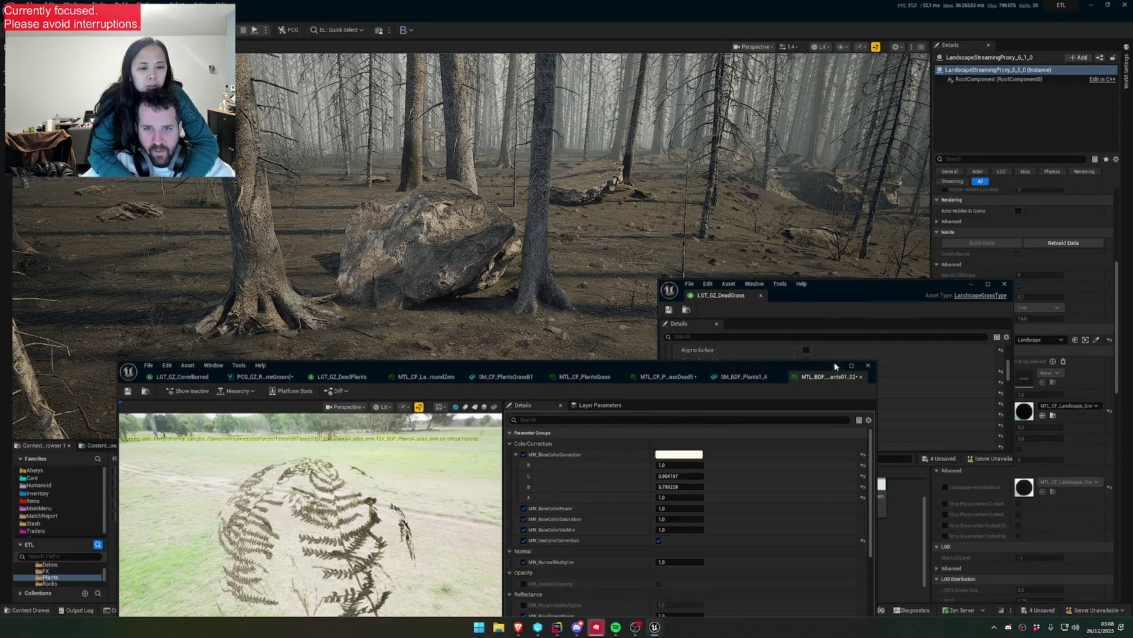
- Minimize the material editor and fly the camera through the forest toward the large rock
click(834, 364)
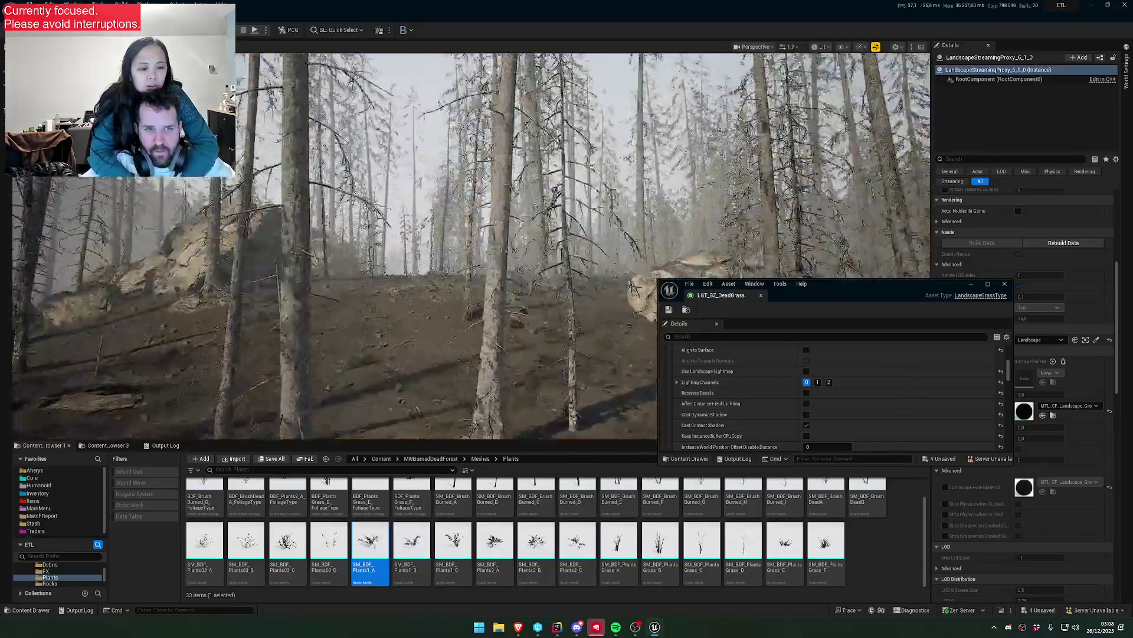
key(w)
scroll(484, 236, down, 3)
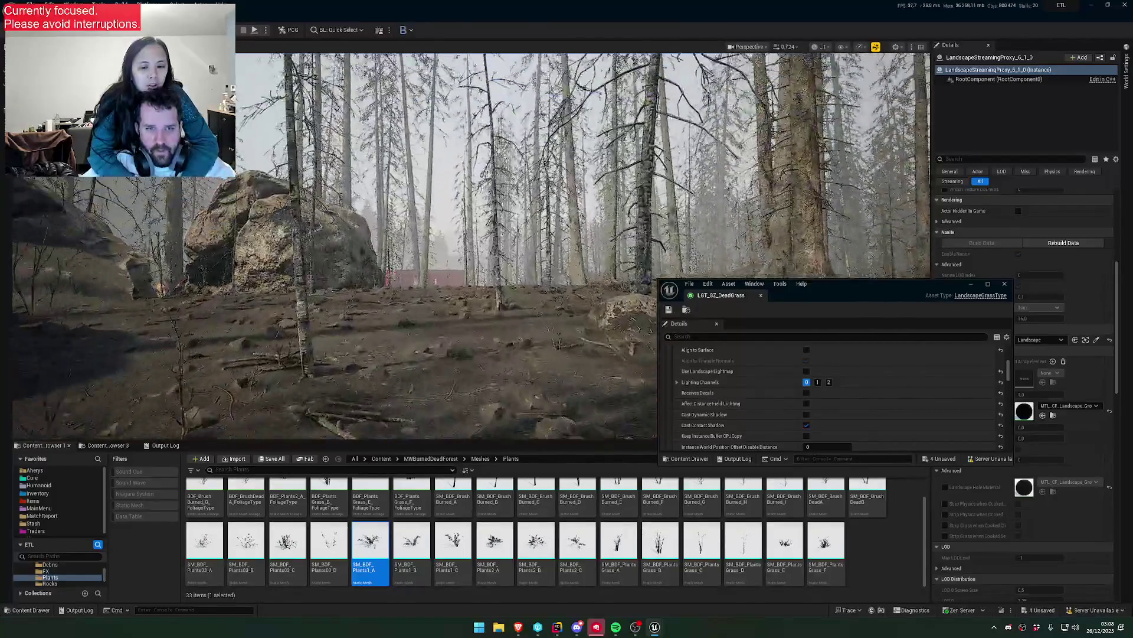
scroll(472, 247, down, 2)
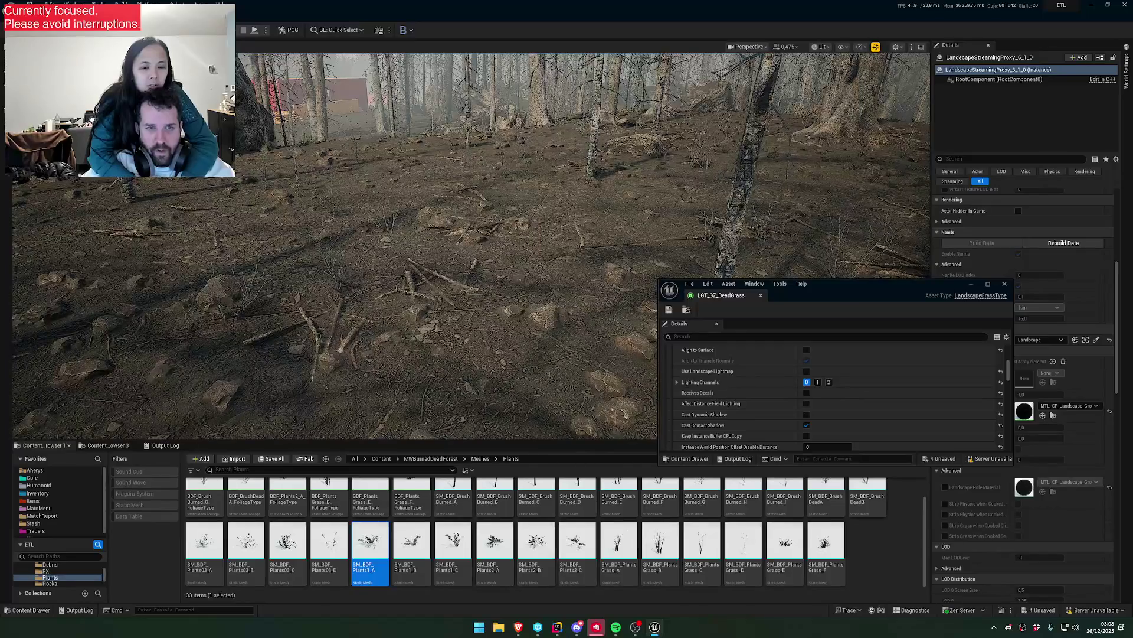
key(w)
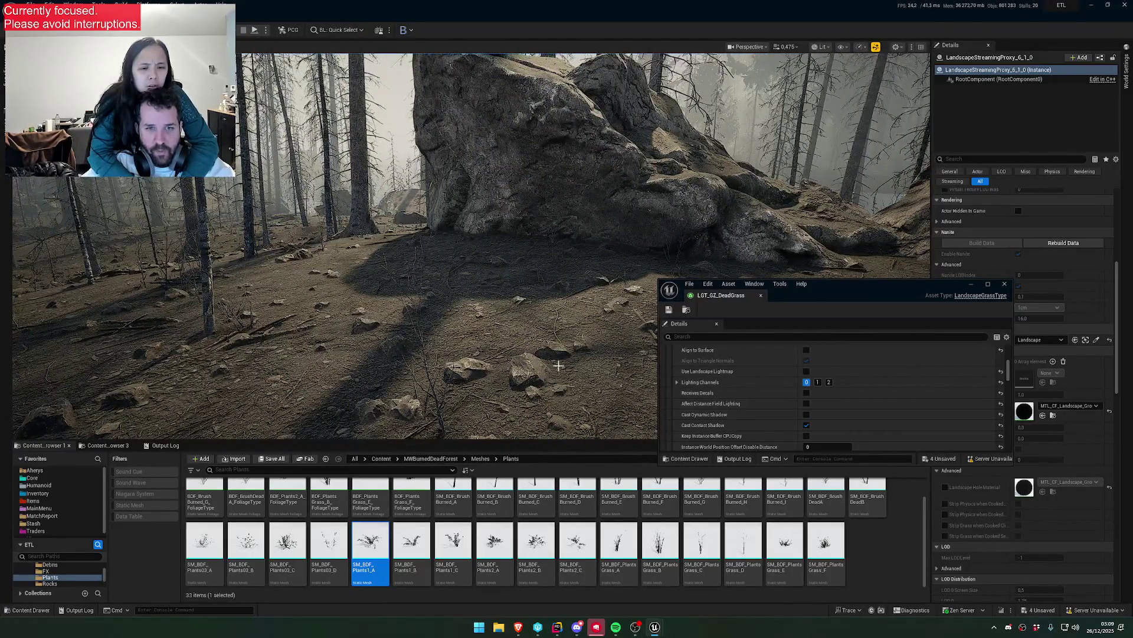
key(w)
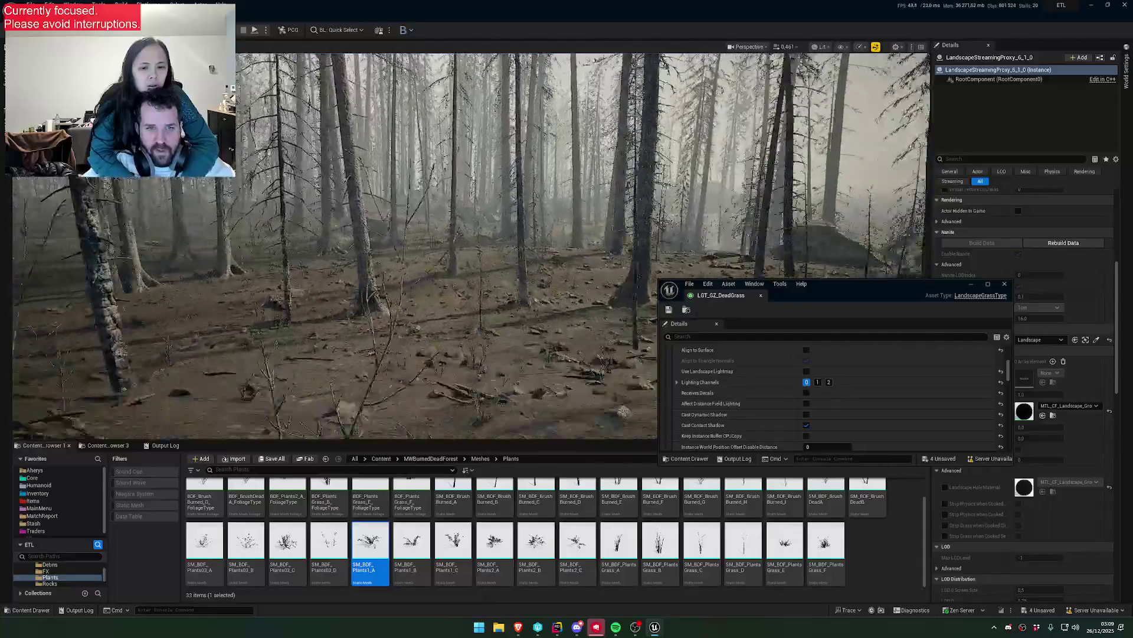
key(w)
- Run the console command r.Nanite.Tessellation 1 to enable Nanite tessellation
click(190, 612)
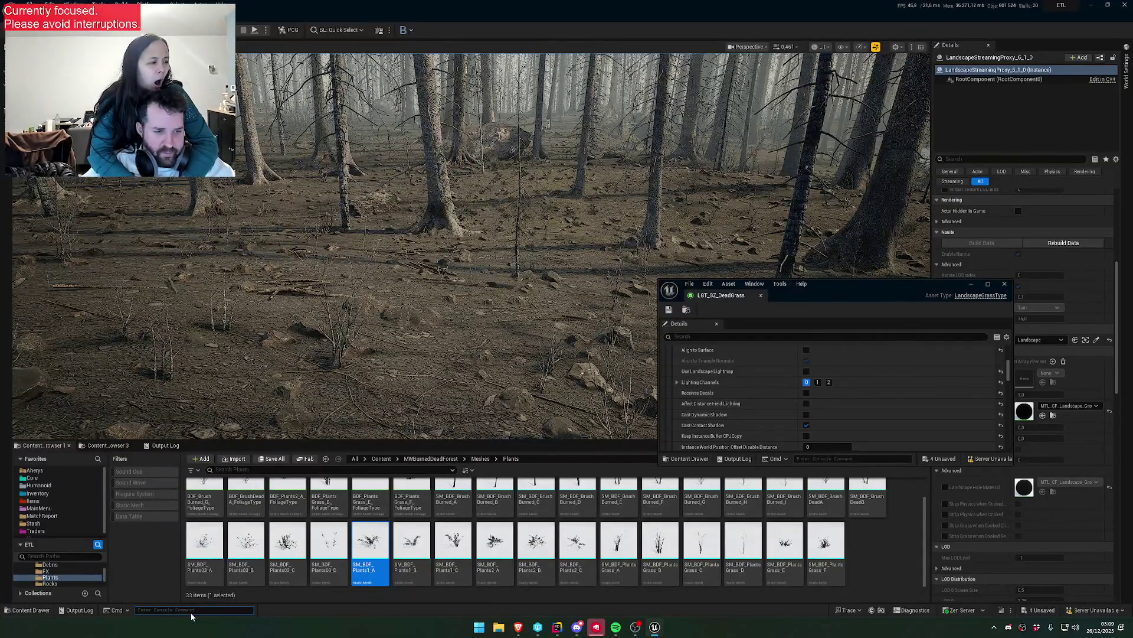
text(r.Nanite.Tessellation 1)
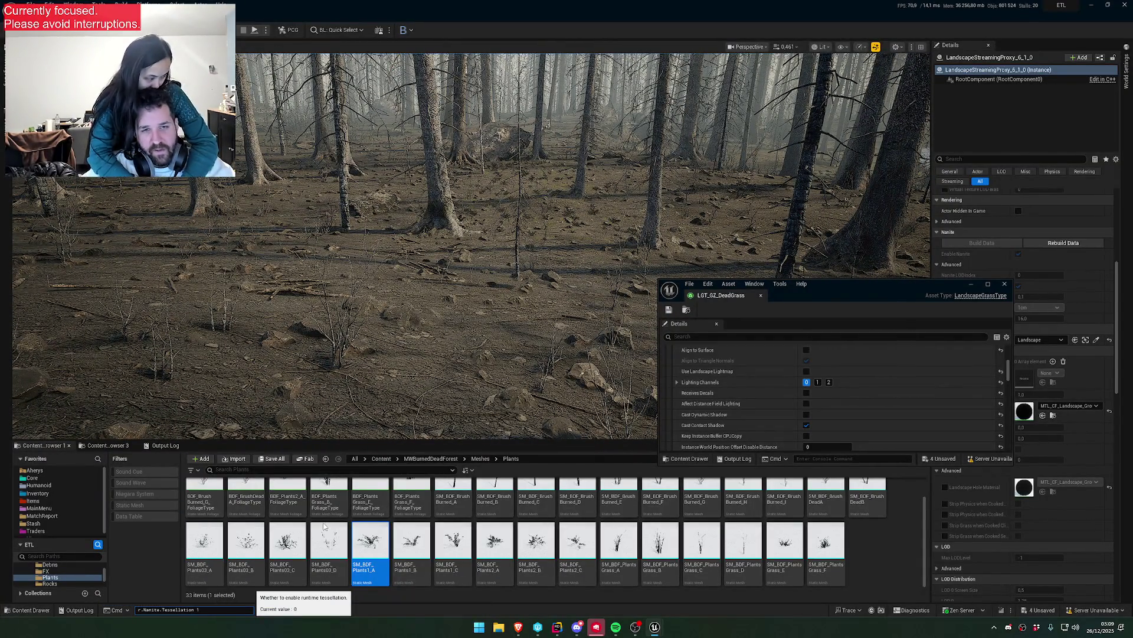
key(Return)
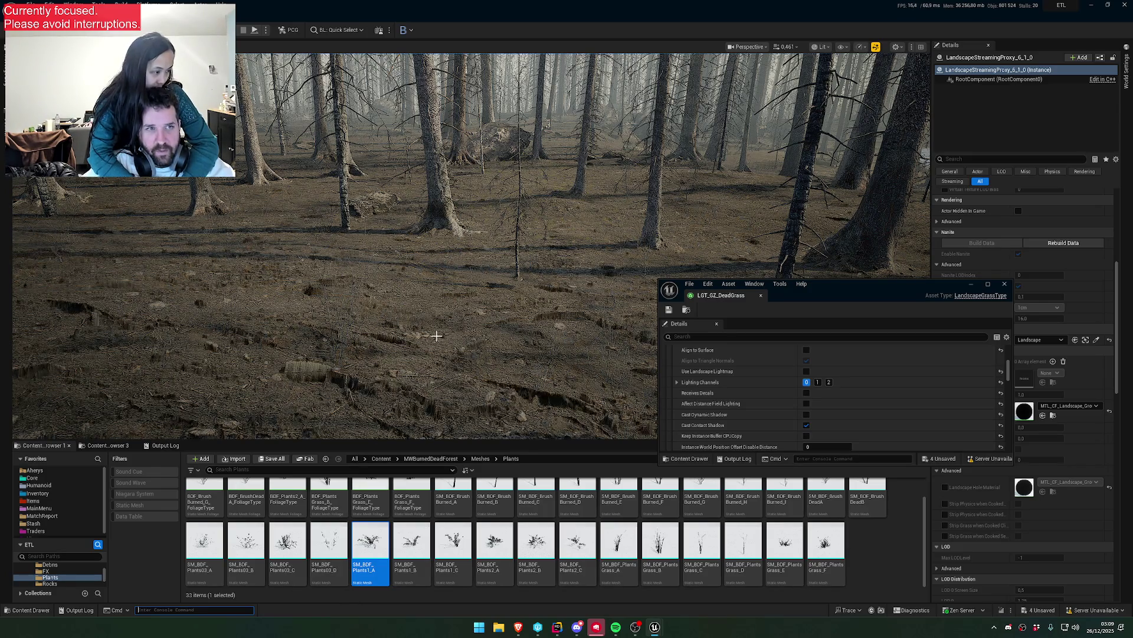
drag(472, 236, 445, 213)
- Fly low toward the tree bases and tilt down to inspect the burned shrubs
drag(810, 299, 737, 506)
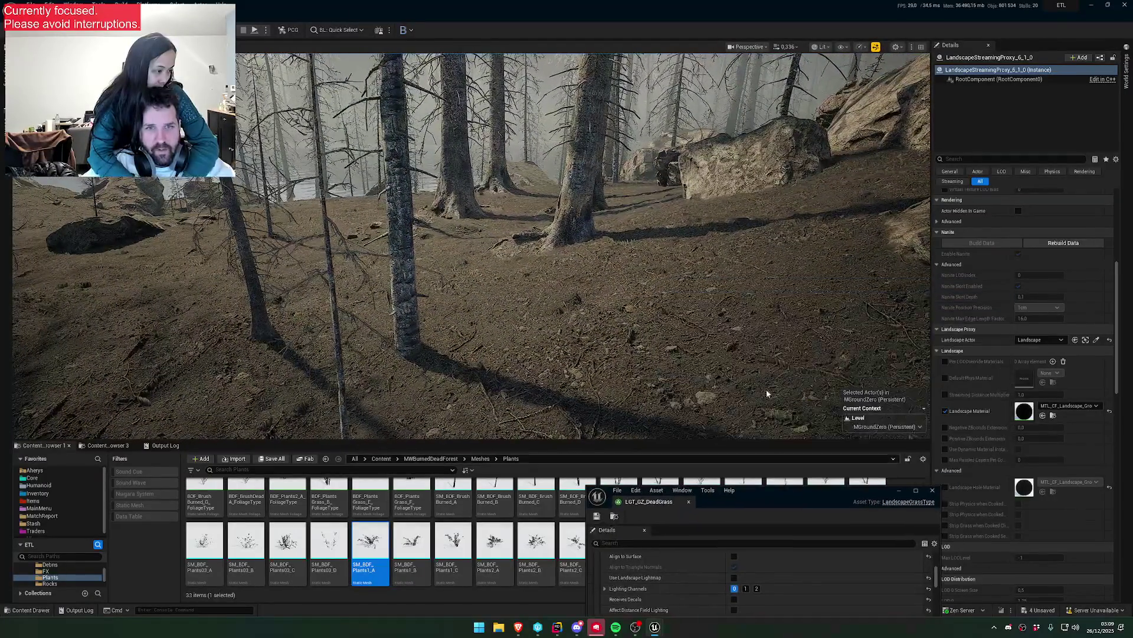
drag(472, 236, 431, 245)
drag(806, 278, 806, 277)
mouse_move(473, 248)
mouse_down()
mouse_move(472, 218)
mouse_move(416, 242)
mouse_move(360, 239)
mouse_up()
key(w)
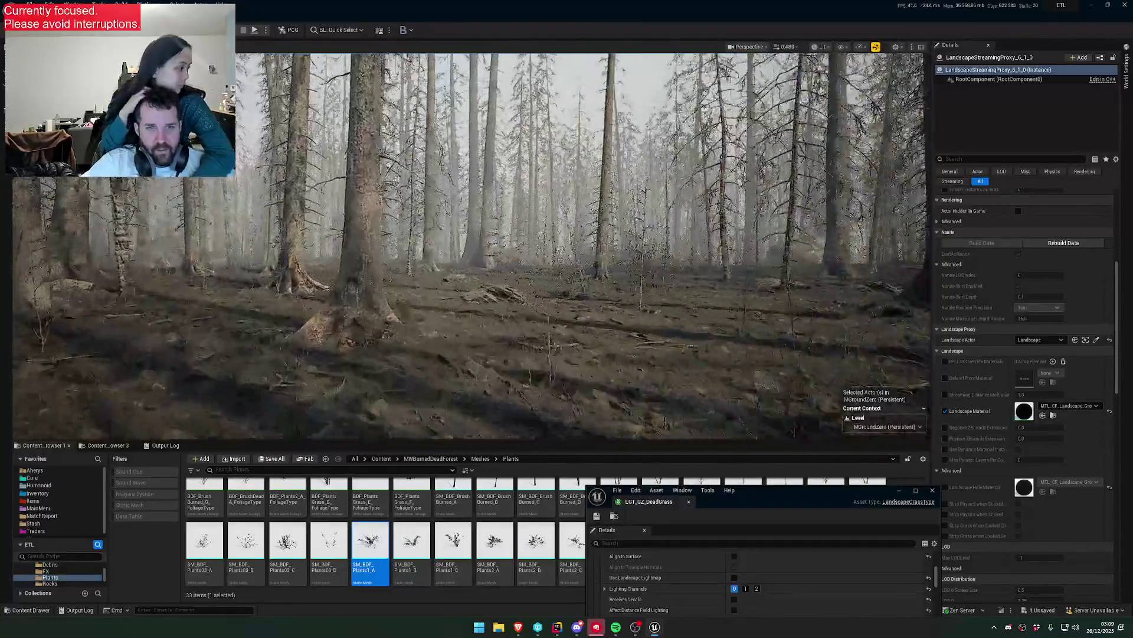
key(w)
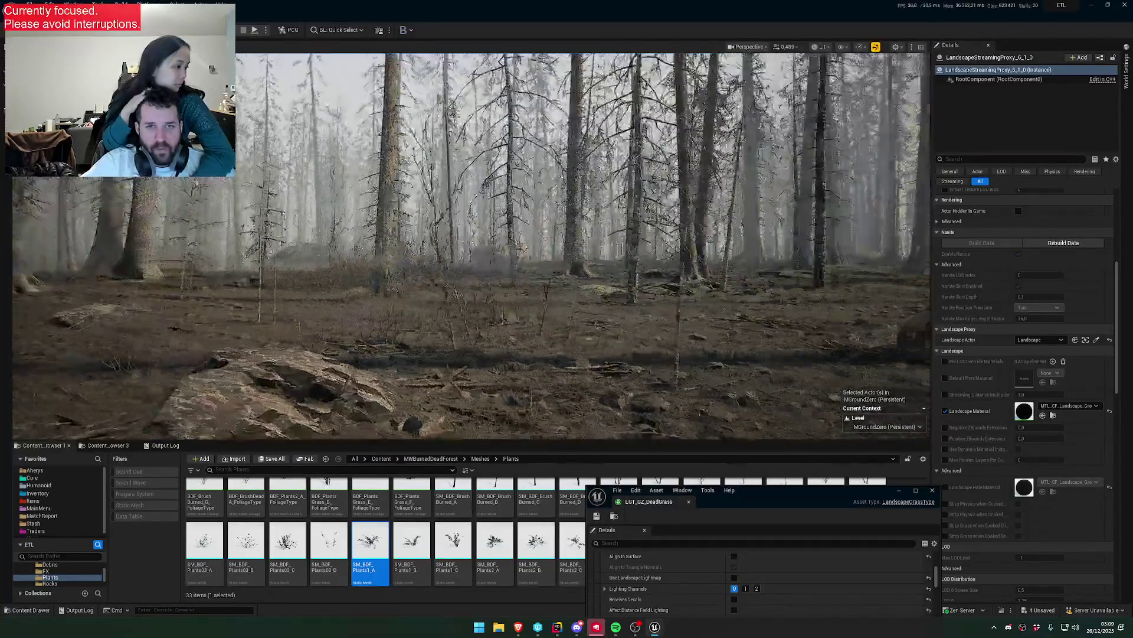
- Fly over the foggy river valley, past the red bridge and along the rocky forest path
scroll(472, 236, up, 2)
key(w)
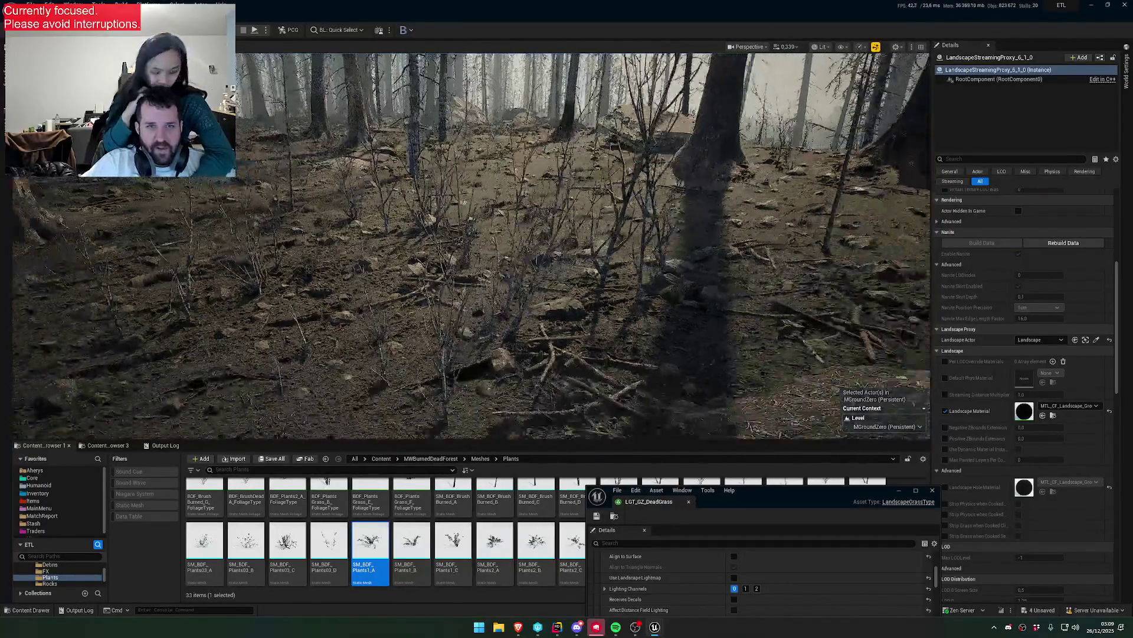
scroll(472, 236, up, 3)
key(w)
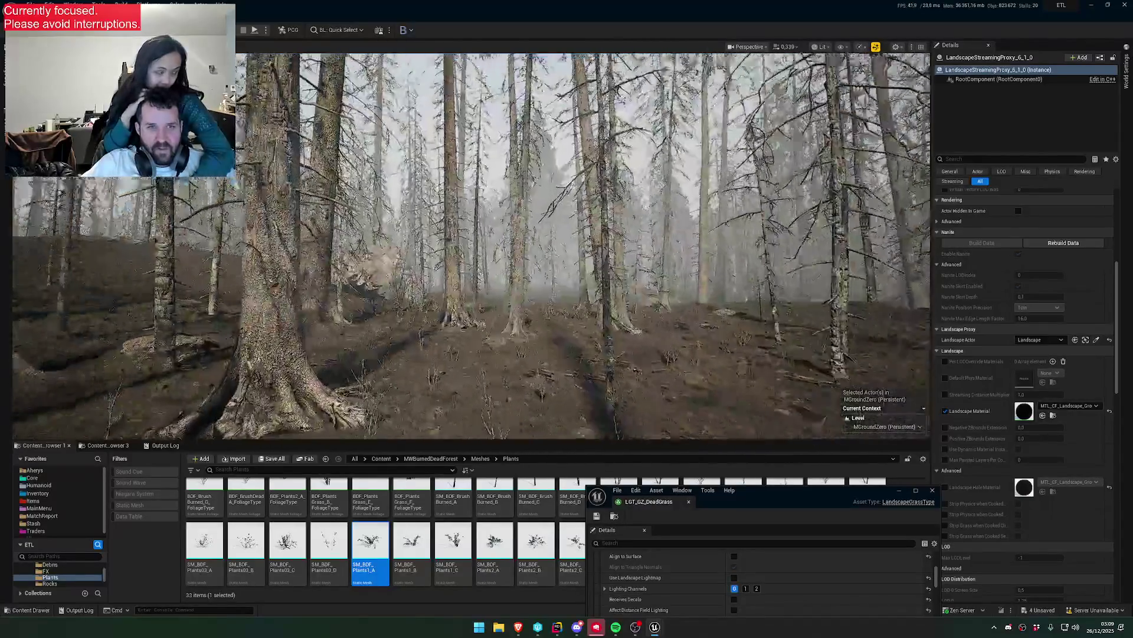
scroll(471, 247, up, 2)
key(w)
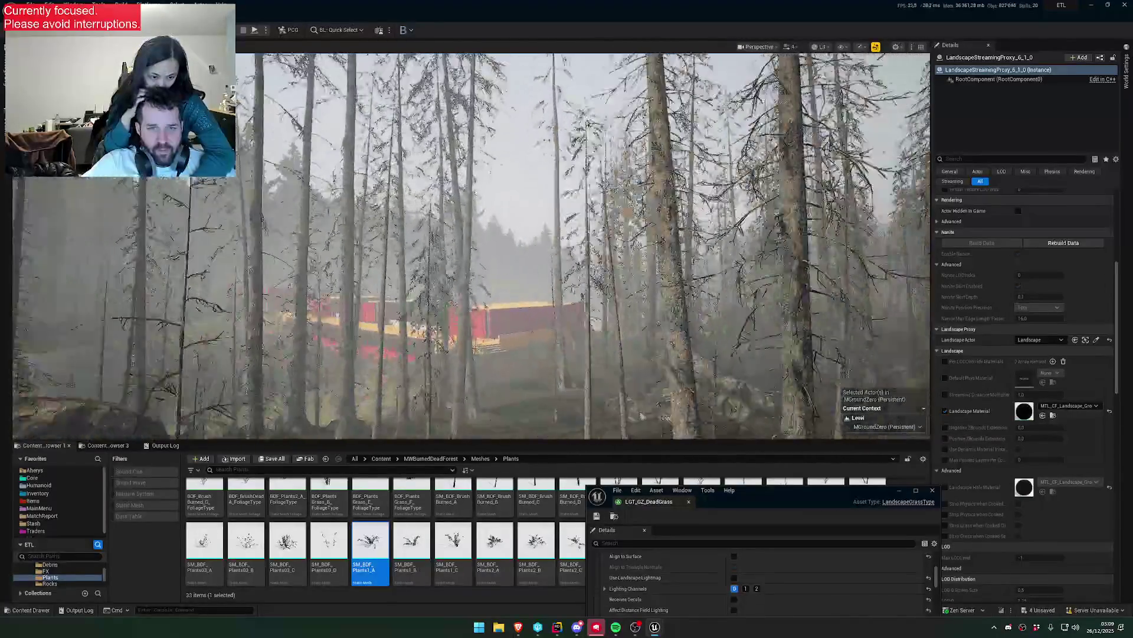
scroll(471, 246, up, 1)
key(w)
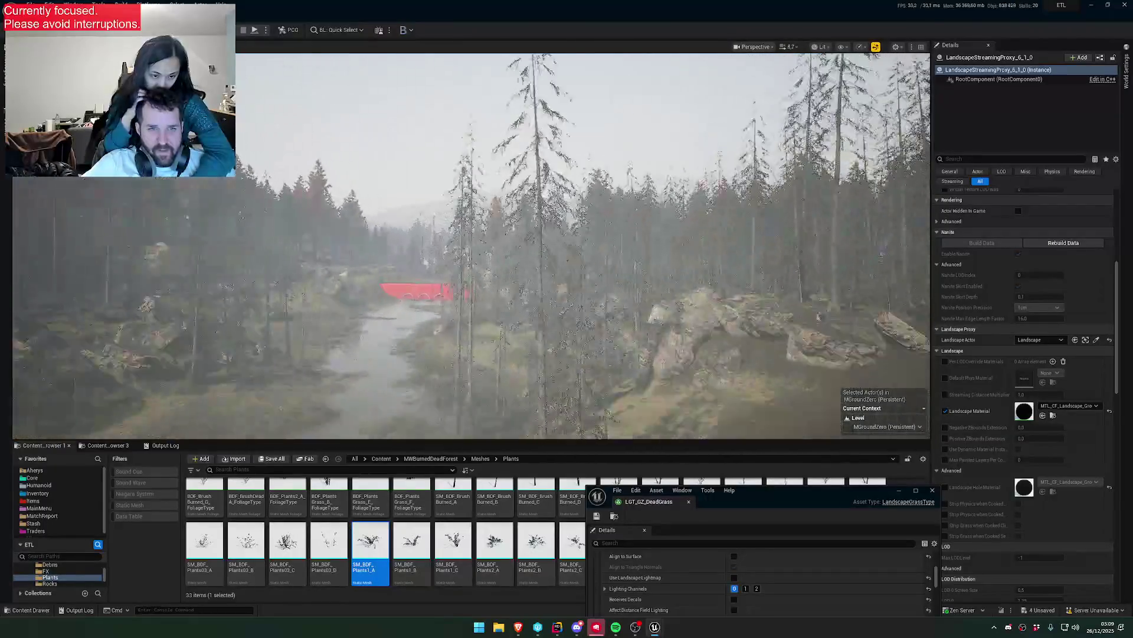
key(w)
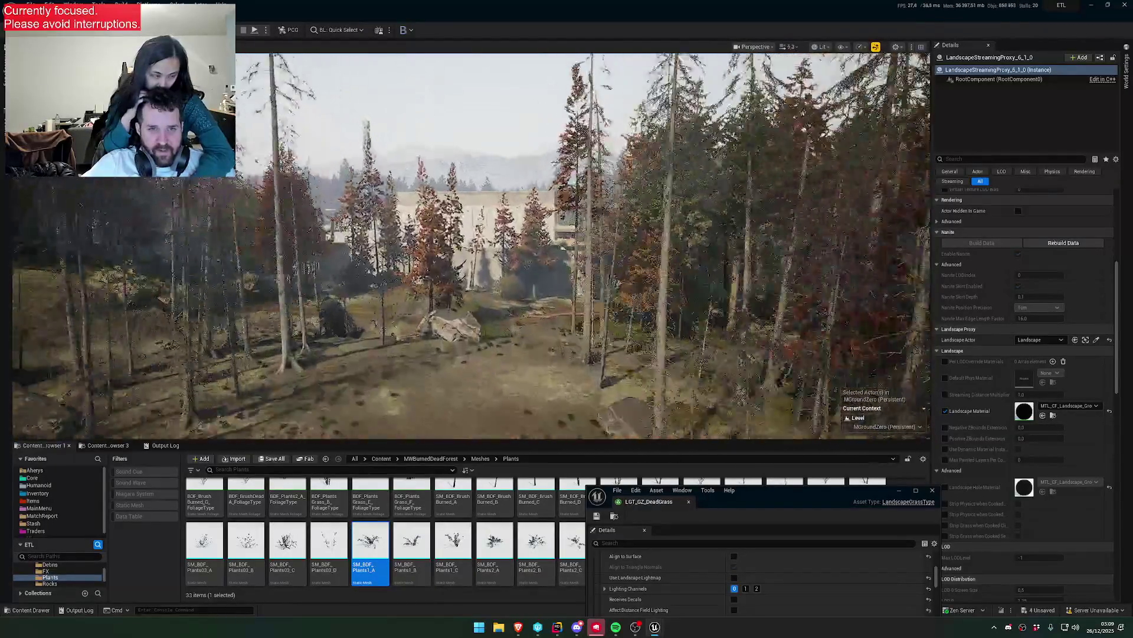
scroll(471, 246, down, 1)
scroll(471, 246, down, 3)
key(w)
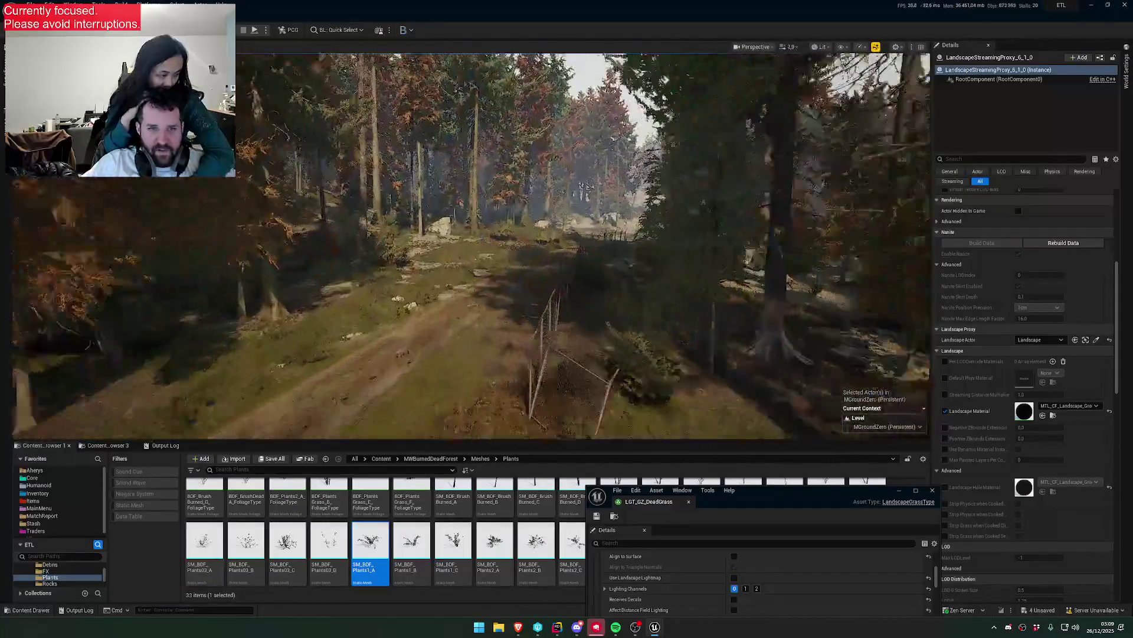
scroll(471, 246, down, 1)
key(w)
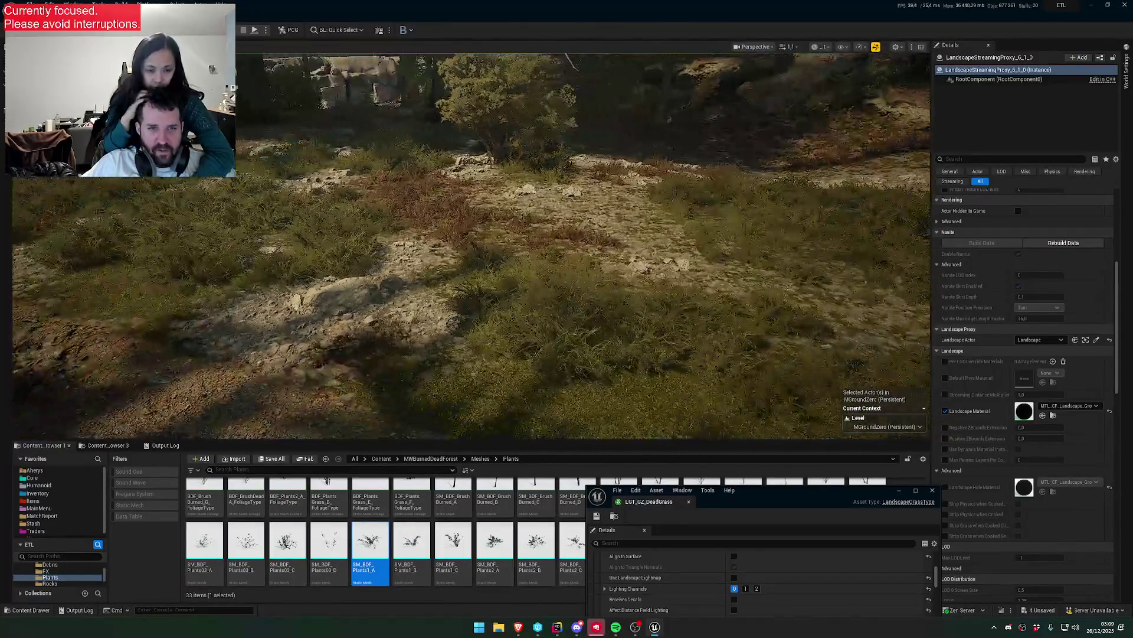
key(w)
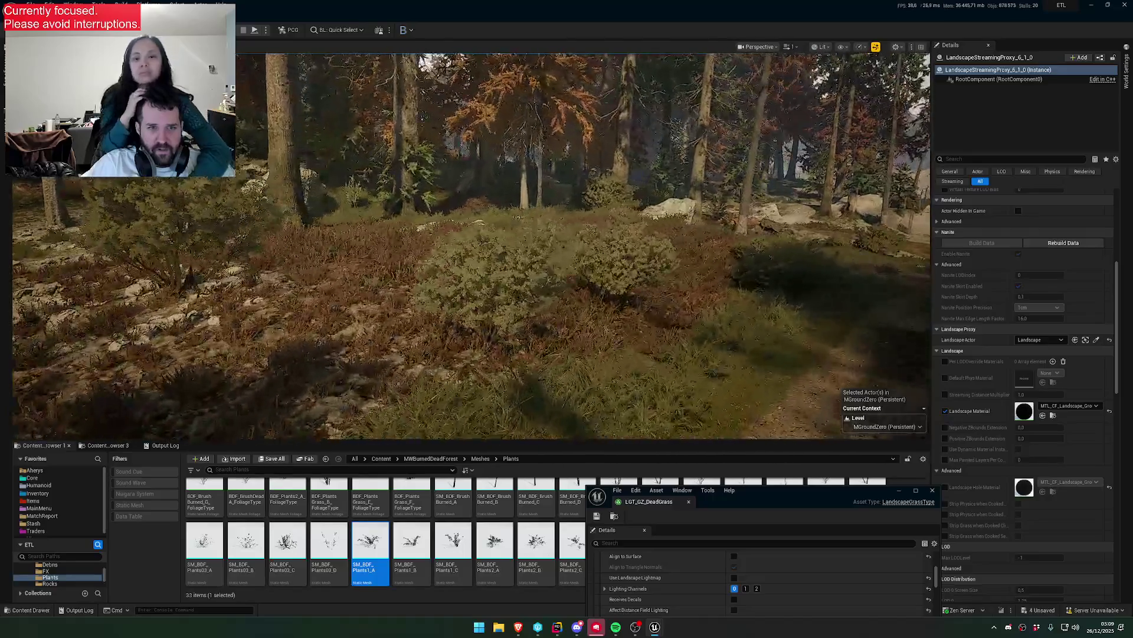
scroll(471, 246, up, 1)
key(w)
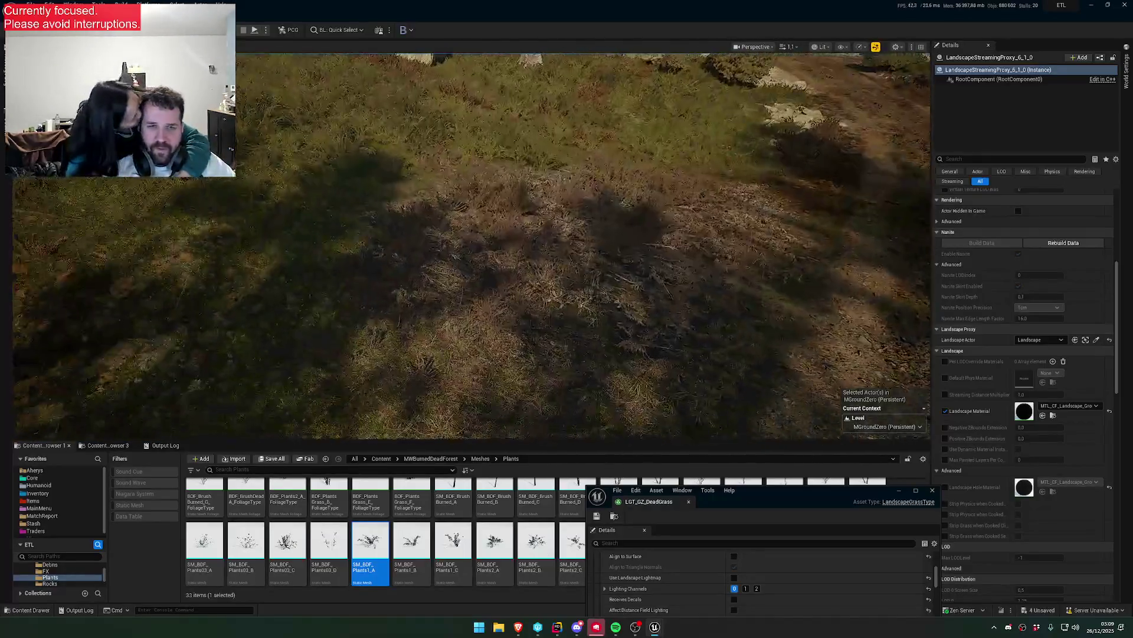
scroll(471, 246, up, 5)
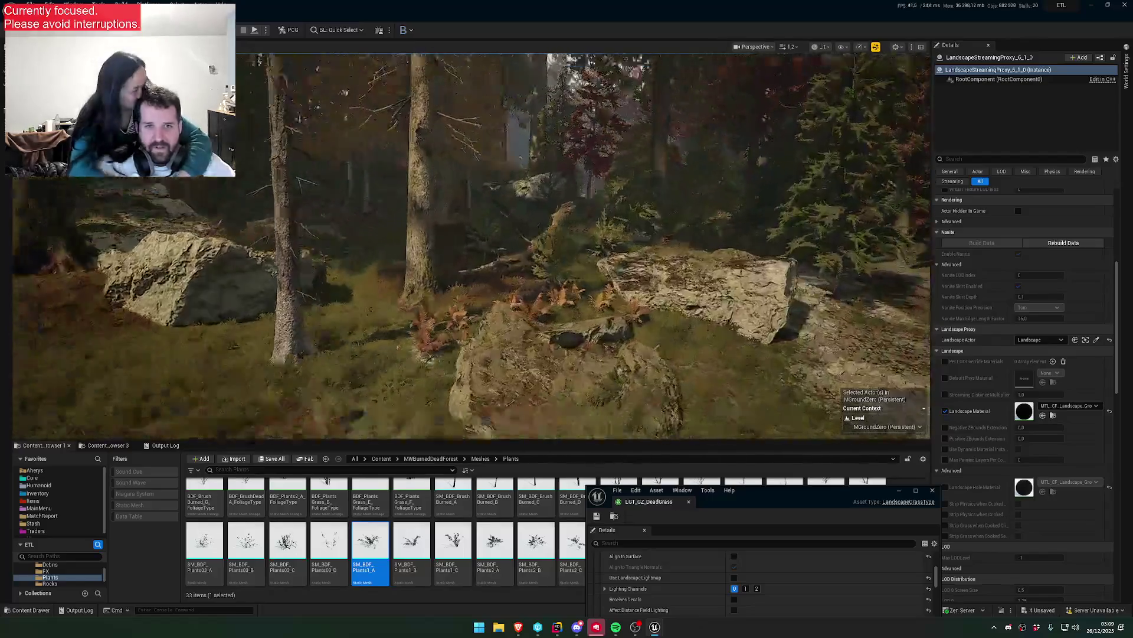
scroll(471, 247, down, 4)
key(w)
scroll(472, 246, up, 5)
key(w)
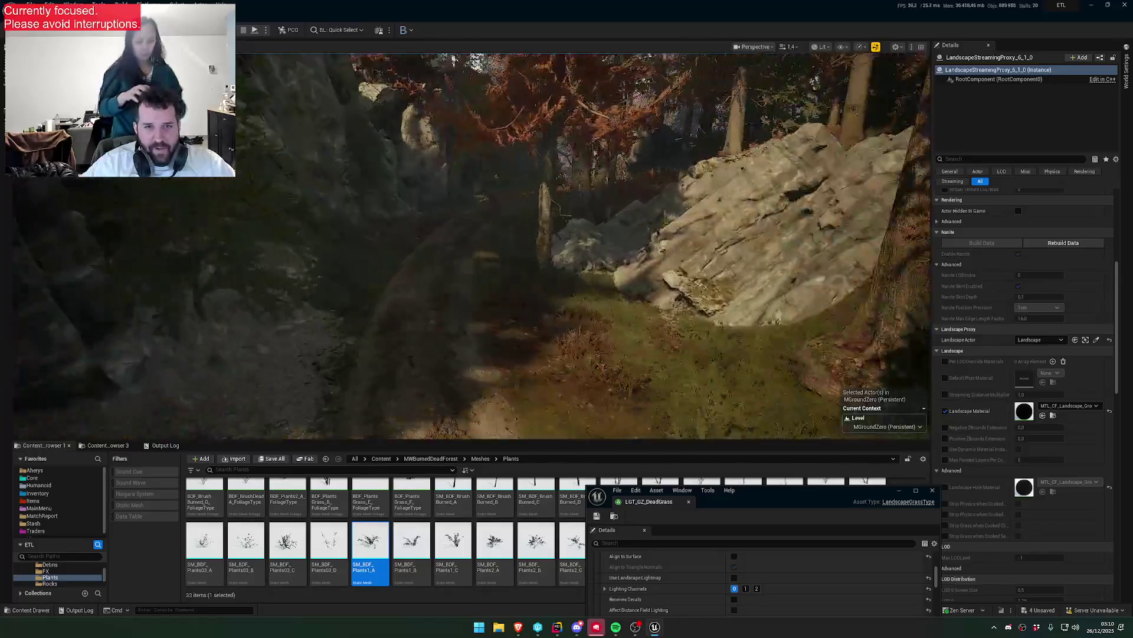
scroll(471, 247, down, 2)
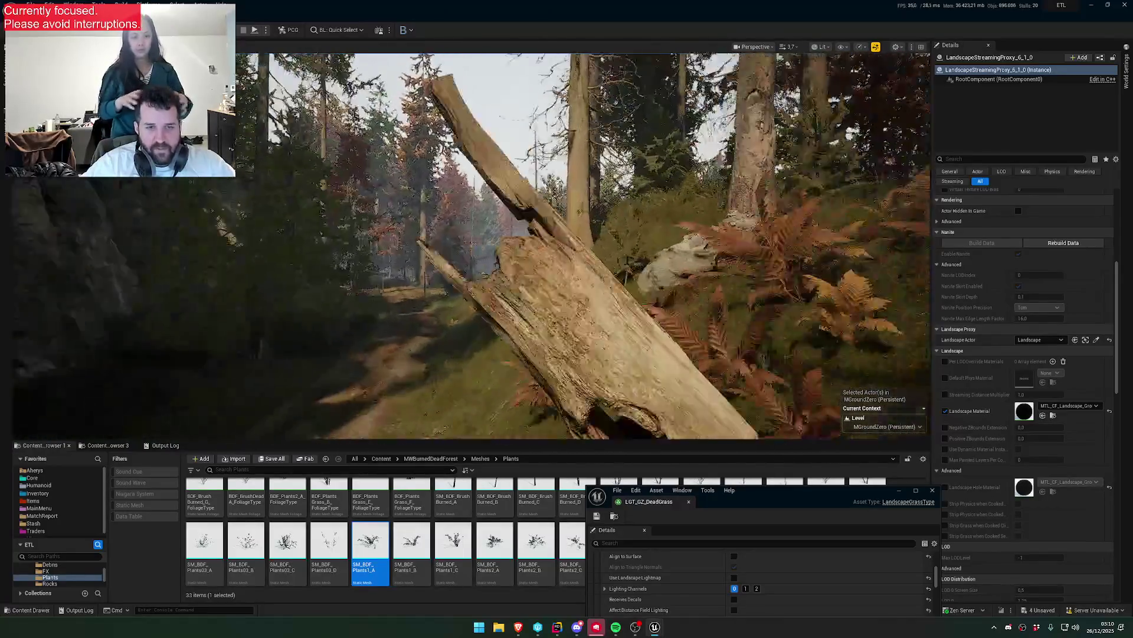
scroll(471, 246, down, 3)
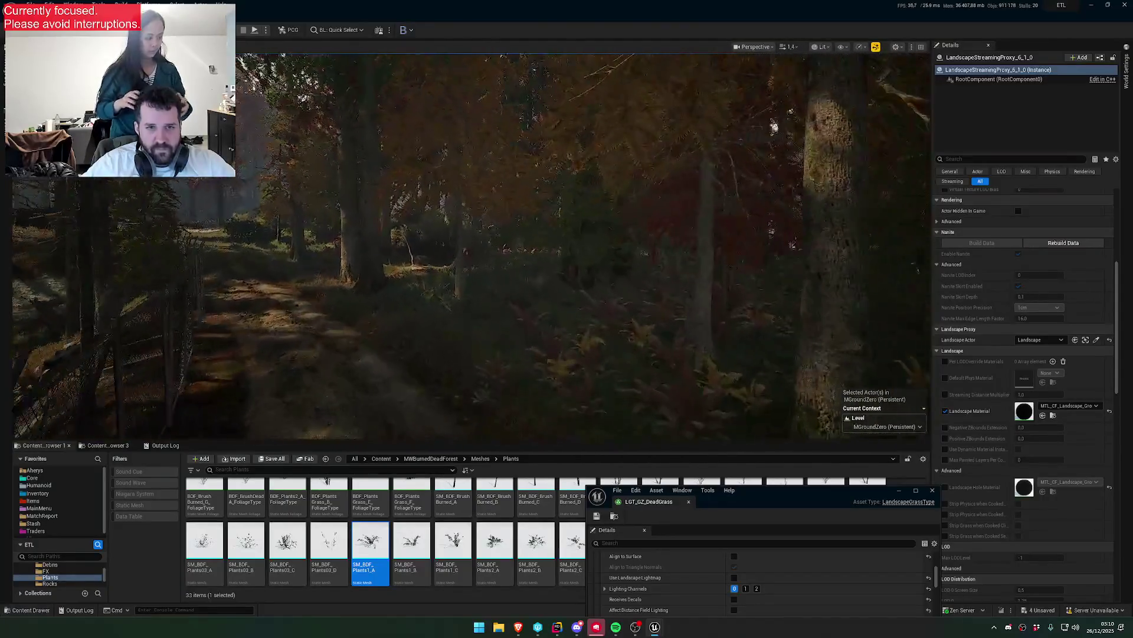
- Fly along the rail tracks past the orange building toward the snowy mountains
key(w)
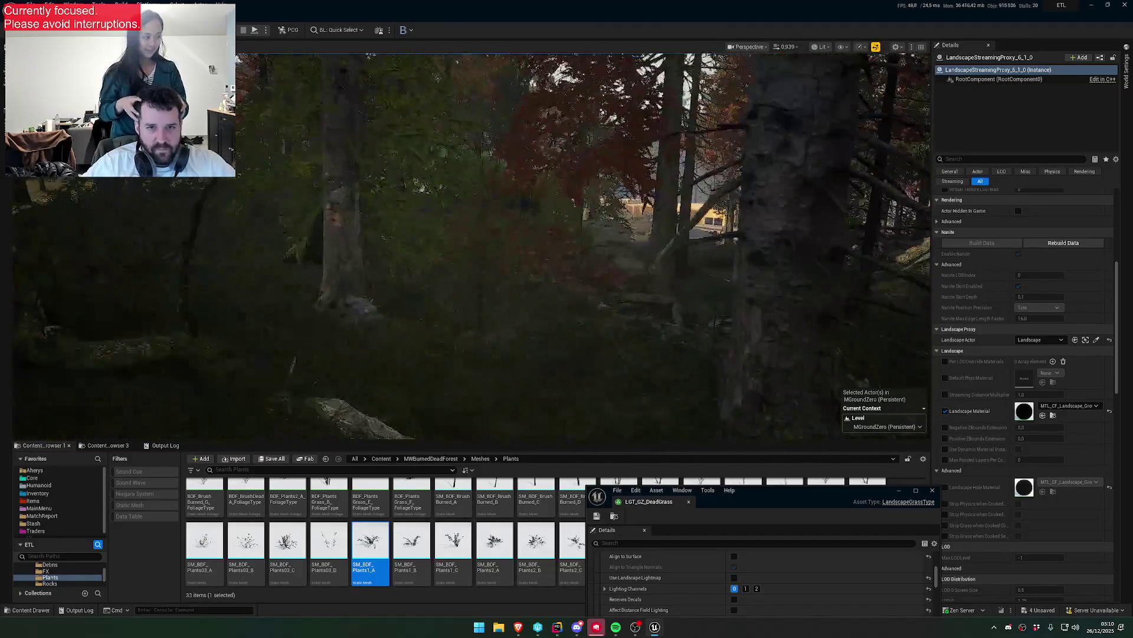
key(w)
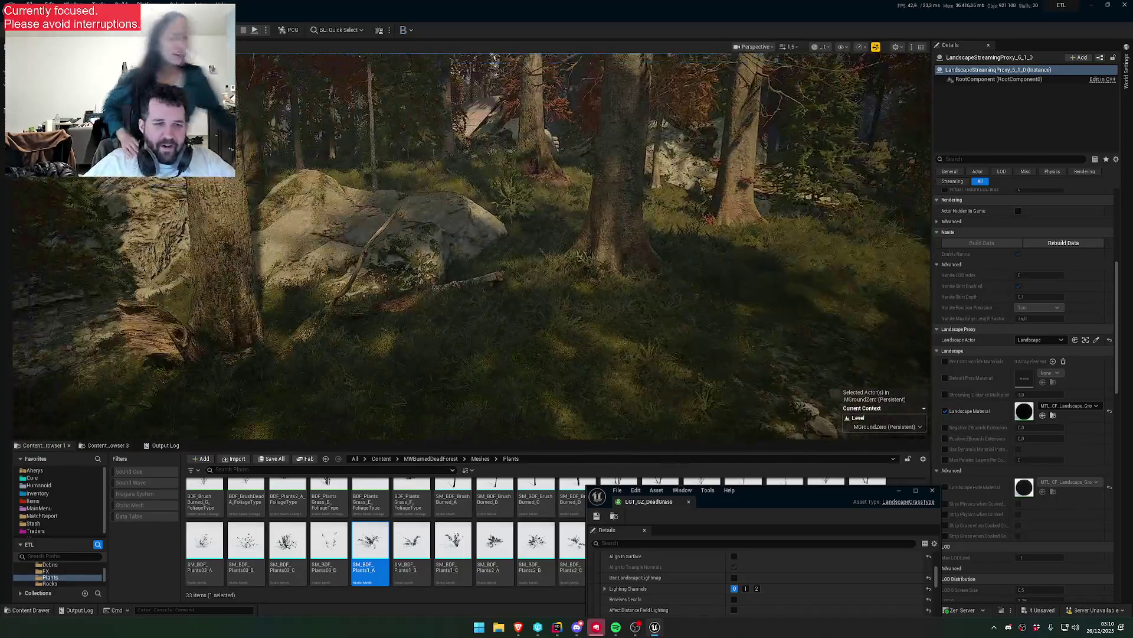
key(w)
scroll(466, 246, up, 1)
key(w)
scroll(466, 247, down, 1)
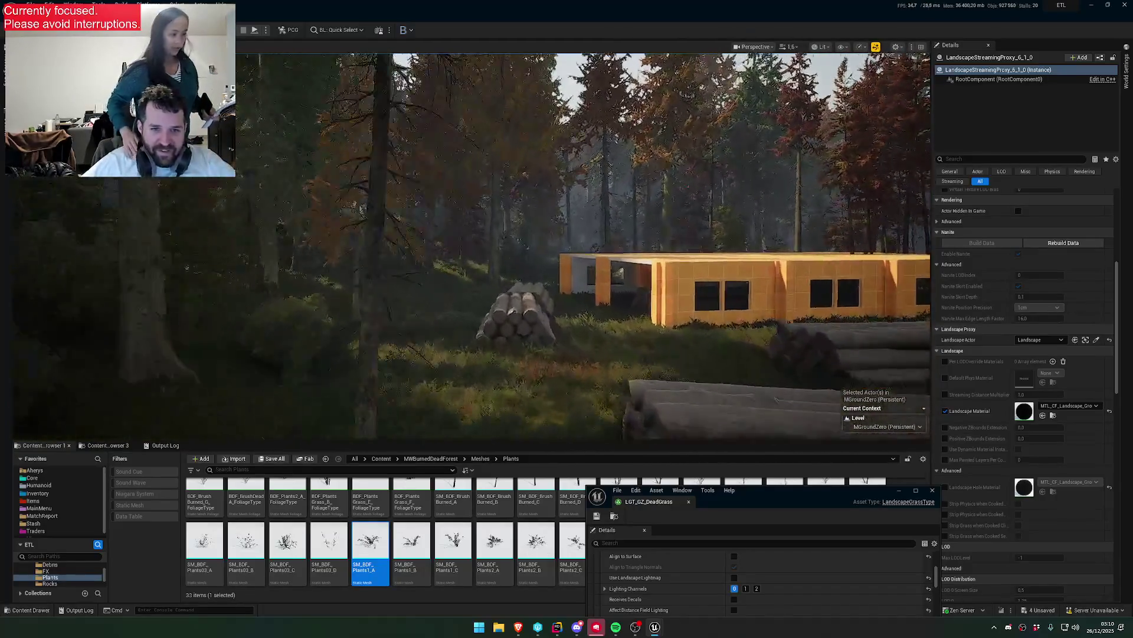
key(w)
scroll(466, 246, up, 2)
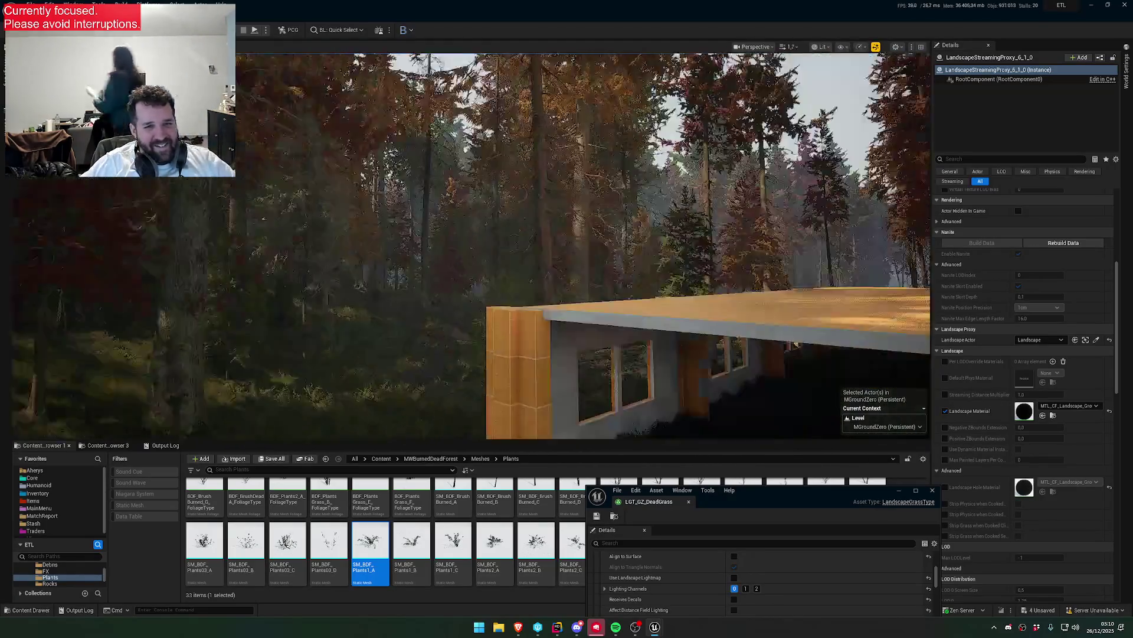
key(w)
scroll(466, 246, up, 10)
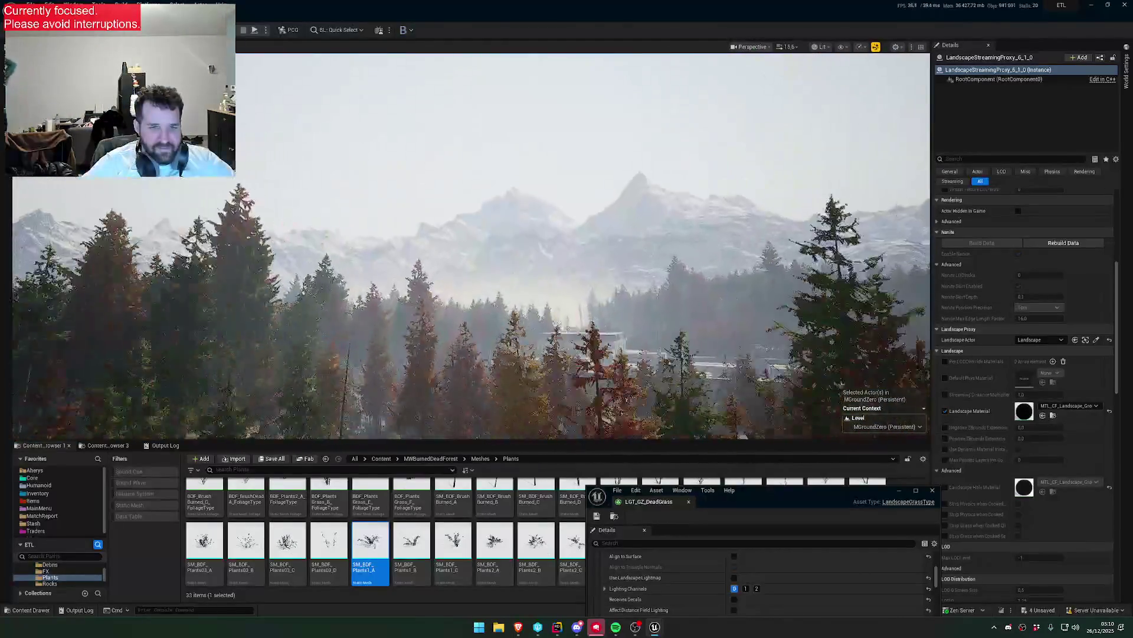
key(w)
scroll(466, 246, up, 1)
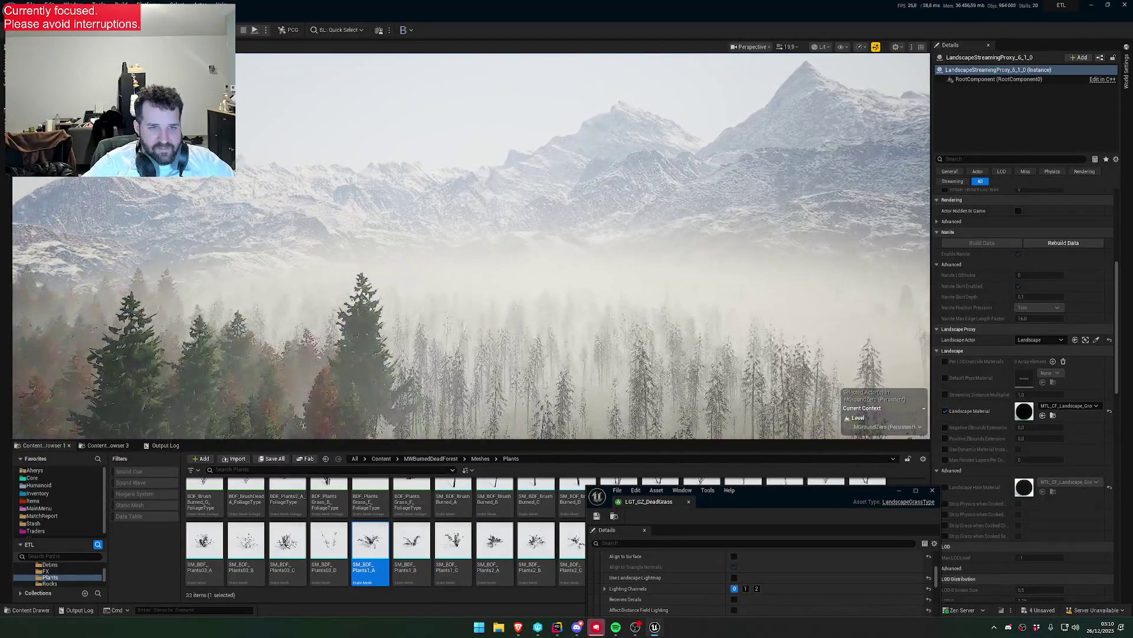
- Descend into the foggy dead forest and fly down to the open, sparsely planted floor
key(w)
scroll(466, 246, down, 3)
key(w)
scroll(466, 246, down, 4)
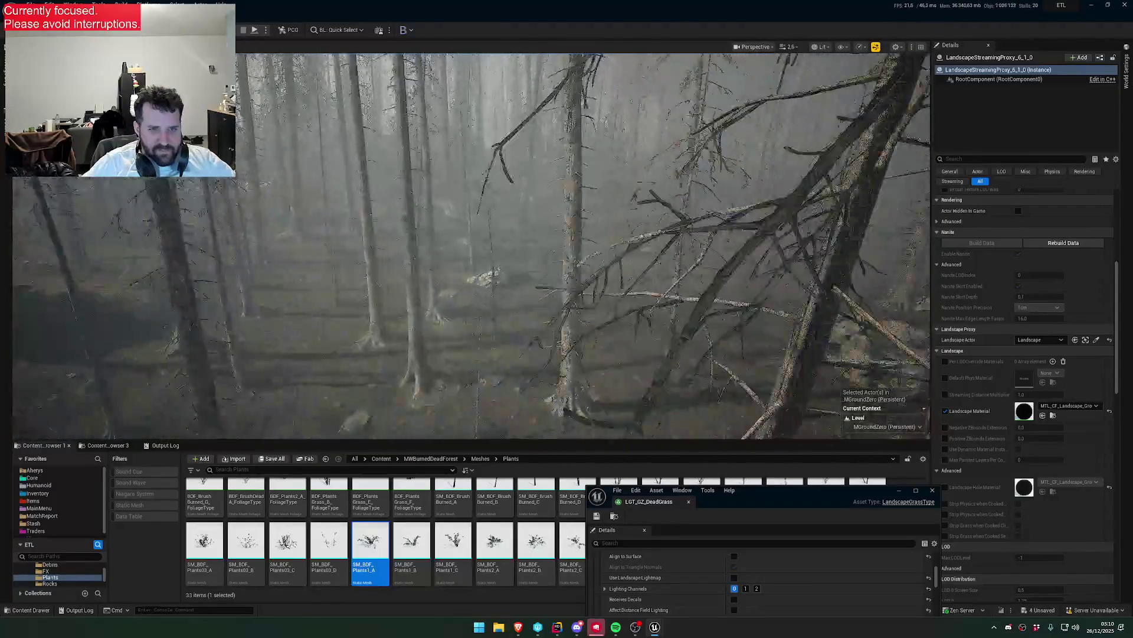
key(w)
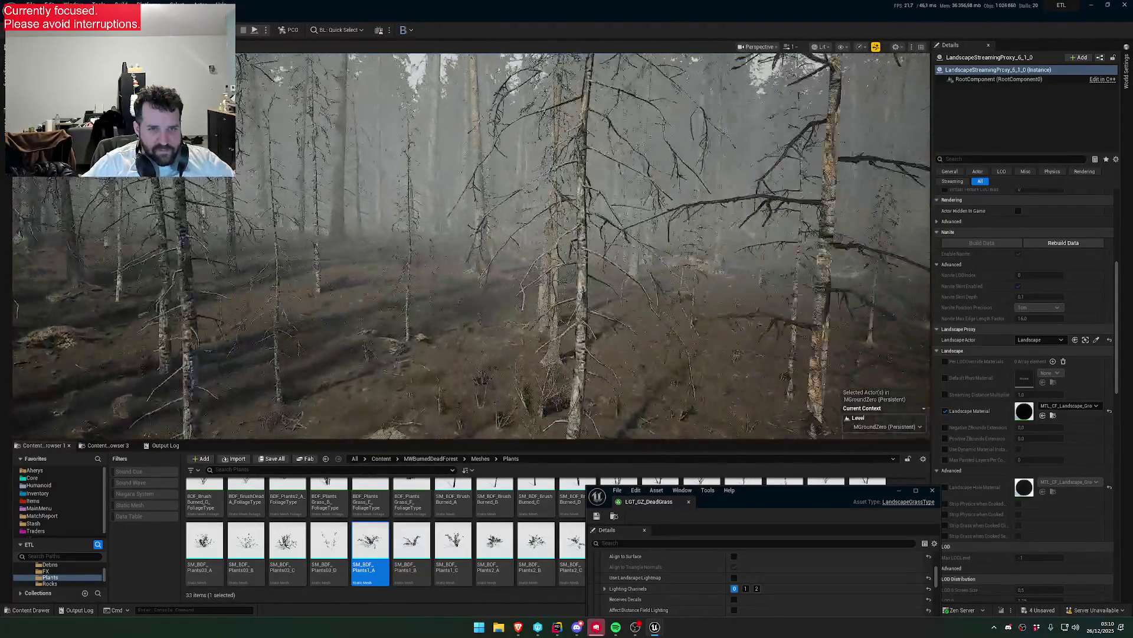
key(w)
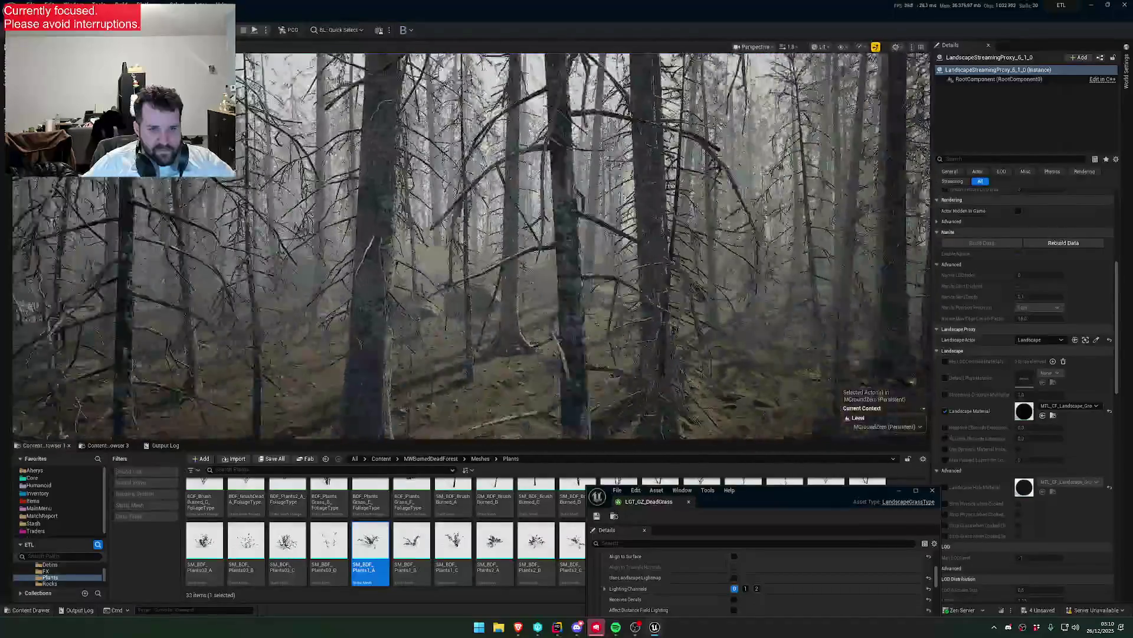
key(w)
scroll(467, 246, down, 1)
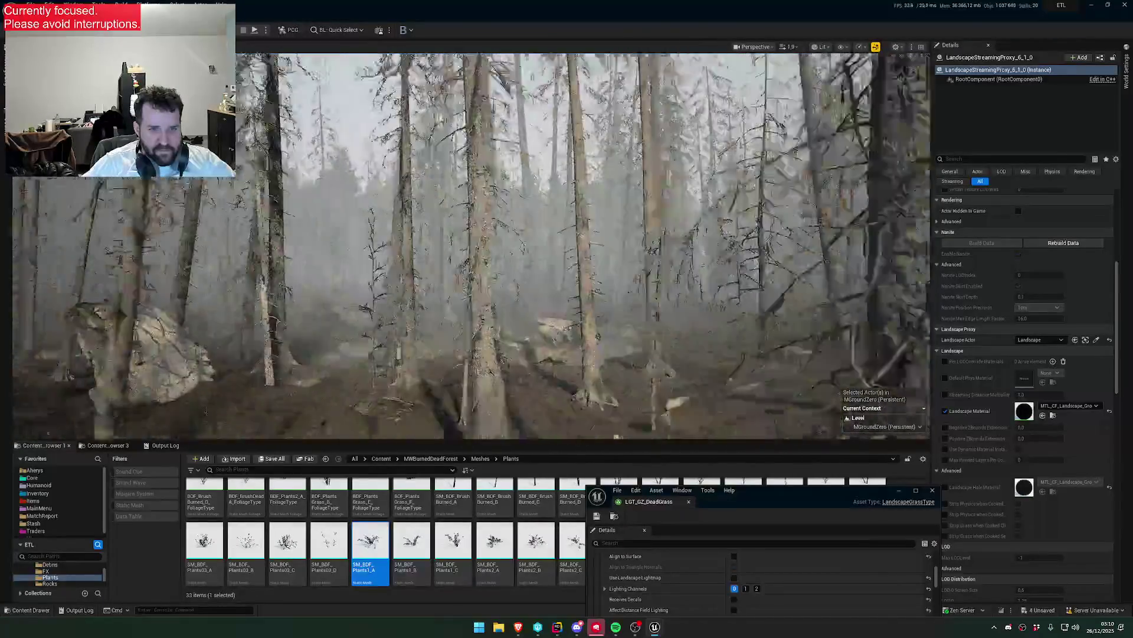
key(w)
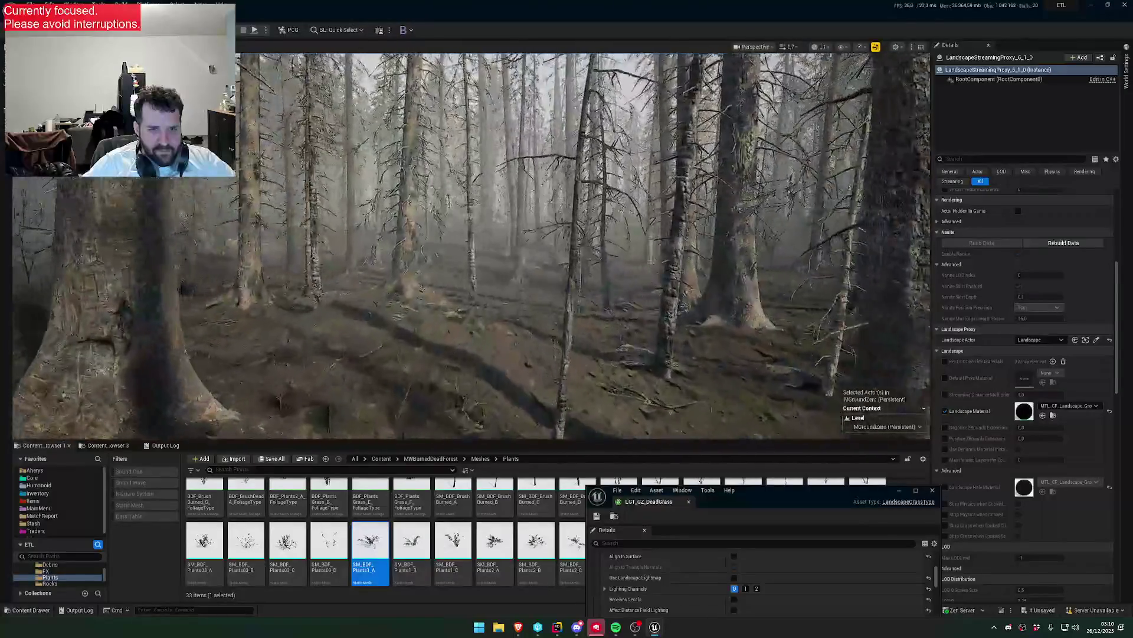
key(w)
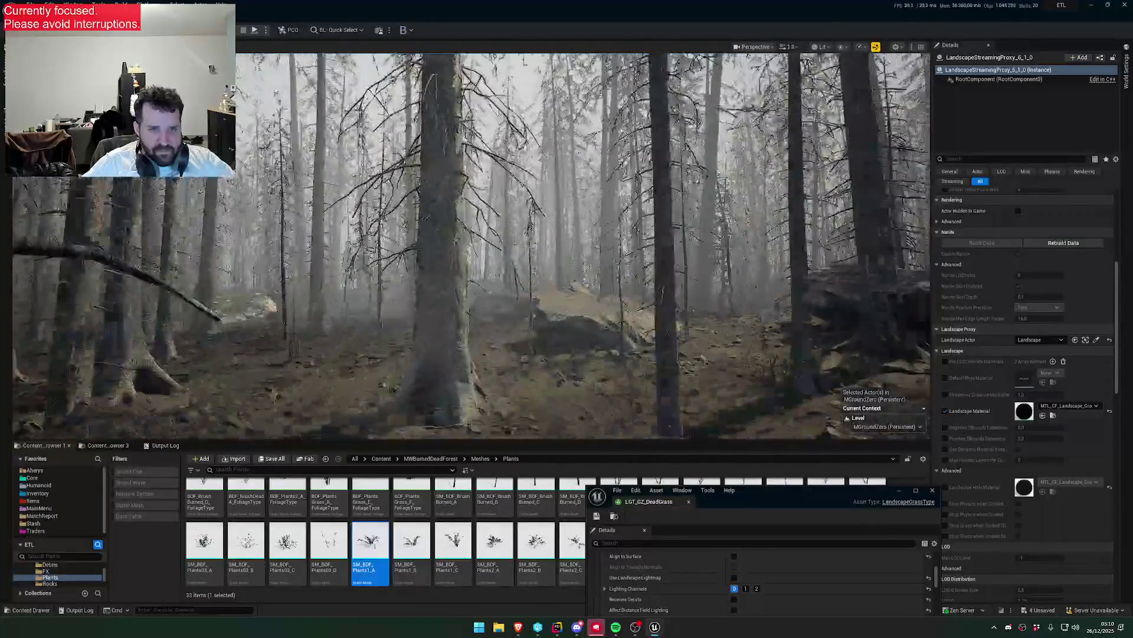
key(w)
scroll(466, 246, up, 1)
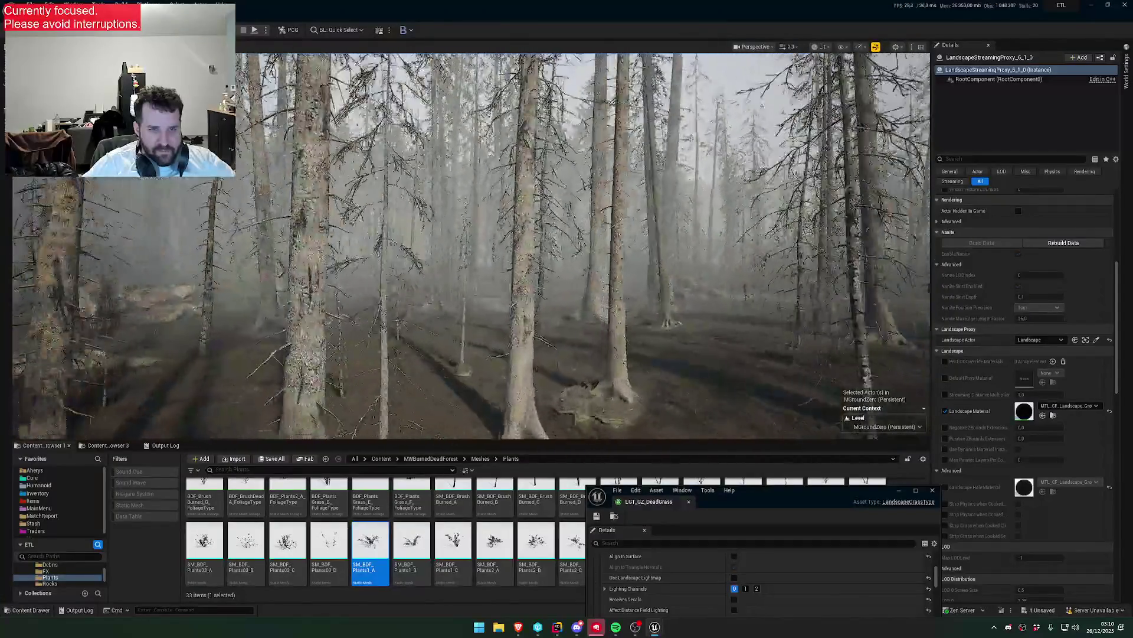
key(w)
scroll(467, 246, up, 5)
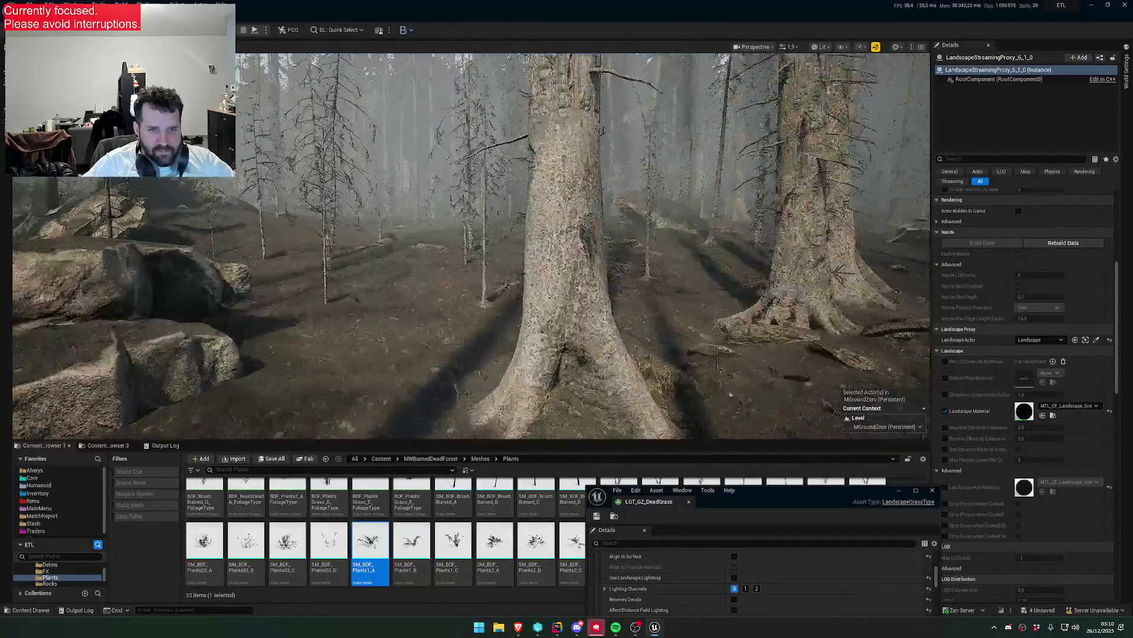
key(w)
scroll(467, 246, down, 4)
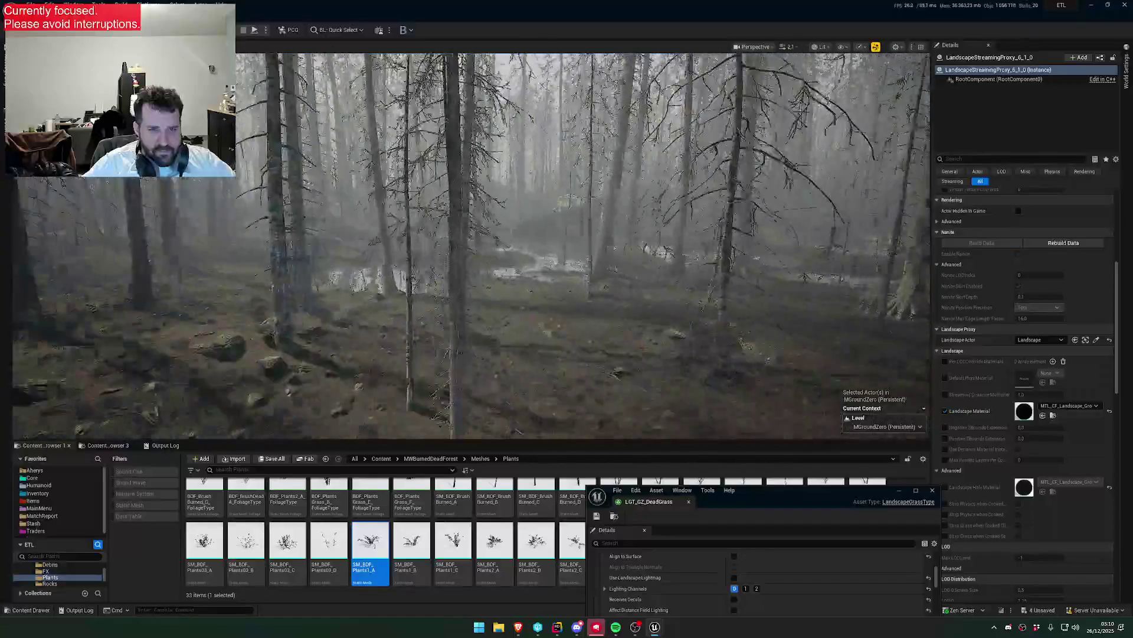
key(w)
scroll(467, 246, down, 2)
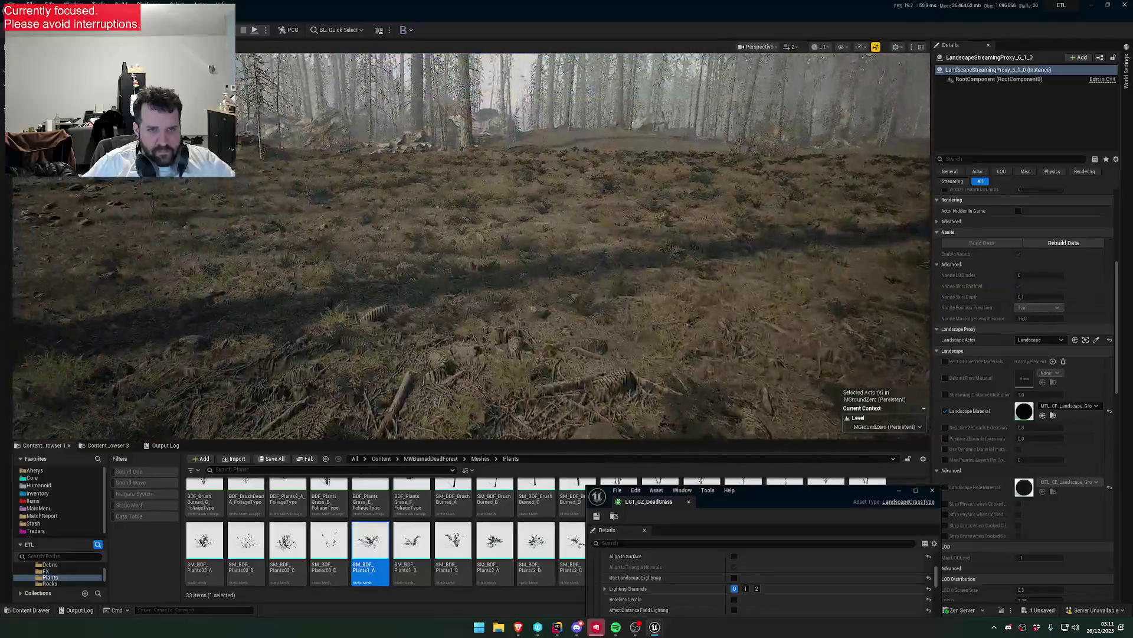
key(w)
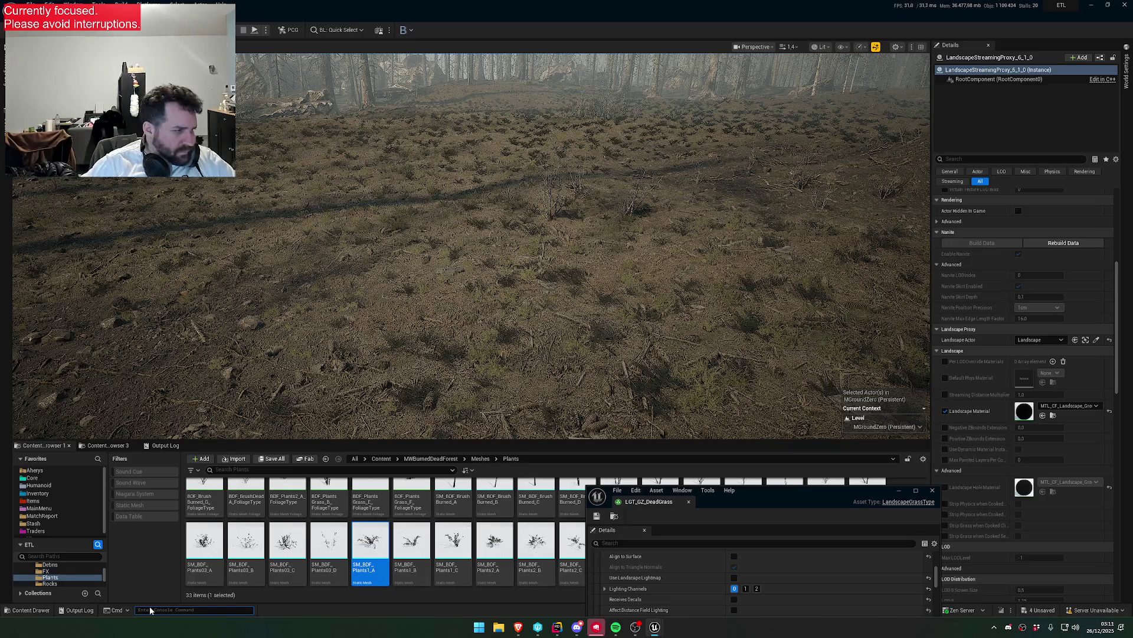
- Change the console command to r.Nanite.Tessellation 0 to turn tessellation off
key(BackSpace)
text(0)
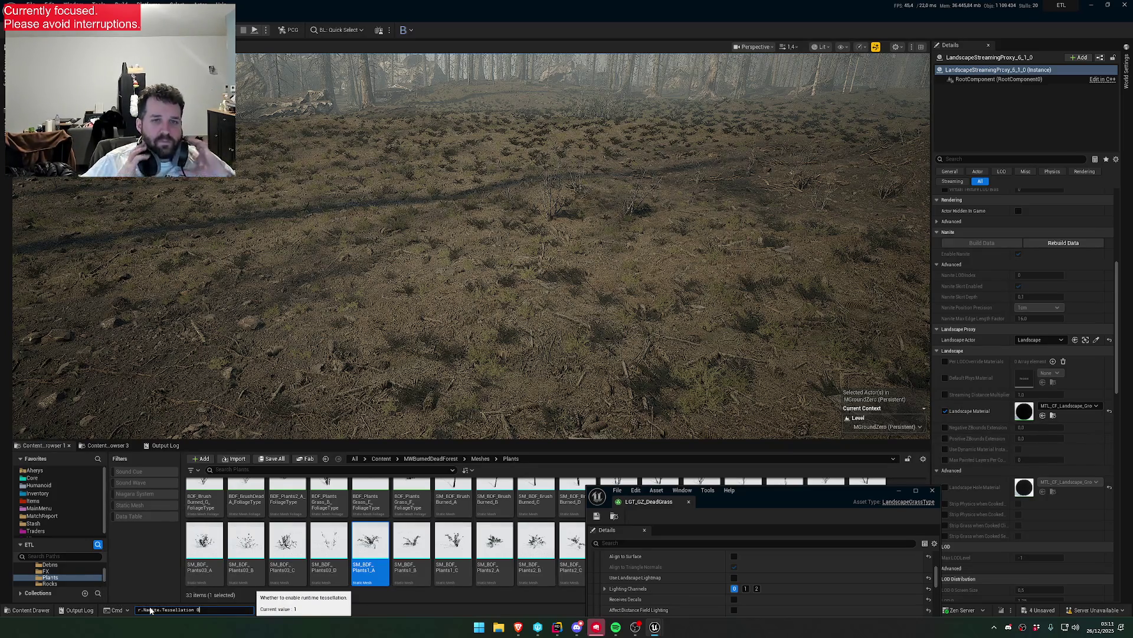
key(Return)
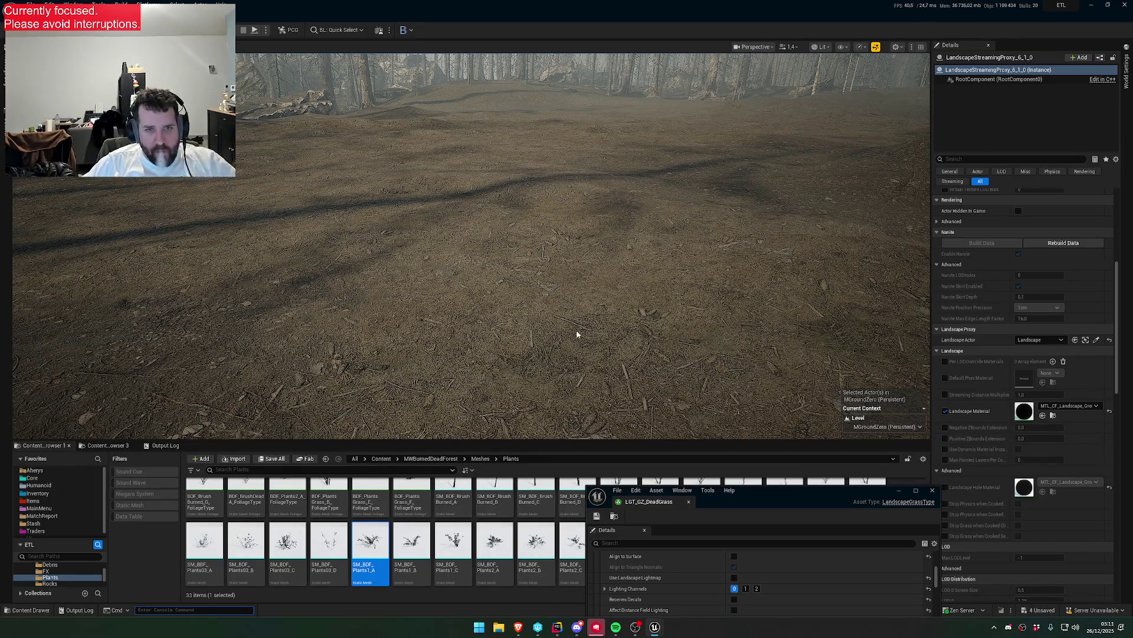
drag(576, 334, 577, 306)
- Reposition the LGT_GZ_DeadGrass window and select its SM_BDF_PlantsGrass_D variety (density 20.0)
right_click(726, 501)
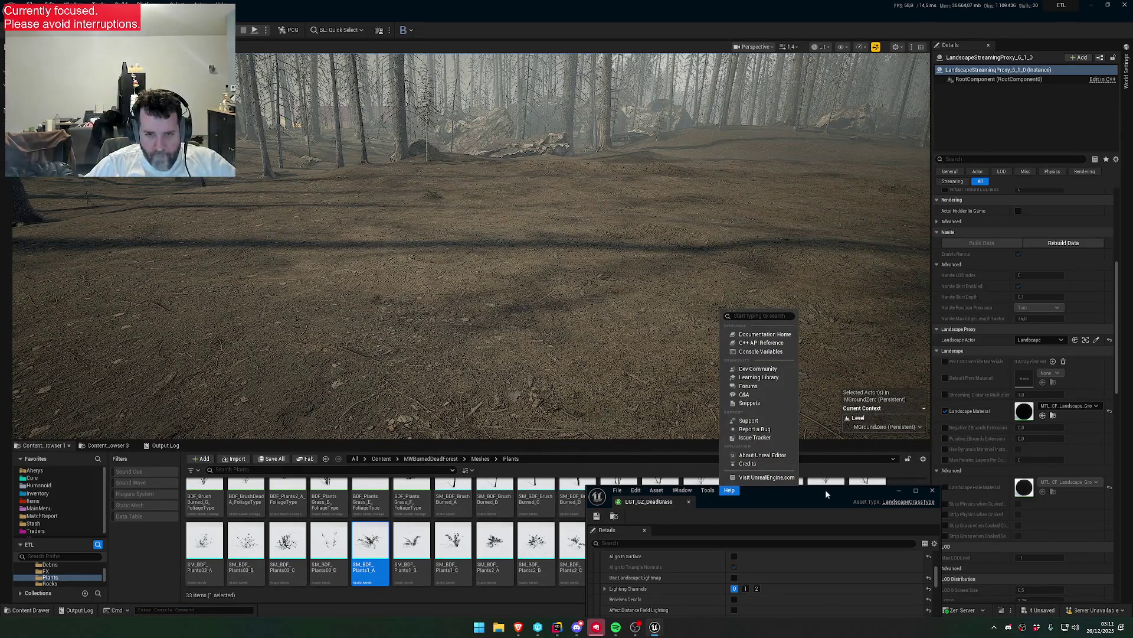
drag(726, 501, 607, 339)
scroll(680, 442, up, 5)
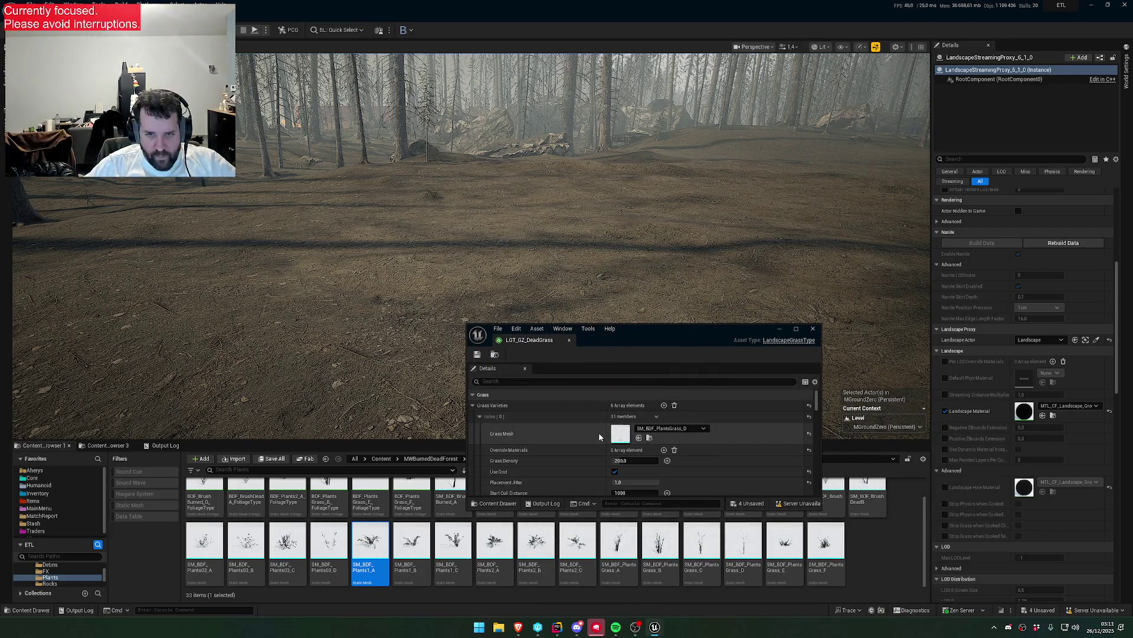
click(650, 438)
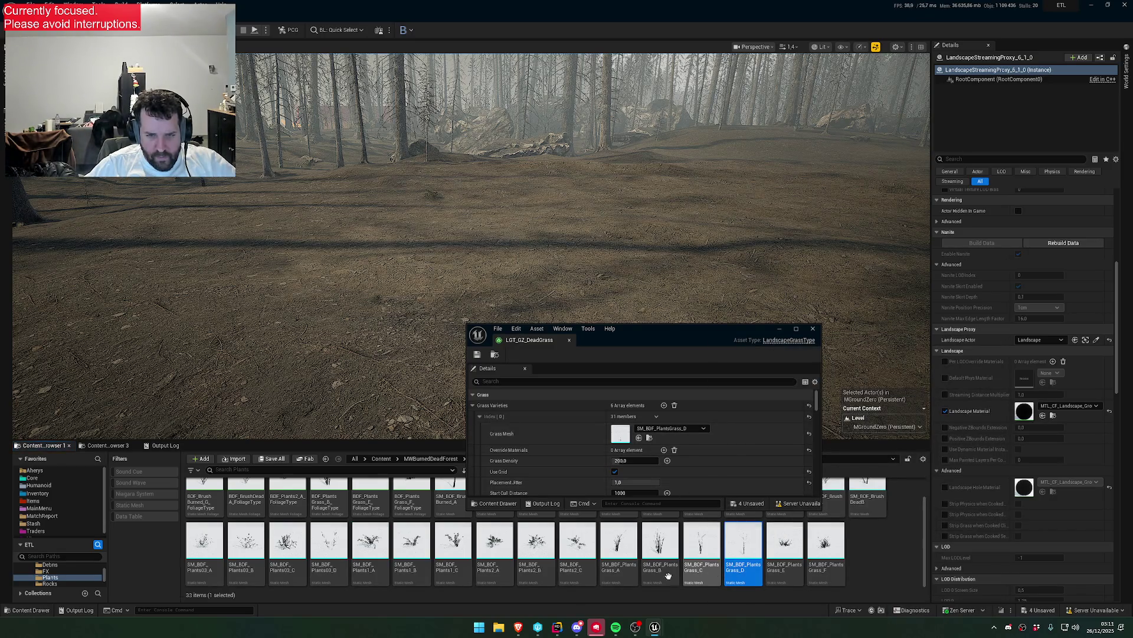
scroll(668, 576, up, 1)
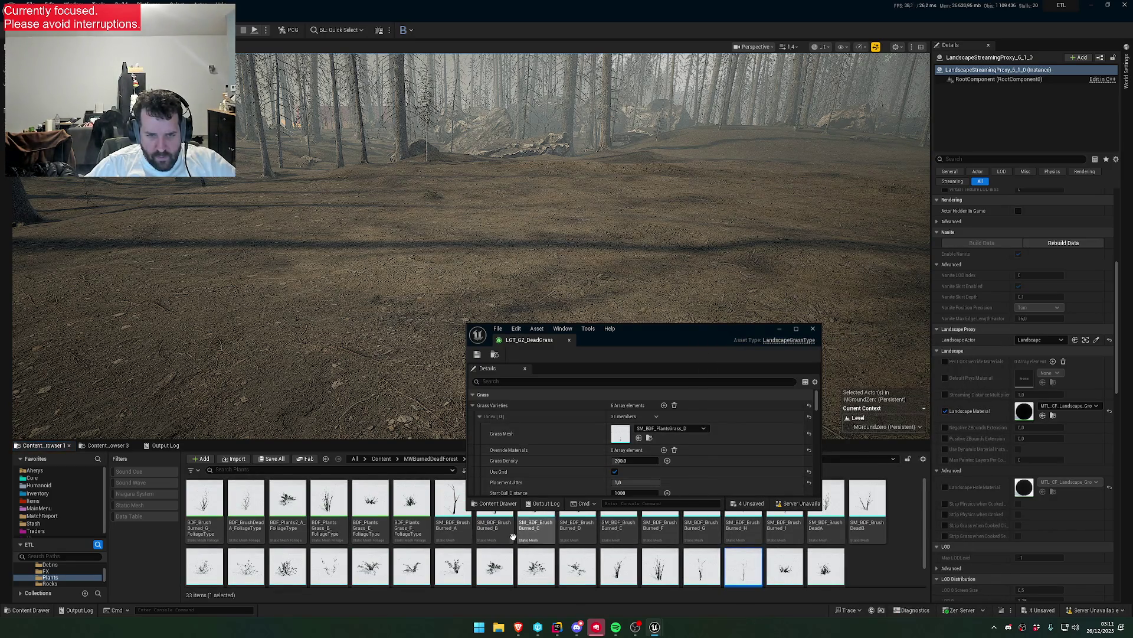
scroll(698, 572, down, 1)
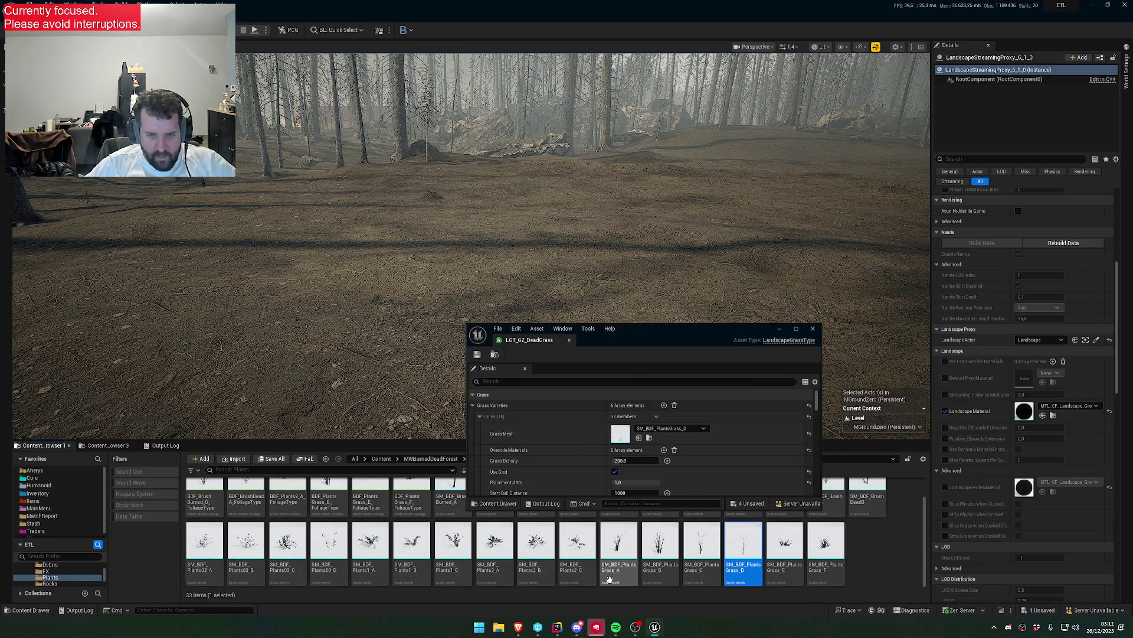
mouse_move(624, 341)
mouse_down()
mouse_move(697, 494)
mouse_move(697, 465)
mouse_up()
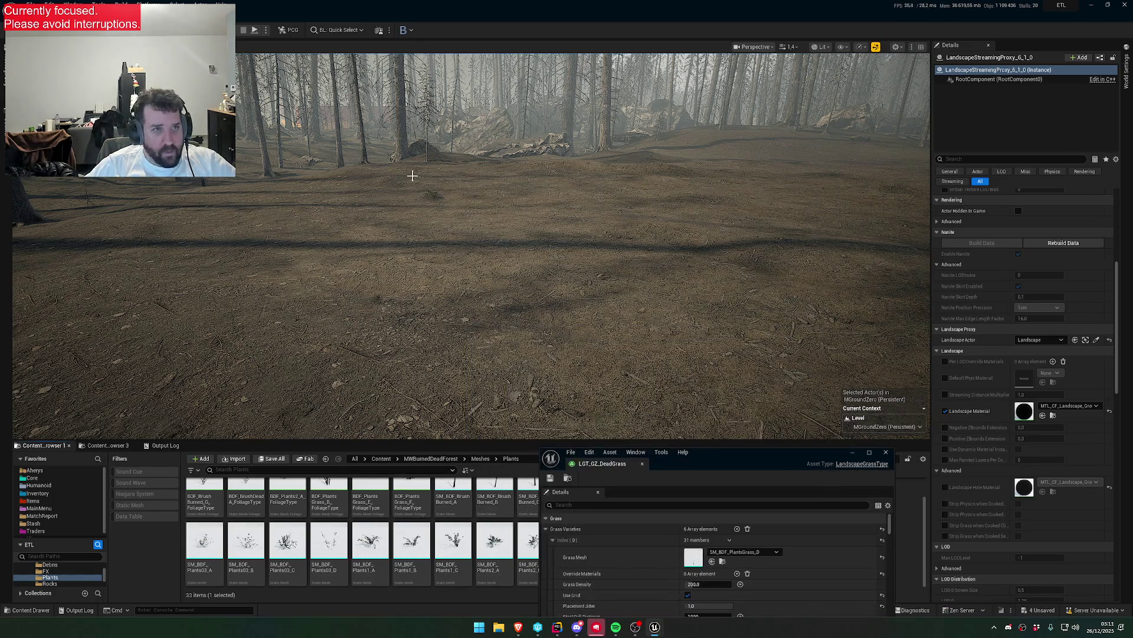
- Open the ground scatter PCG graph and arrange its window and the DeadGrass window beside the viewport
mouse_move(655, 630)
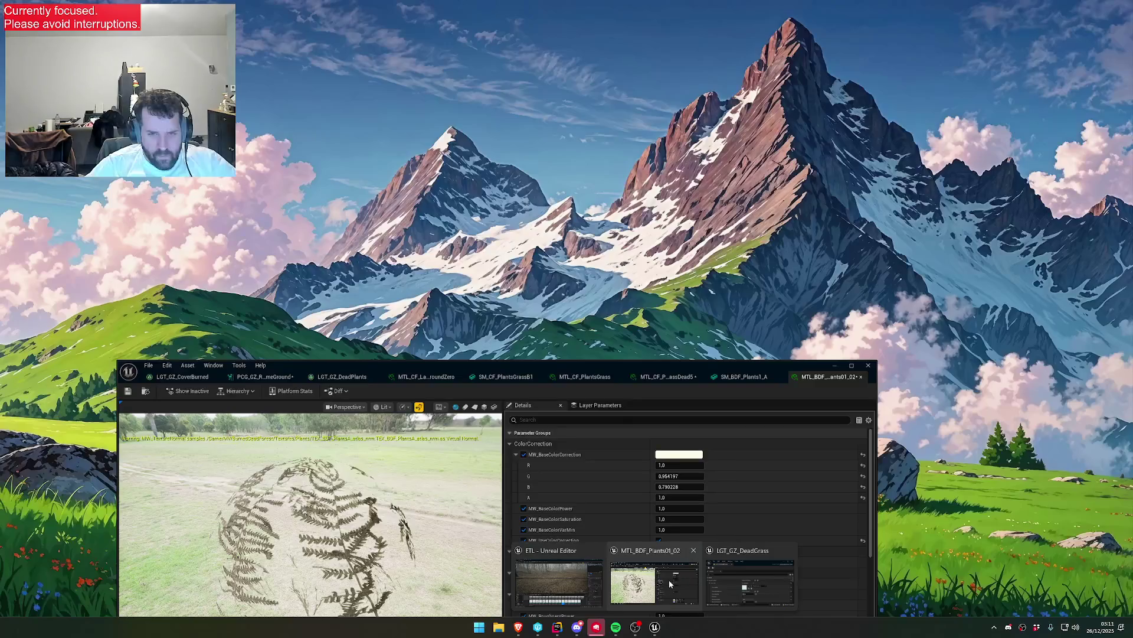
click(657, 586)
click(508, 378)
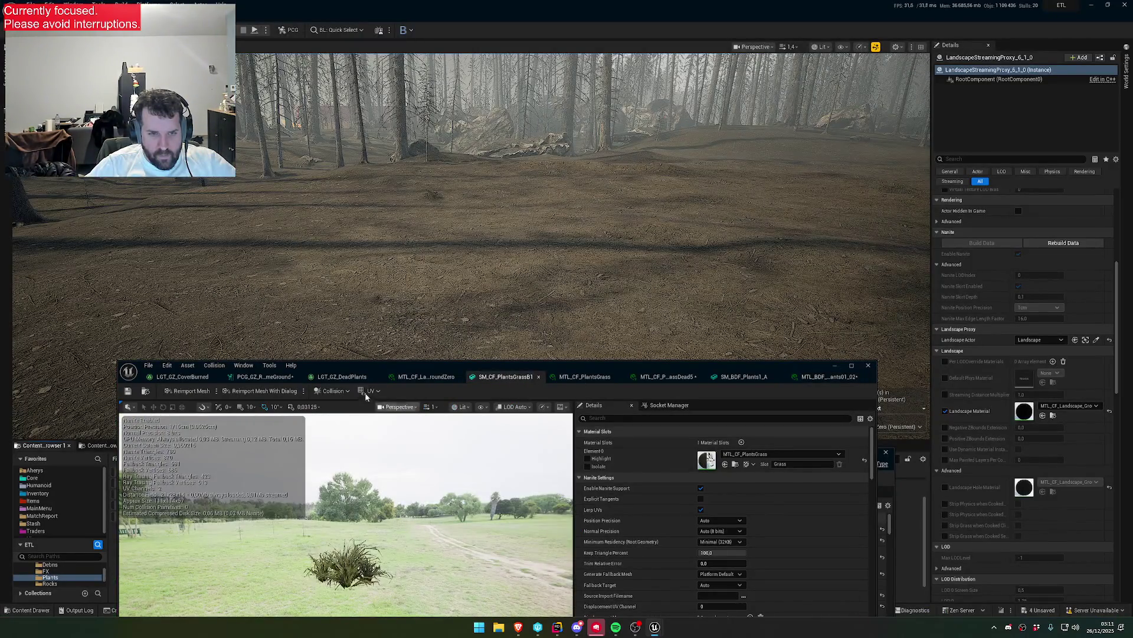
click(256, 379)
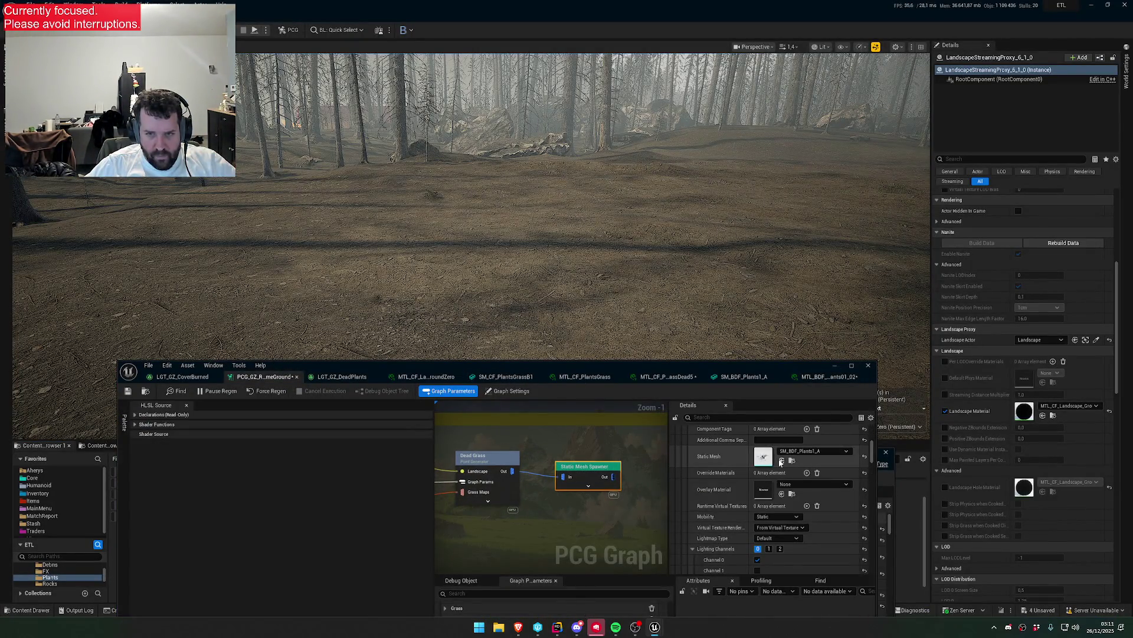
mouse_move(707, 366)
mouse_down()
mouse_move(606, 396)
mouse_move(610, 429)
mouse_up()
drag(467, 236, 467, 177)
scroll(467, 236, down, 1)
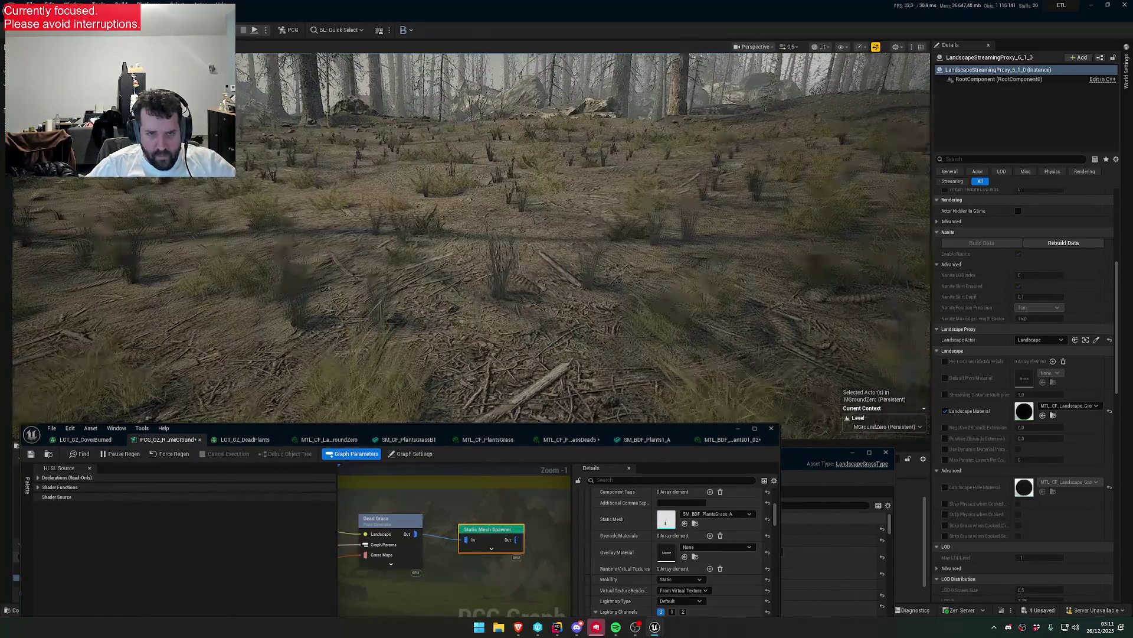
scroll(602, 399, down, 1)
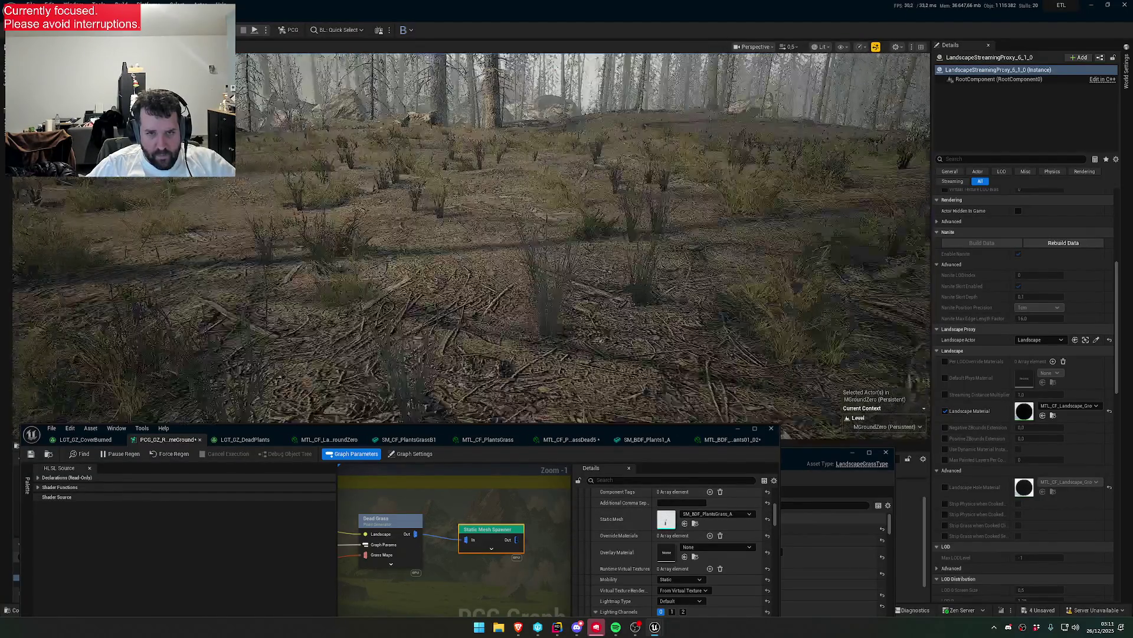
mouse_move(602, 378)
mouse_down()
mouse_move(601, 400)
mouse_move(601, 381)
mouse_up()
scroll(602, 400, down, 1)
mouse_move(612, 435)
mouse_down()
mouse_move(850, 71)
mouse_move(828, 92)
mouse_up()
drag(755, 449, 624, 588)
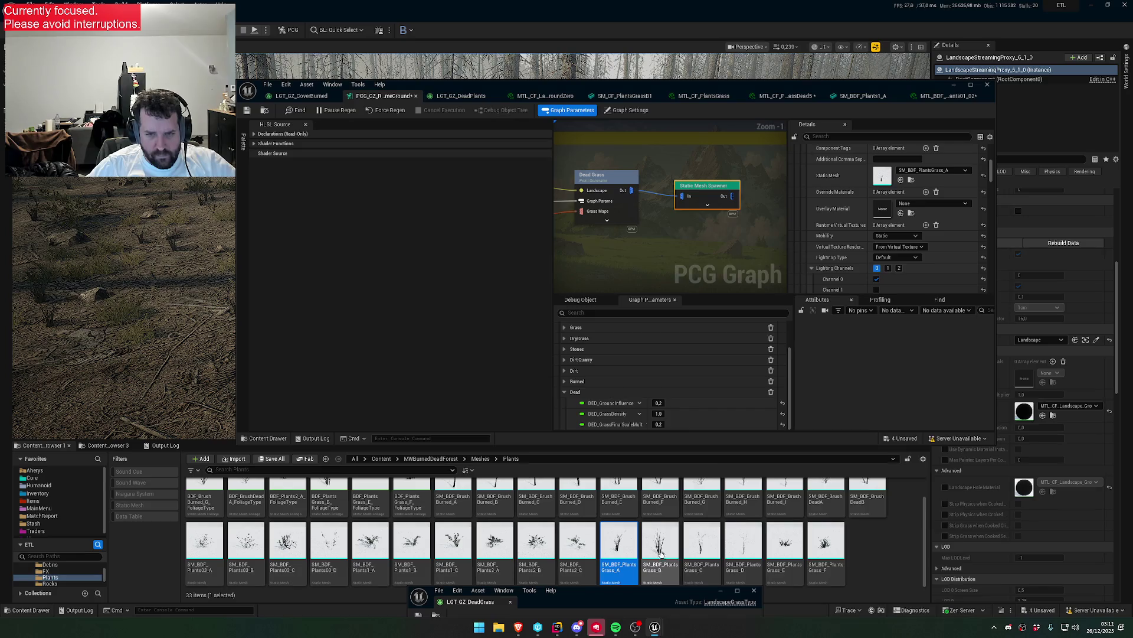
- Select SM_BDF_PlantsGrass_B, clear Index [1] material overrides, and assign it as the second entry's mesh
right_click(680, 558)
click(657, 565)
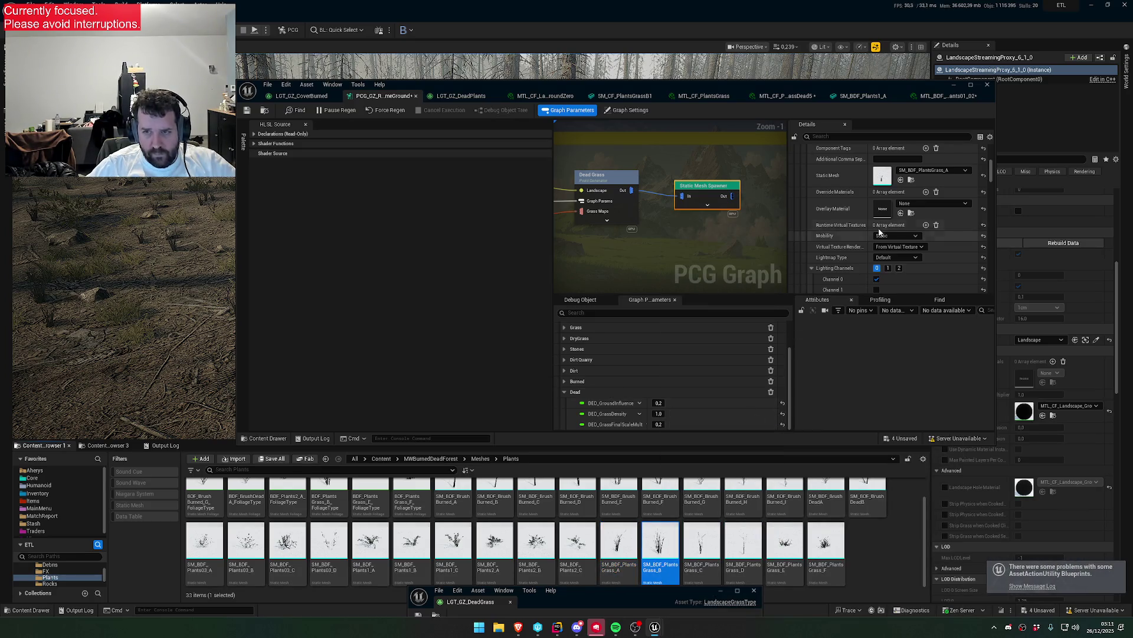
scroll(877, 206, up, 3)
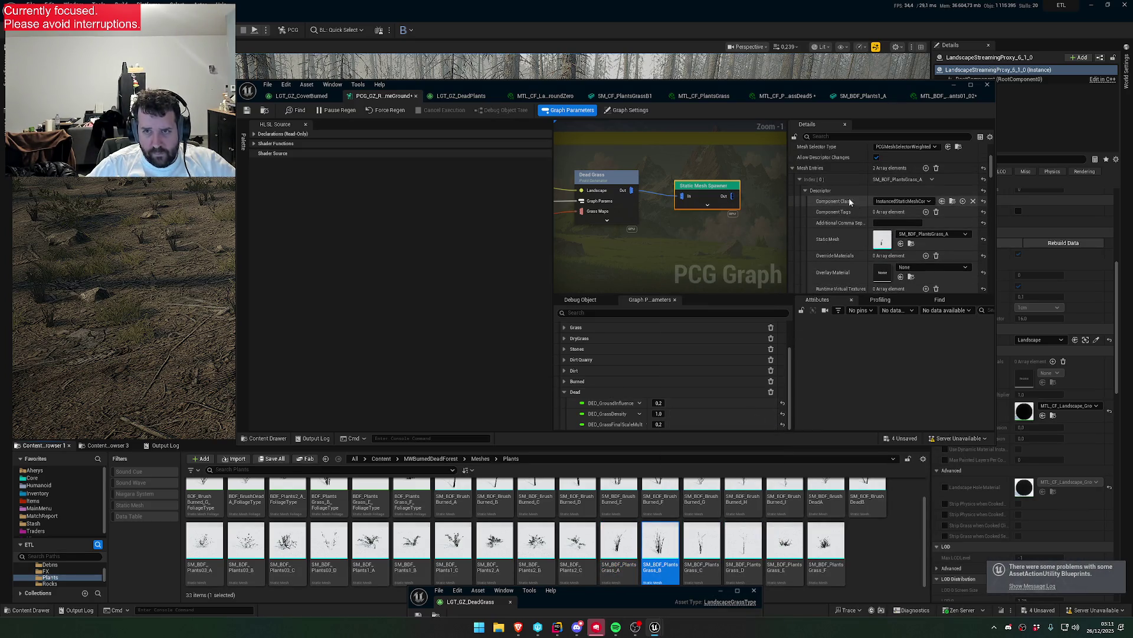
scroll(872, 267, down, 10)
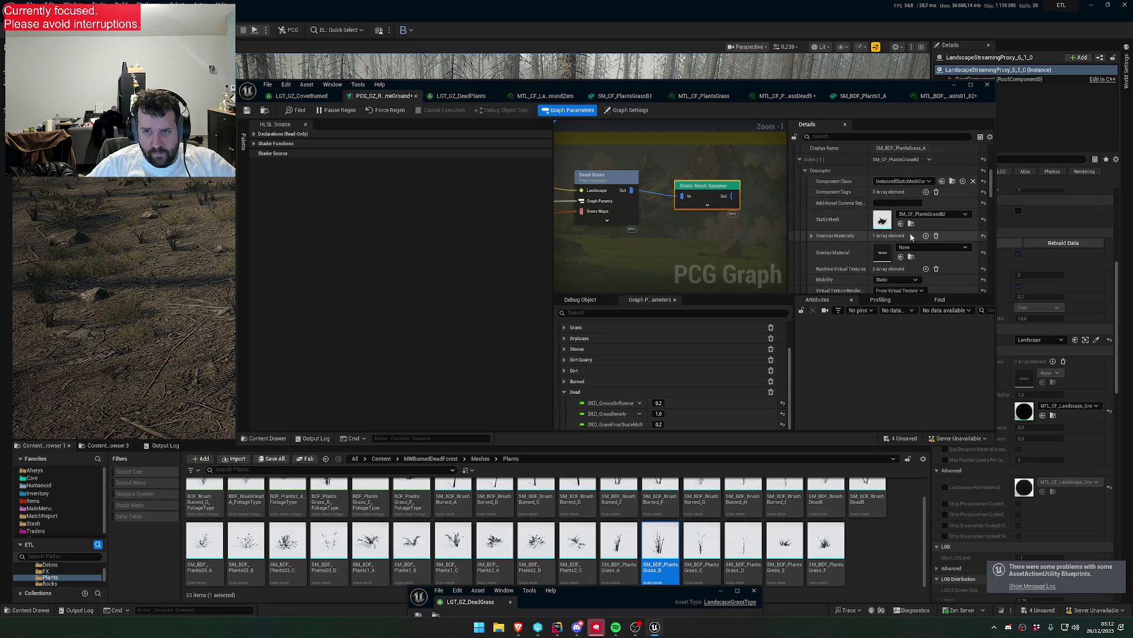
click(937, 236)
click(901, 224)
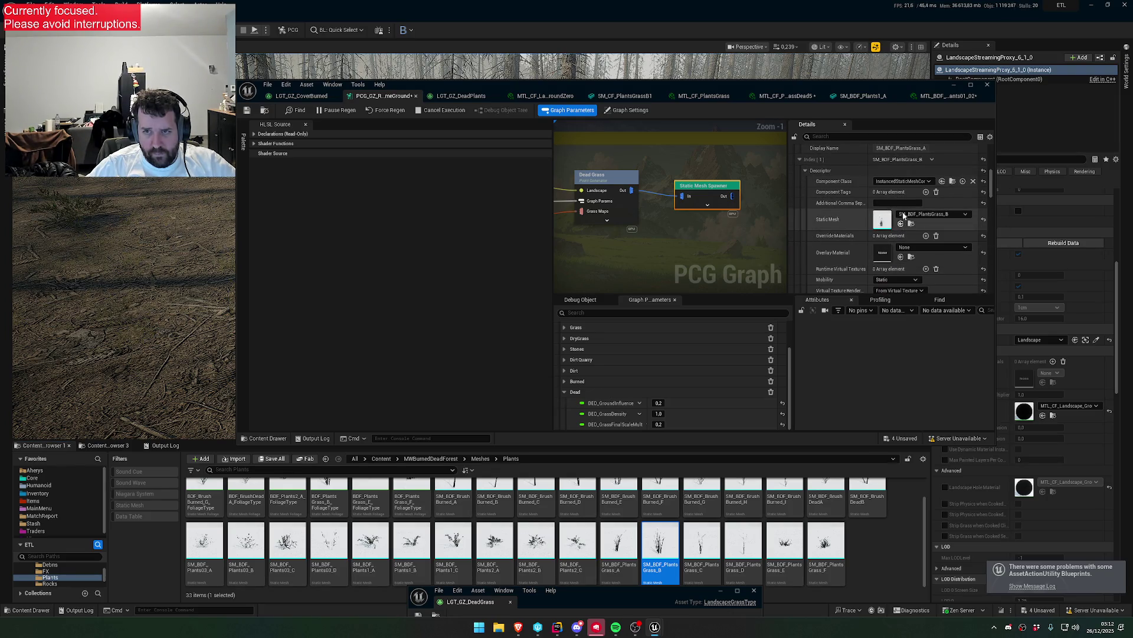
drag(690, 88, 632, 247)
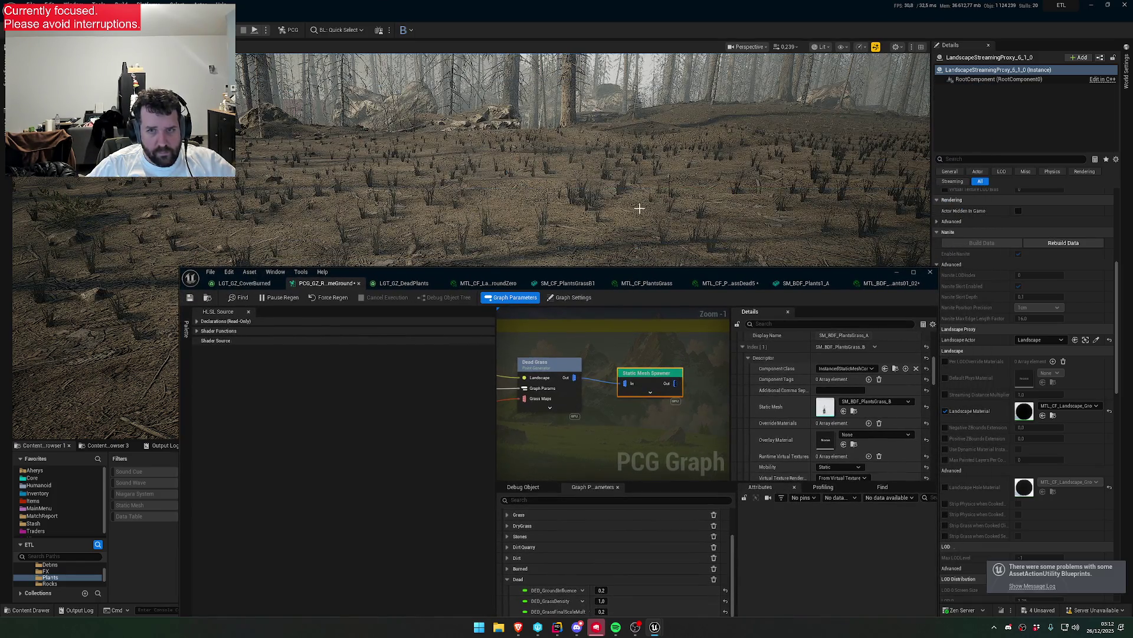
scroll(639, 208, up, 5)
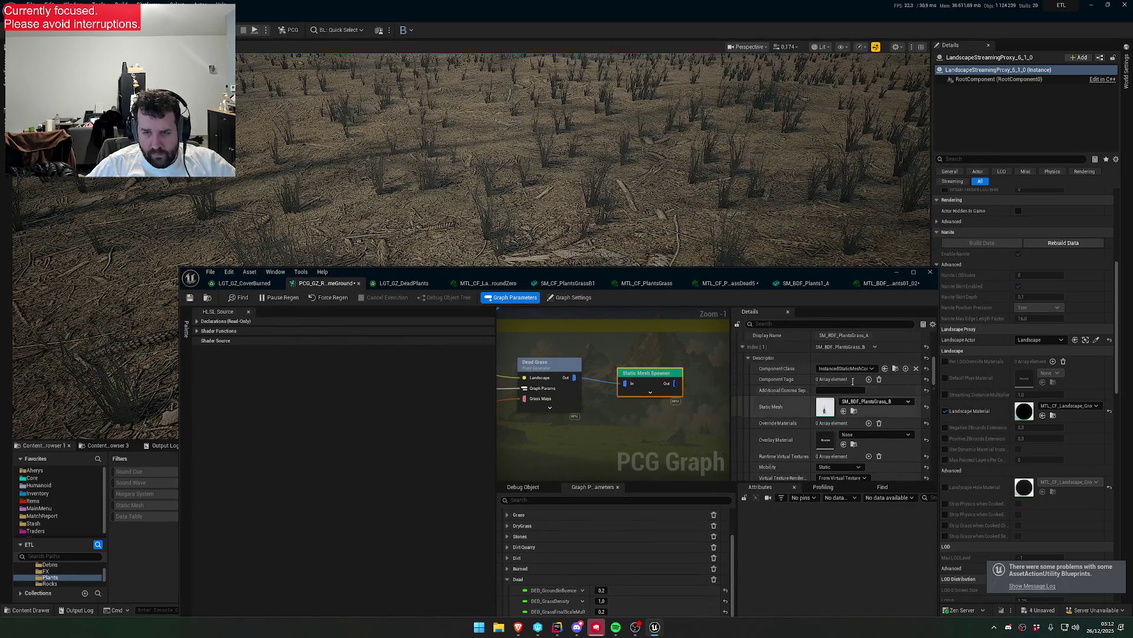
click(749, 359)
- Add a third mesh entry to the spawner and set its Static Mesh to SM_BDF_PlantsGrass_C
scroll(758, 357, up, 2)
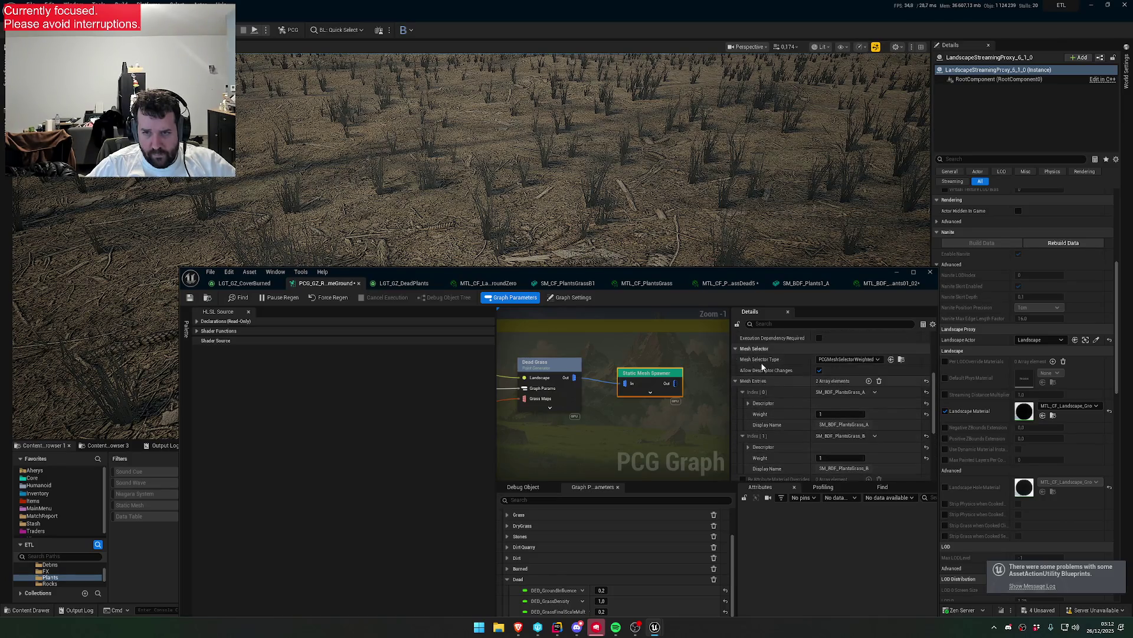
click(743, 392)
click(742, 403)
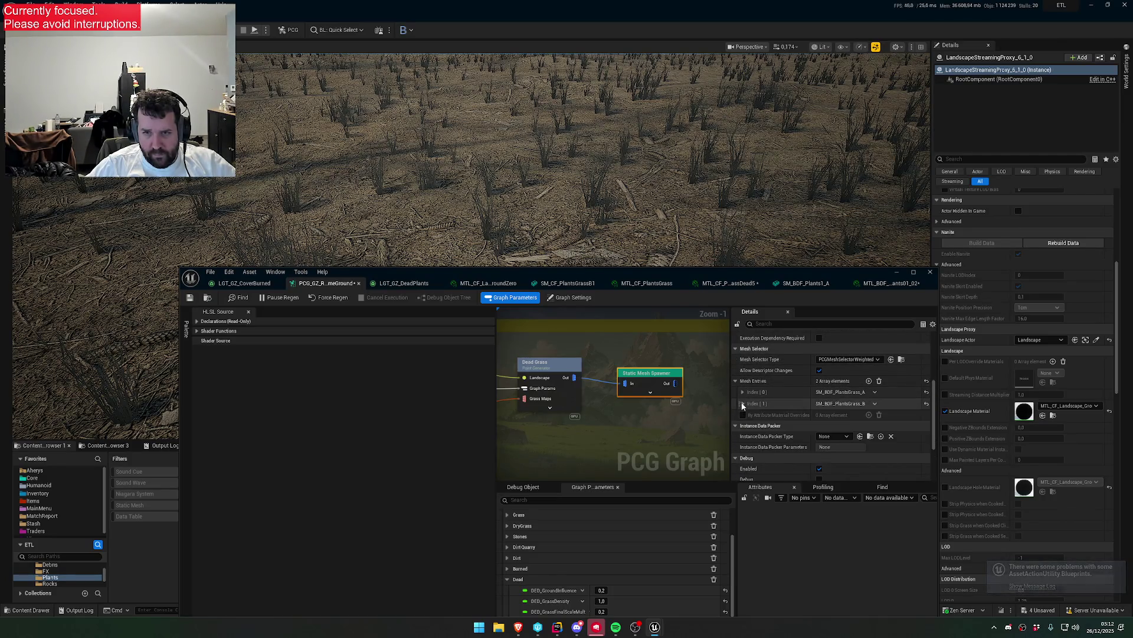
click(869, 382)
click(872, 437)
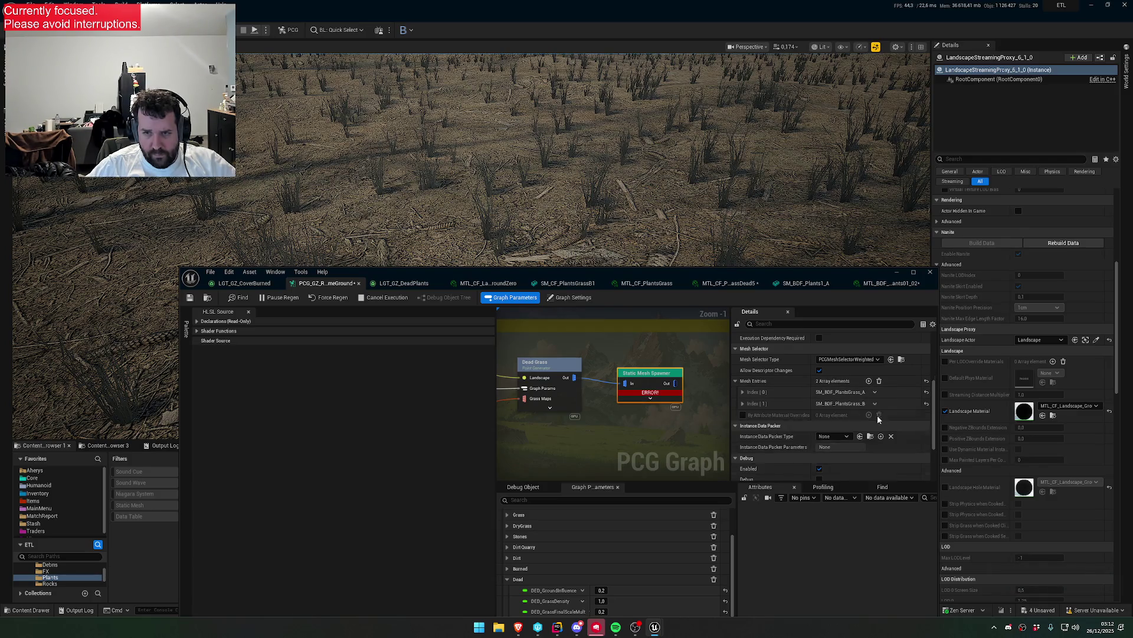
click(881, 420)
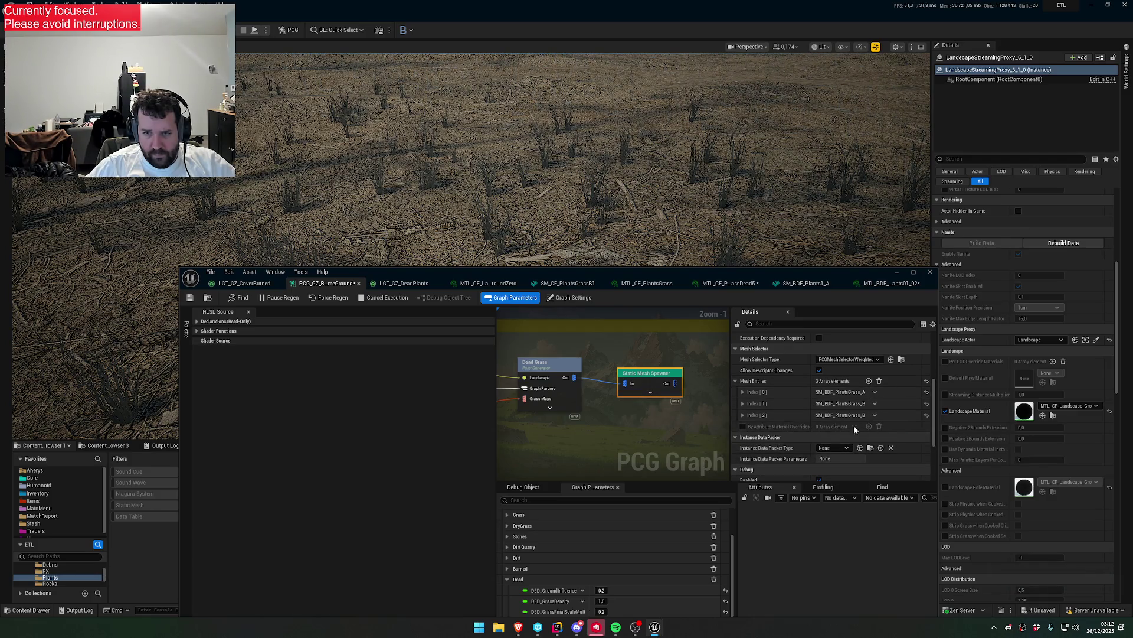
click(743, 415)
click(748, 426)
click(908, 470)
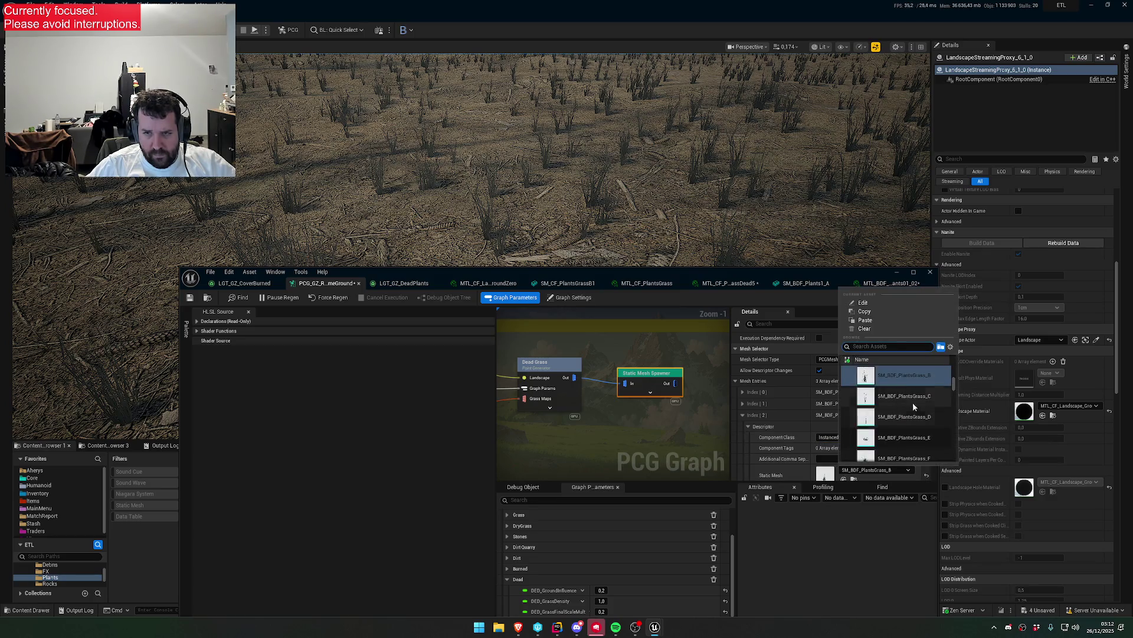
click(916, 398)
- Duplicate the entry and set the further entries' meshes to SM_BDF_PlantsGrass_D, _E and _F
click(876, 415)
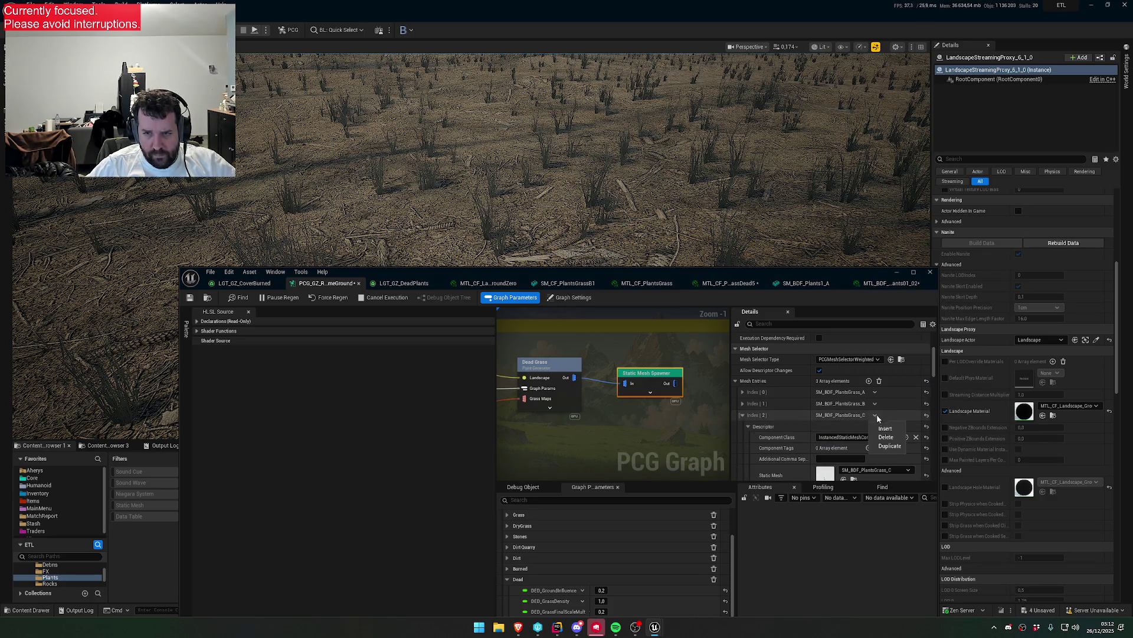
click(891, 446)
click(743, 415)
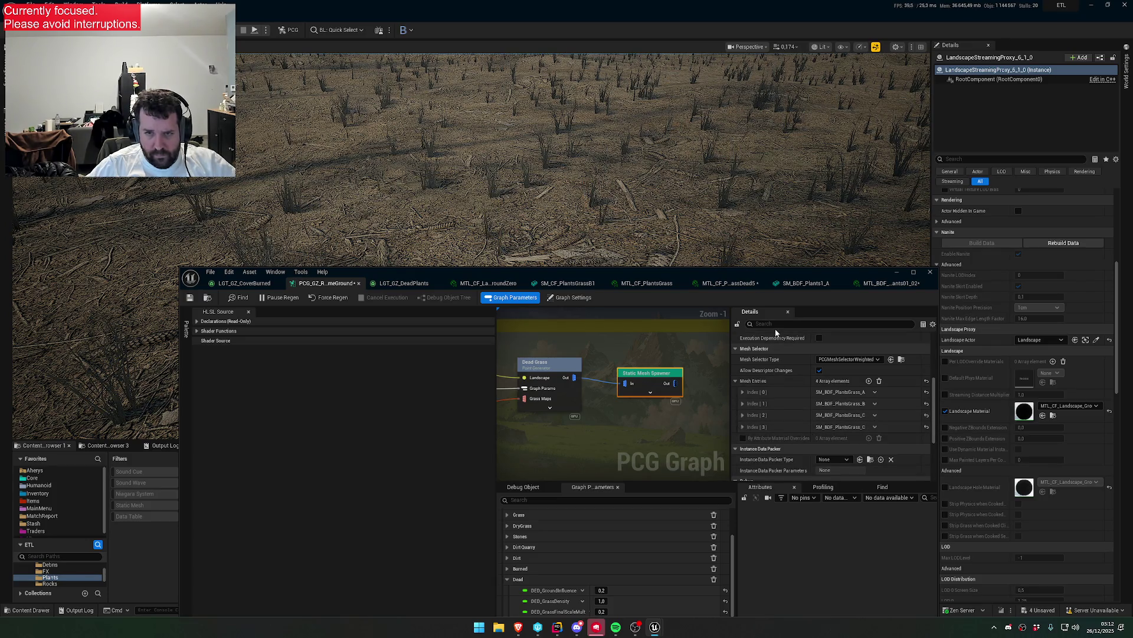
text(static me)
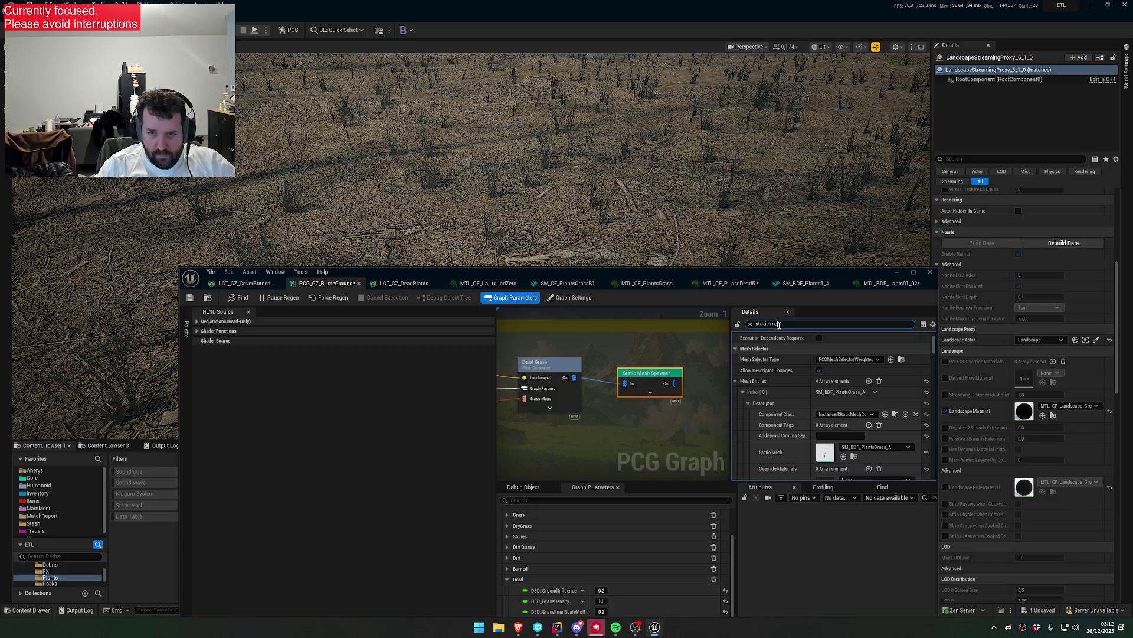
text(sh)
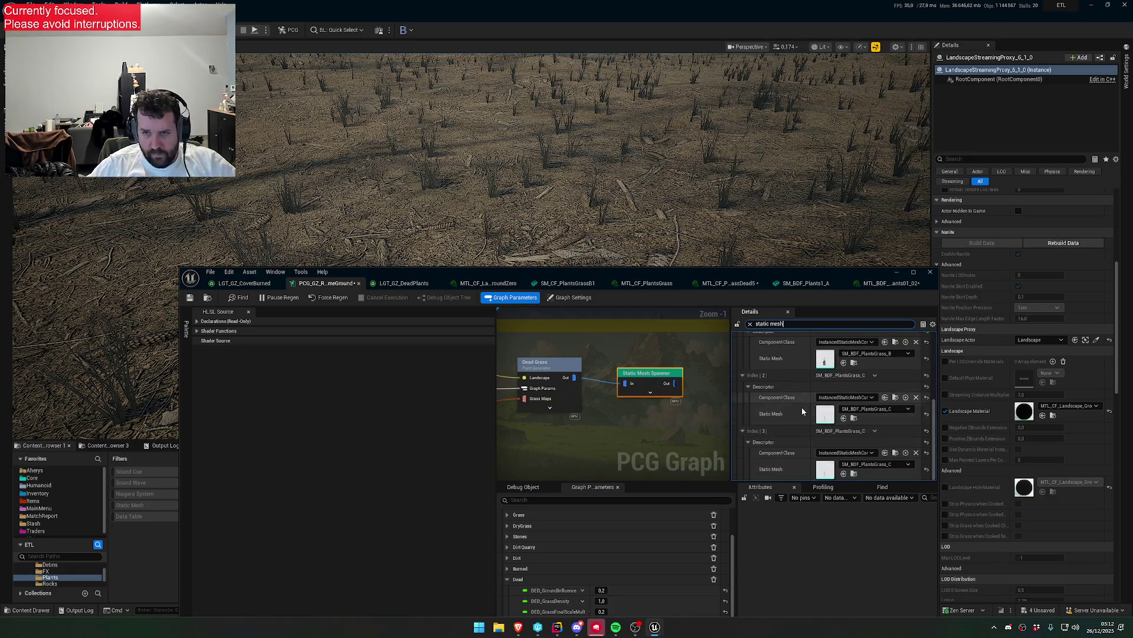
click(865, 465)
click(911, 393)
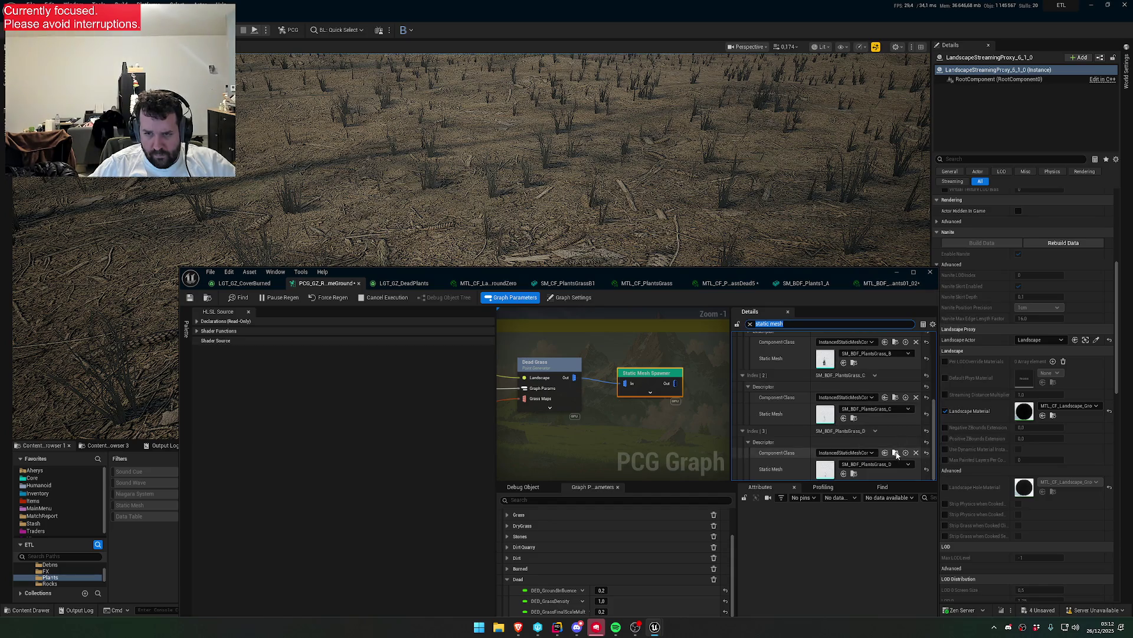
scroll(859, 418, down, 2)
click(874, 464)
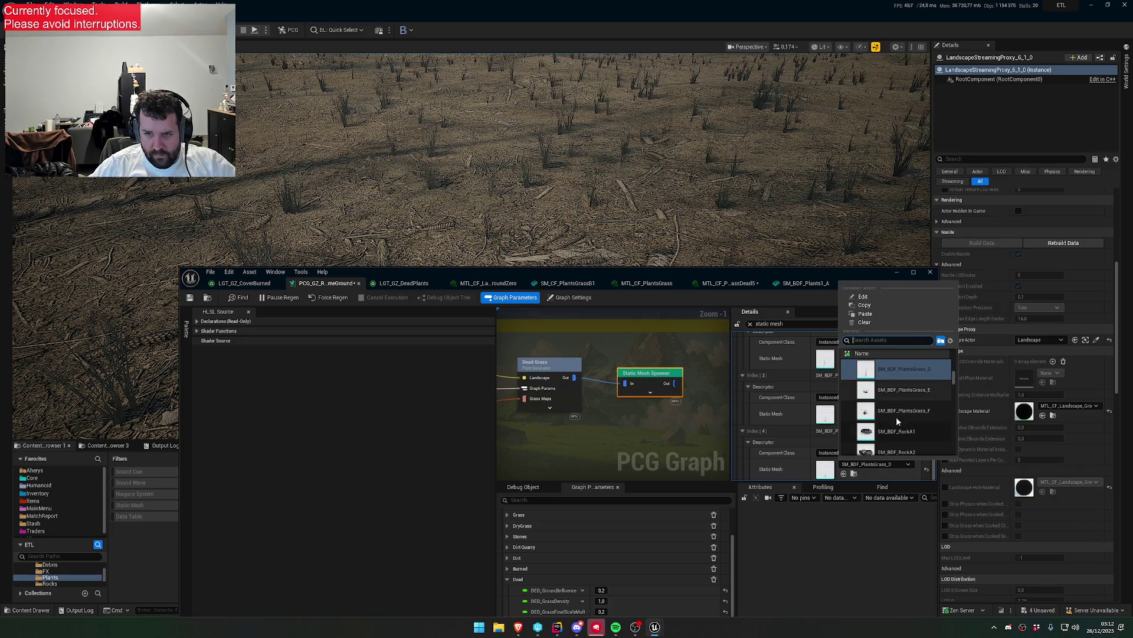
key(Escape)
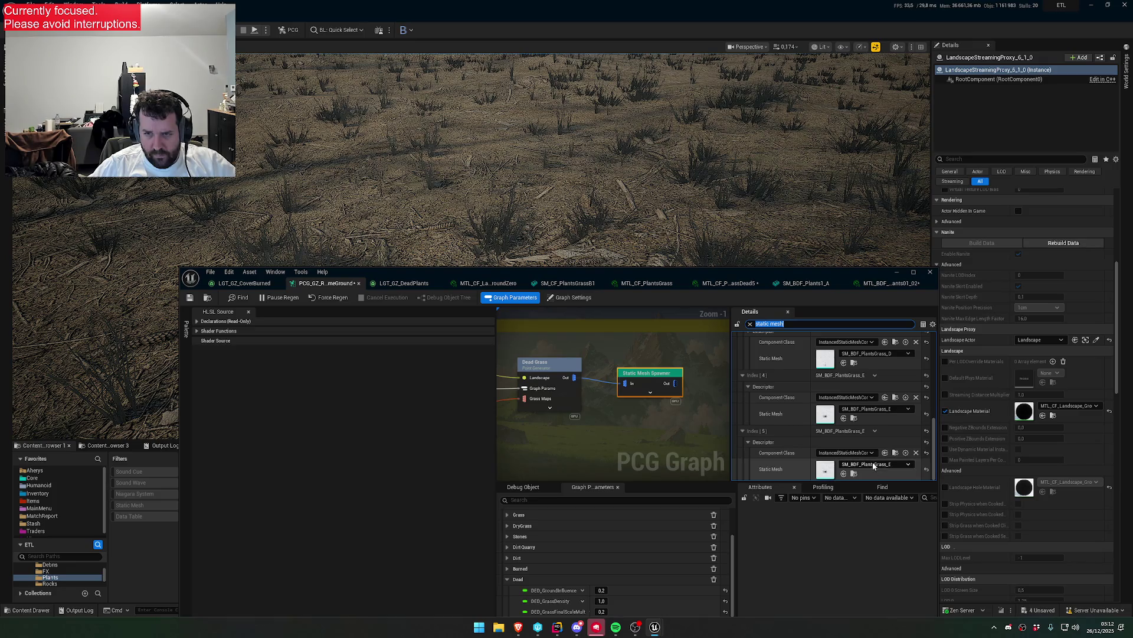
click(874, 464)
click(904, 379)
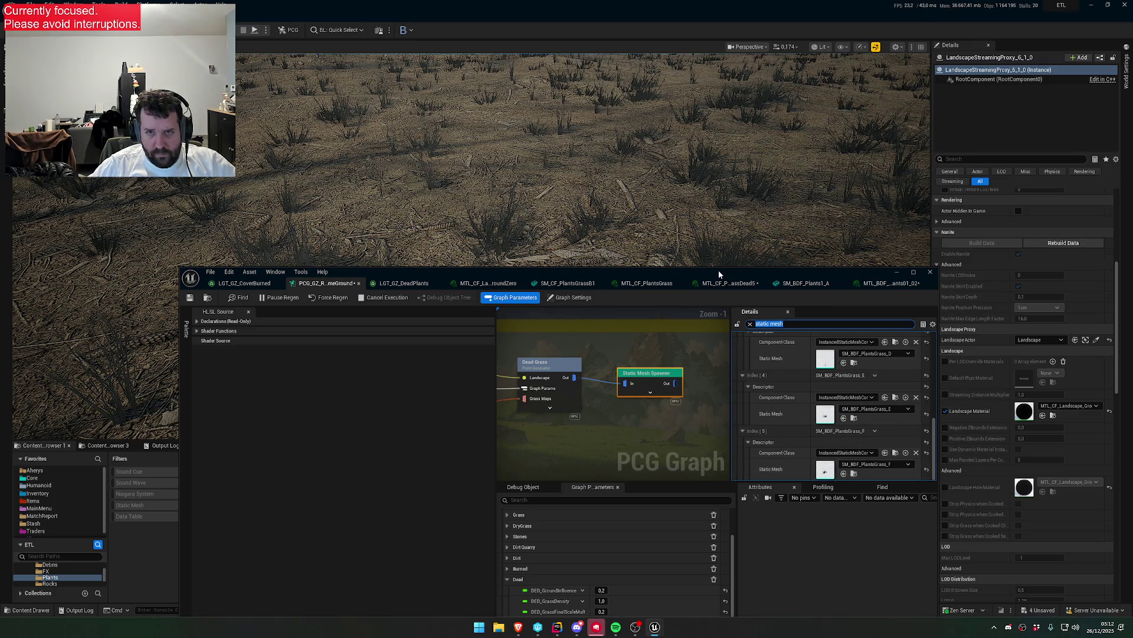
drag(714, 271, 662, 330)
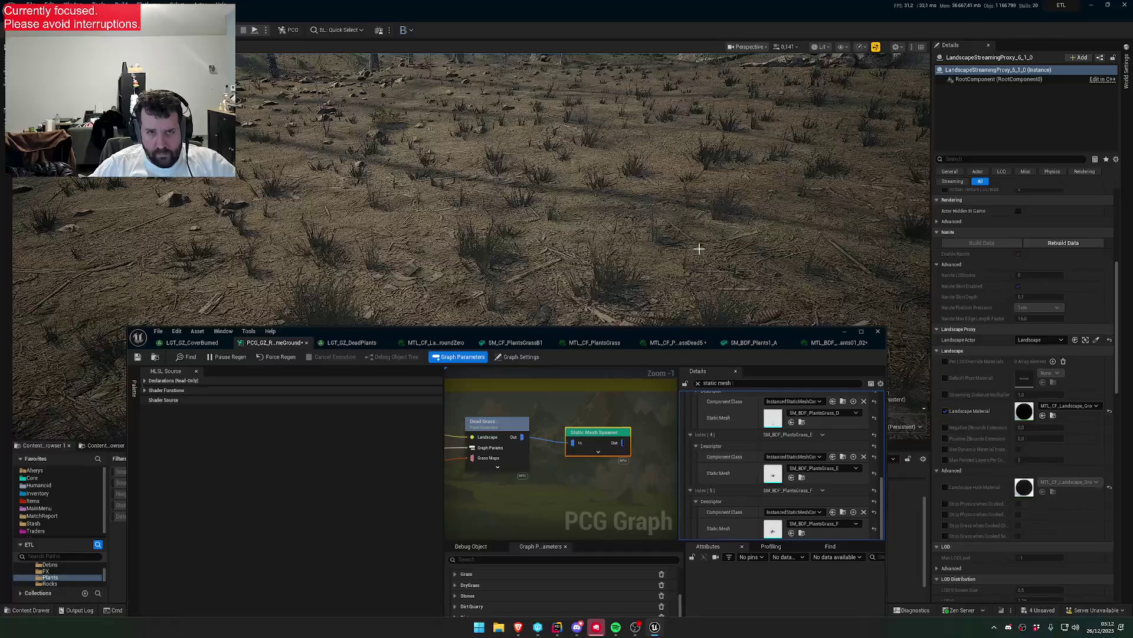
- Open SM_BDF_PlantsGrass_A and its Element 0 material instance, MTL_BDF_PlantsGrass
mouse_move(698, 244)
mouse_down()
mouse_move(643, 239)
mouse_move(643, 295)
mouse_move(643, 248)
mouse_up()
scroll(826, 460, up, 5)
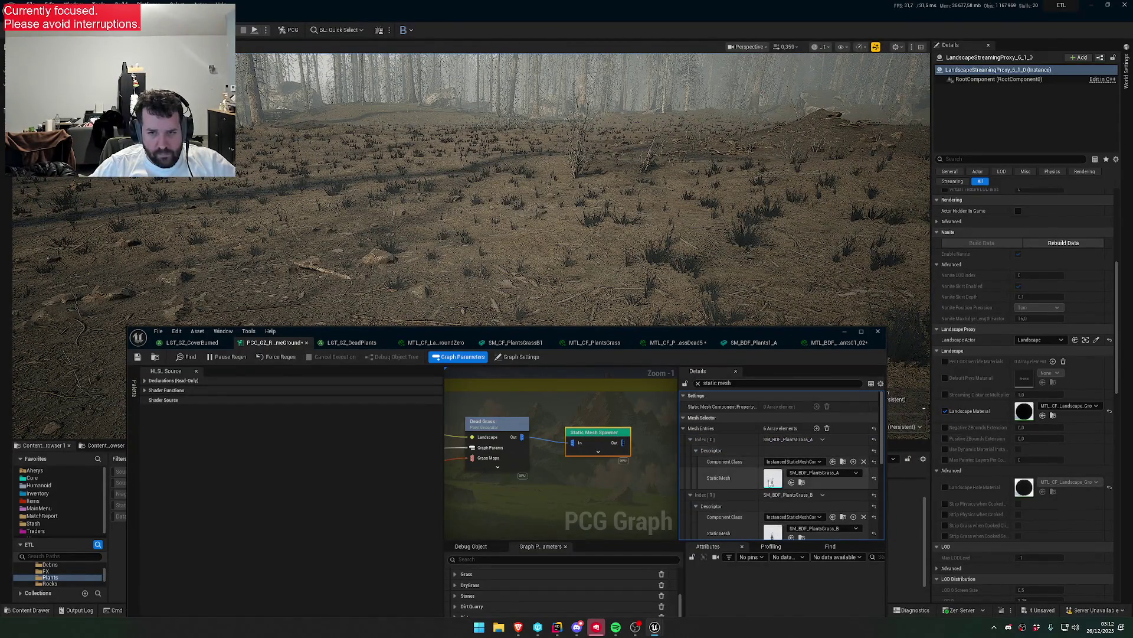
drag(712, 346, 692, 596)
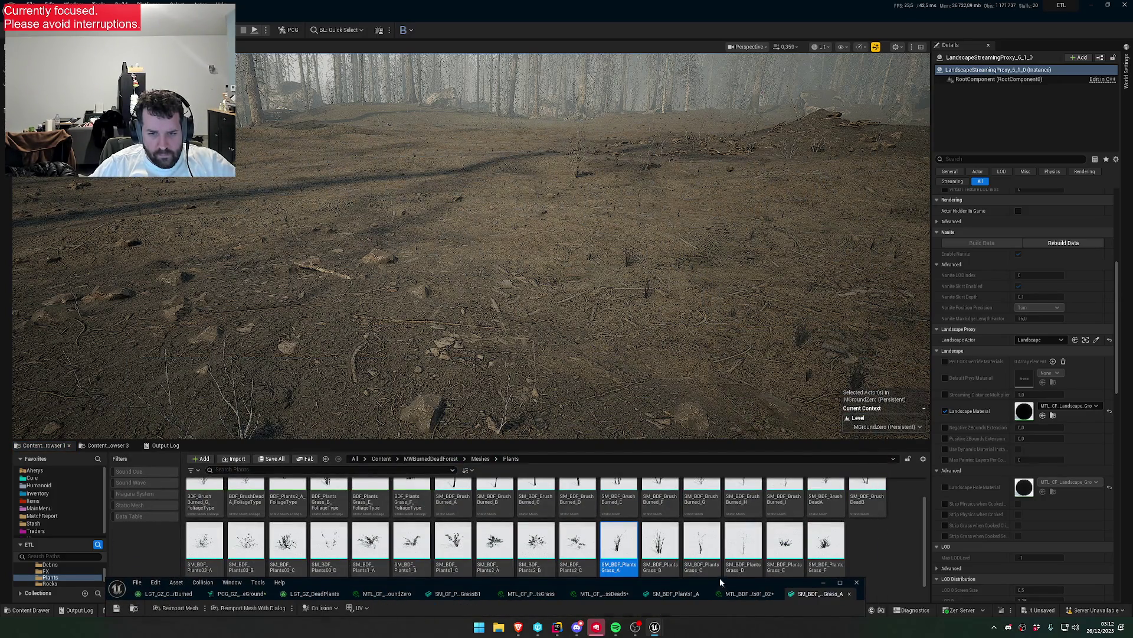
key(Return)
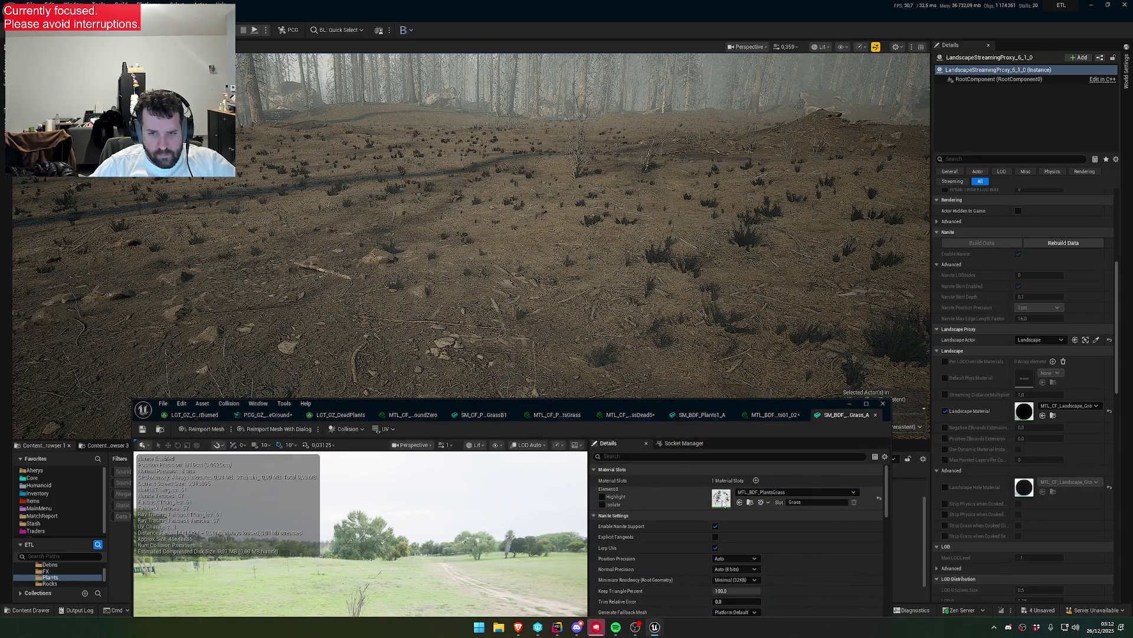
double_click(723, 503)
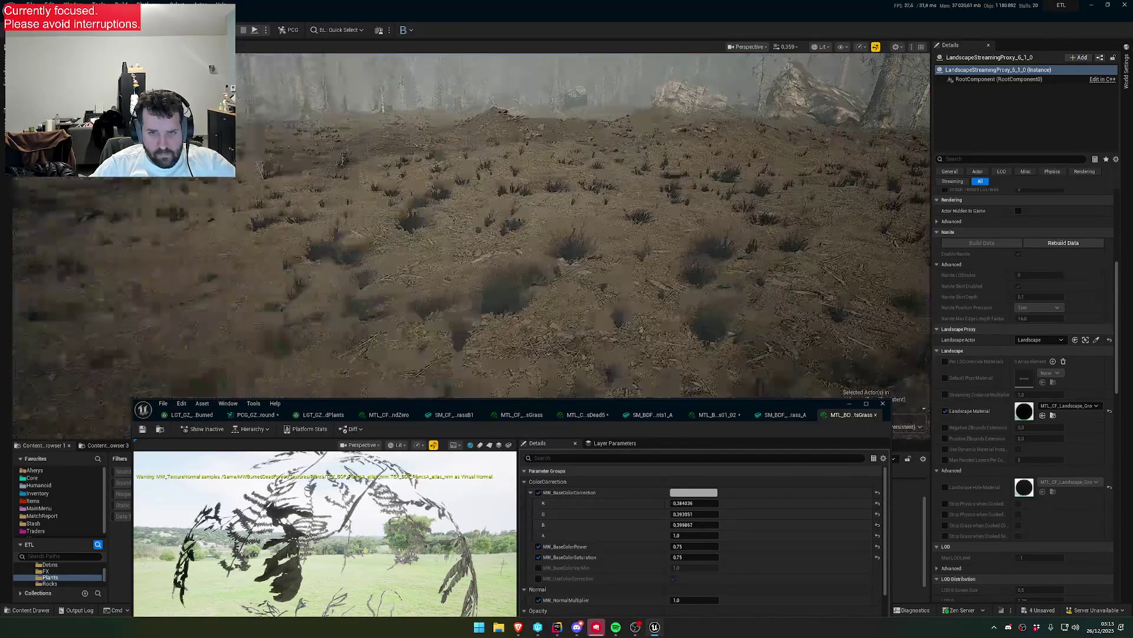
- Try a warm tan base colour correction, discard it, and inspect the grass up close
click(693, 492)
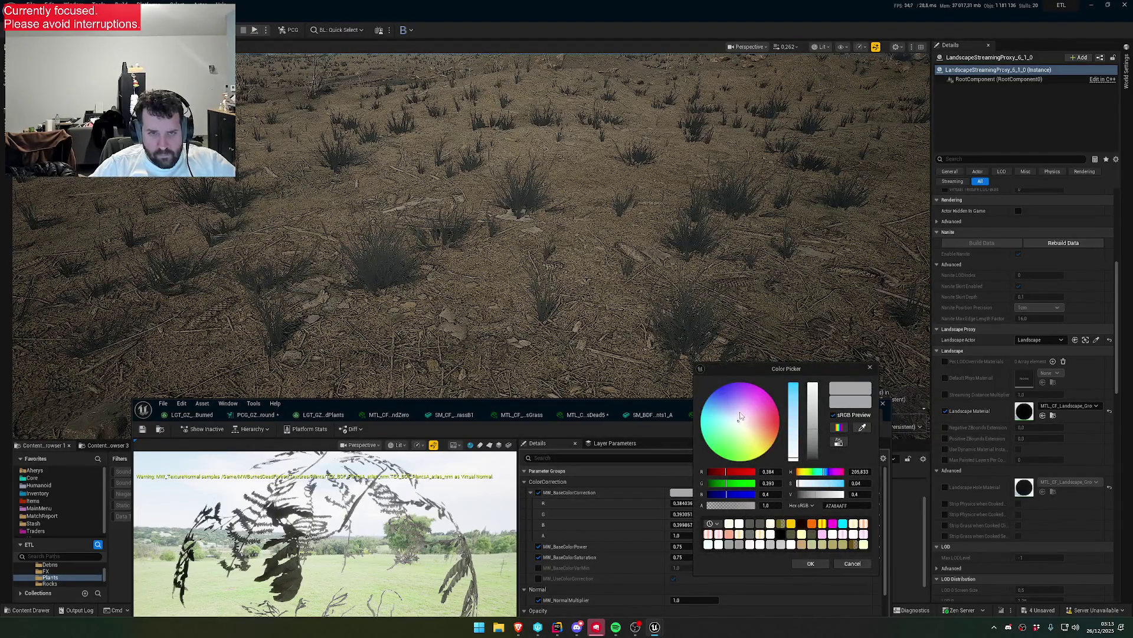
drag(741, 417, 752, 433)
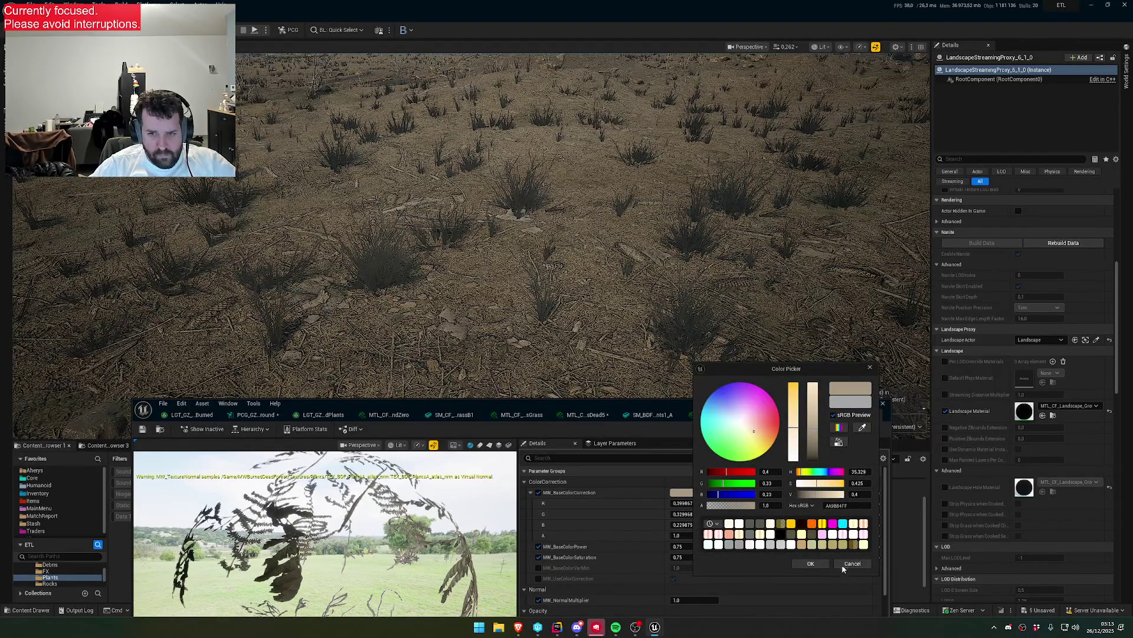
click(850, 564)
scroll(704, 559, down, 3)
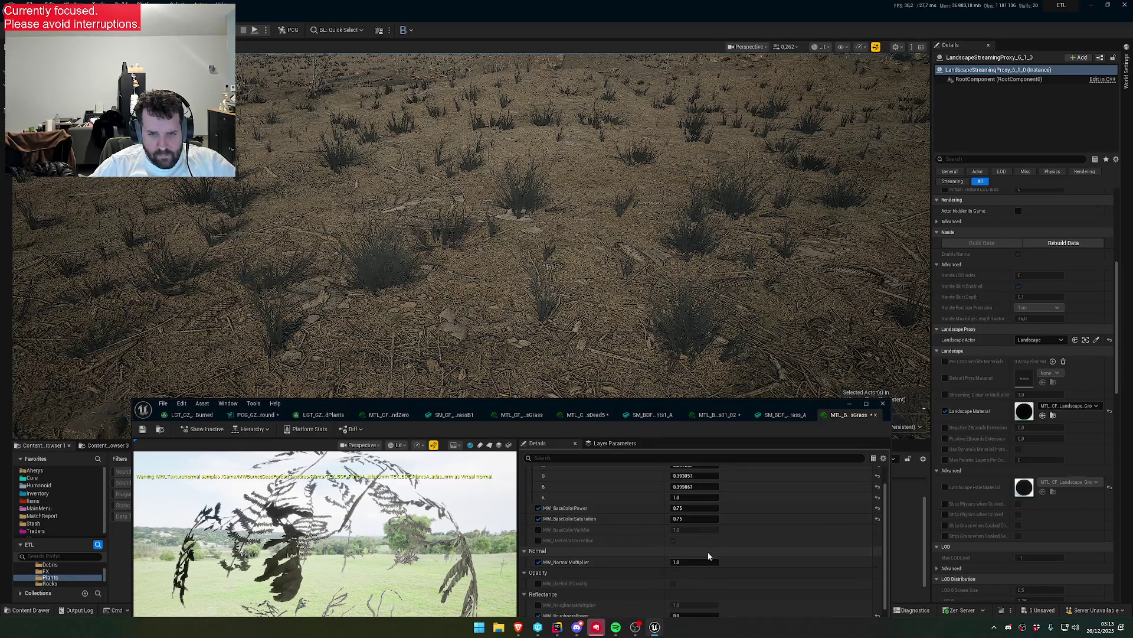
key(w)
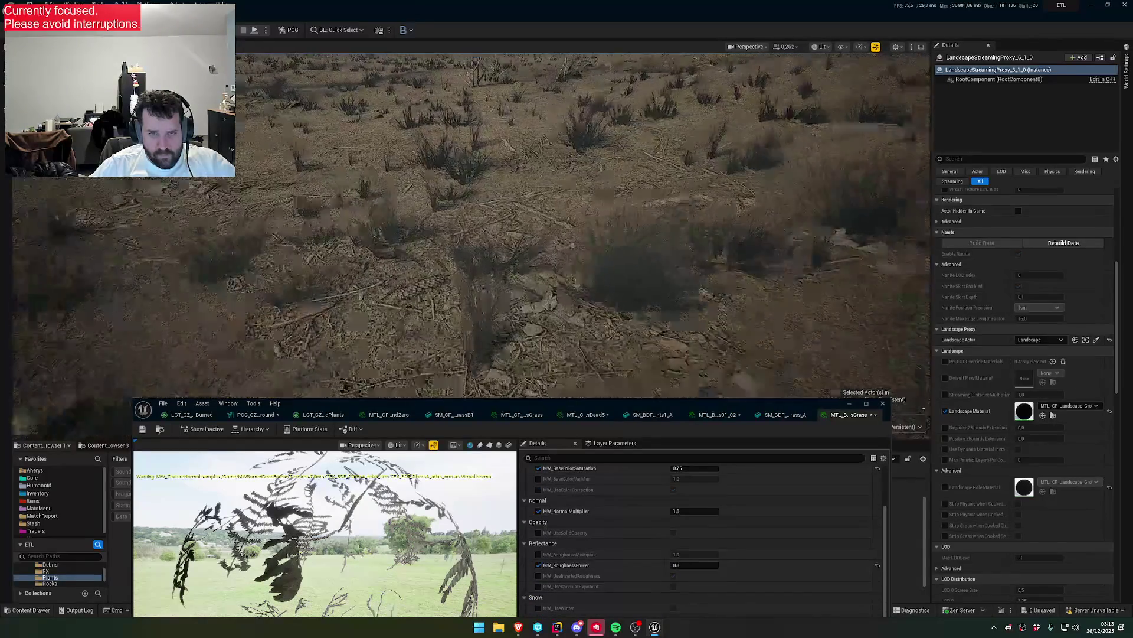
scroll(472, 224, down, 2)
key(s)
scroll(473, 224, up, 1)
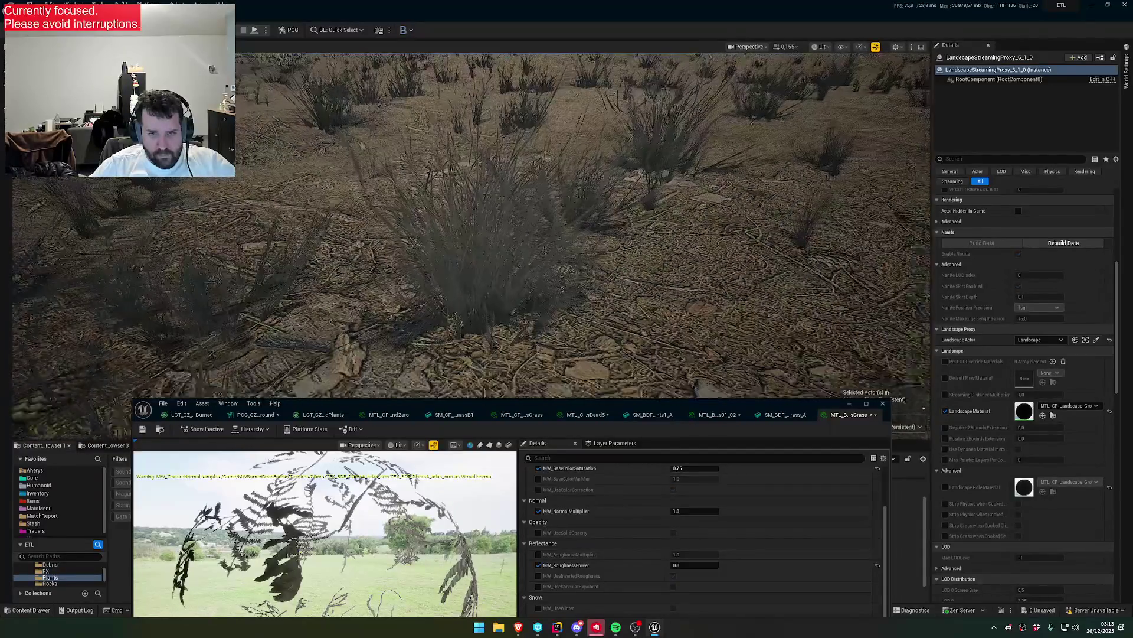
scroll(696, 535, up, 3)
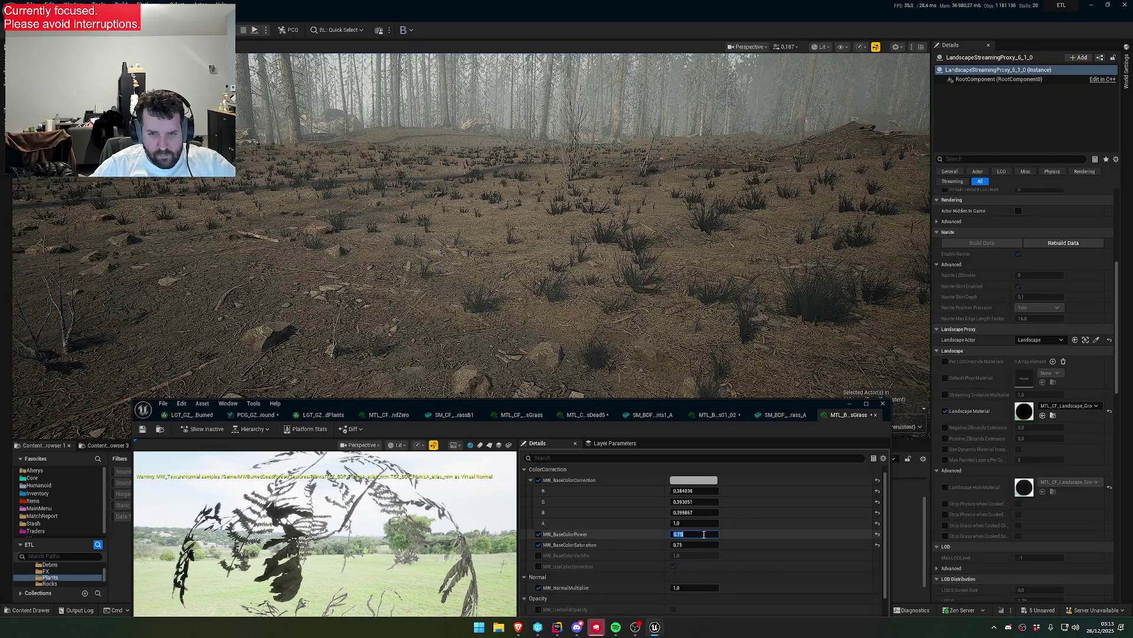
- Set MW_BaseColorPower to 0.5
text(1)
key(Return)
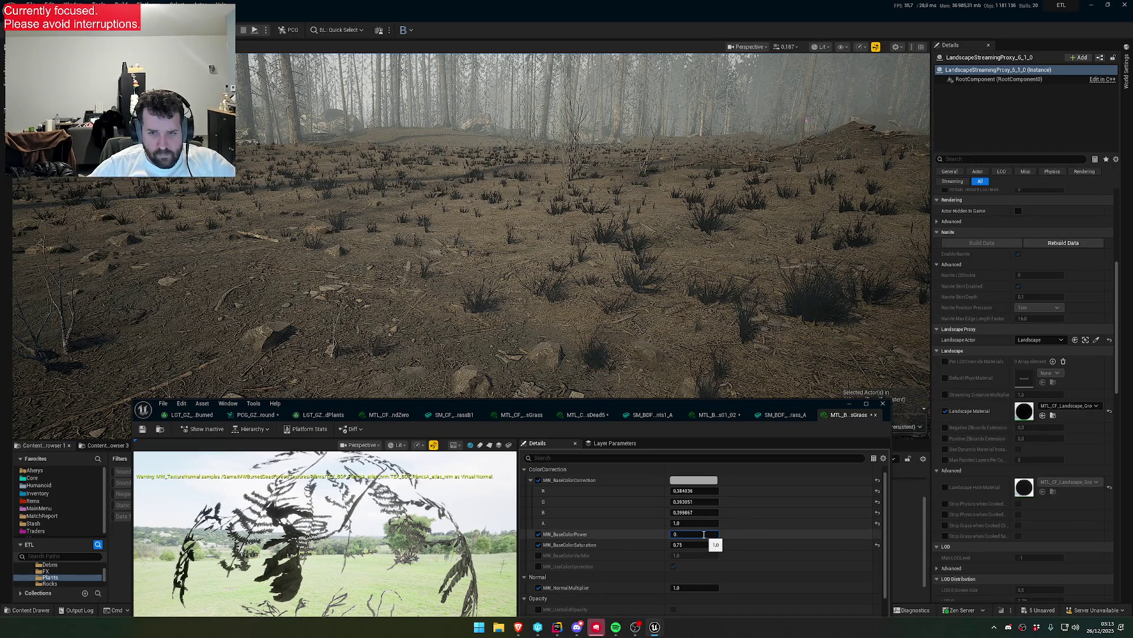
text(2)
key(Return)
text(.5)
key(Return)
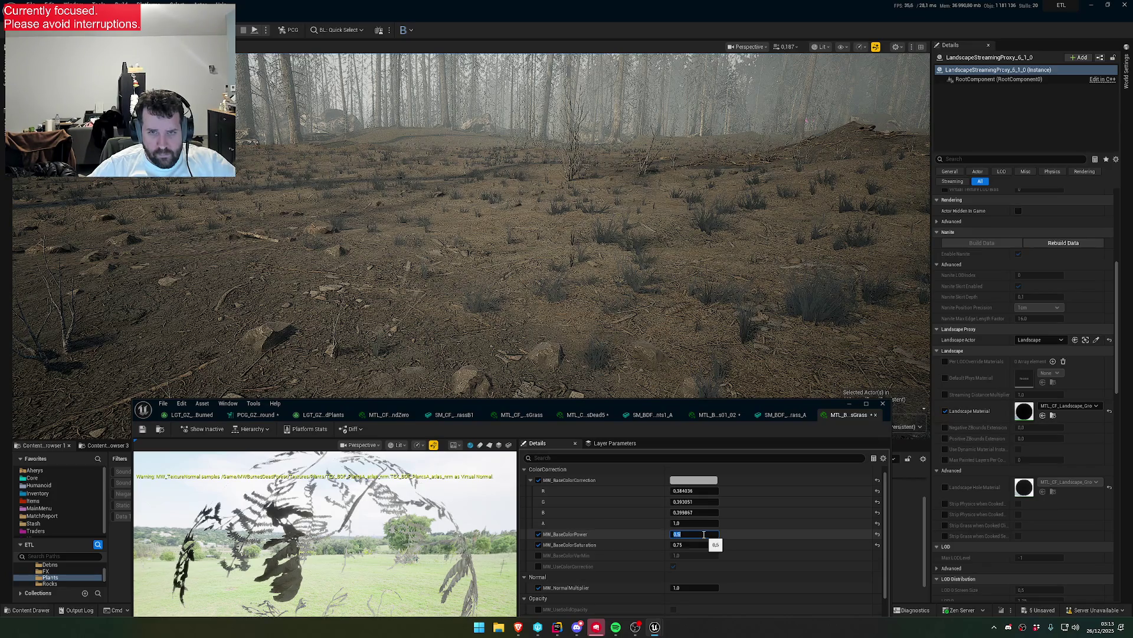
- Set MW_BaseColorCorrection to a warm tan (R 0.40, G 0.29, B 0.12) and accept it
key(w)
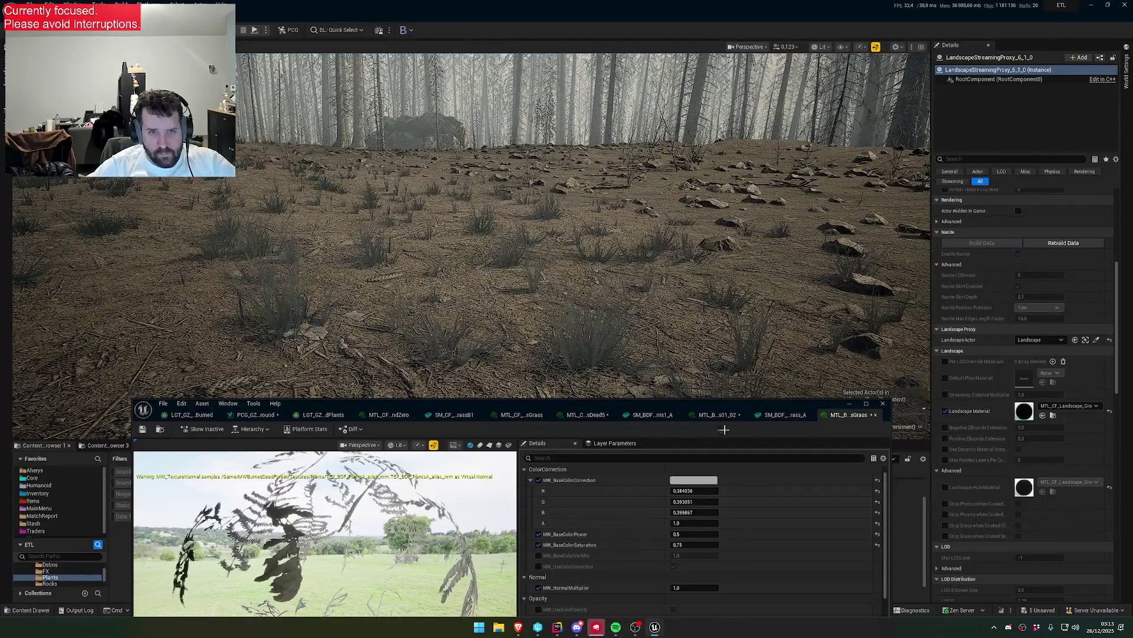
click(693, 479)
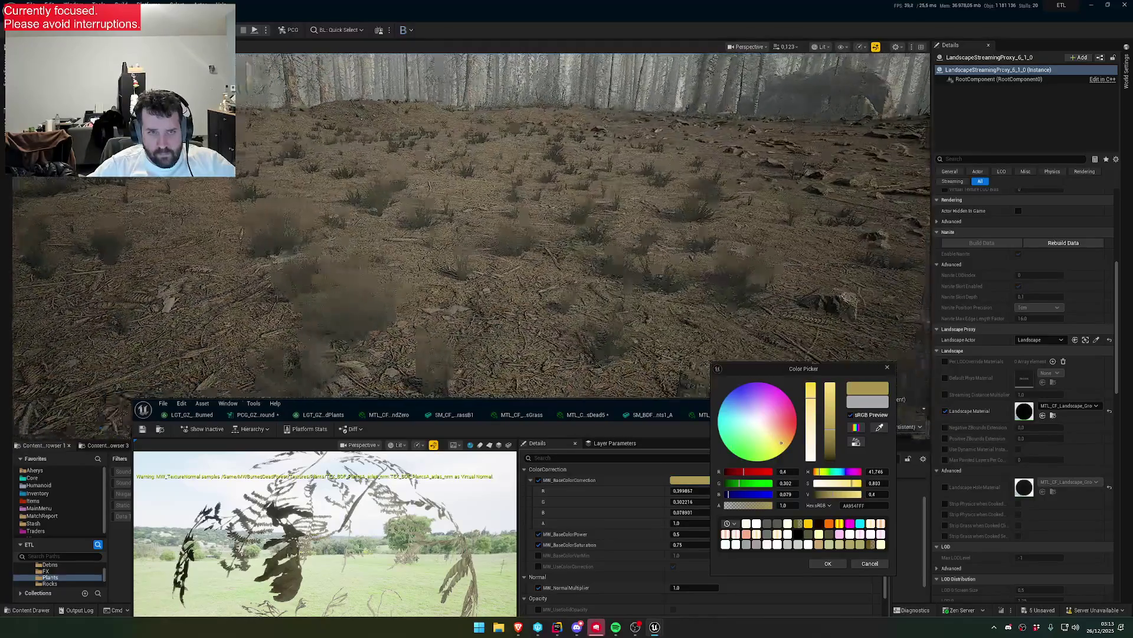
key(w)
mouse_move(774, 424)
mouse_down()
mouse_move(788, 421)
mouse_move(775, 425)
mouse_up()
click(780, 441)
drag(658, 320, 660, 286)
scroll(660, 313, down, 2)
scroll(660, 295, up, 1)
click(824, 562)
drag(650, 330, 640, 378)
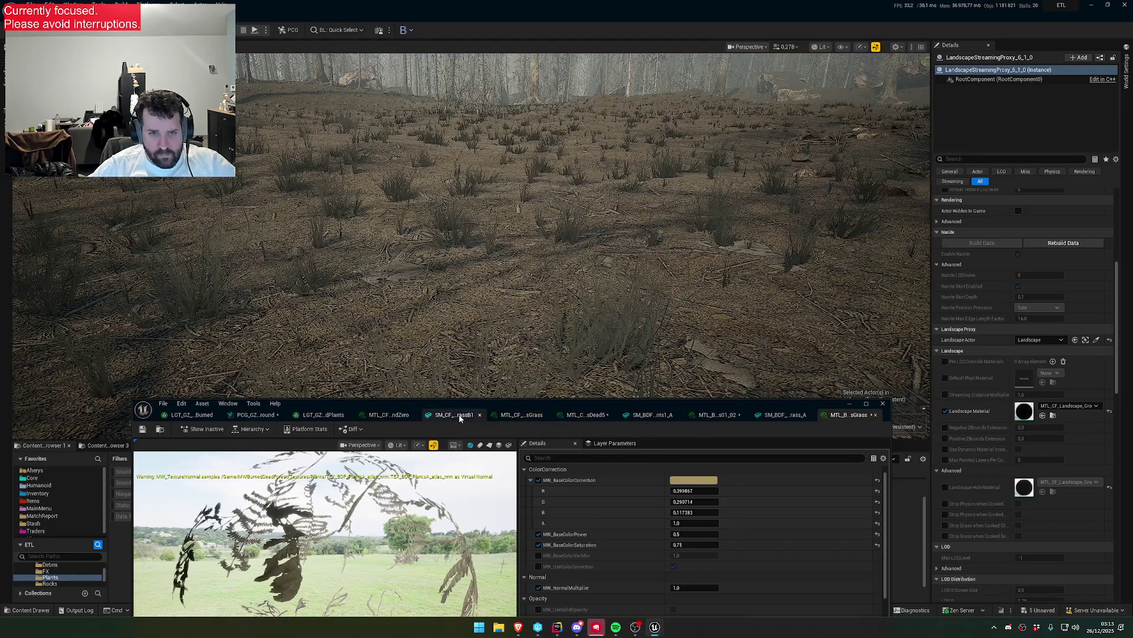
- Return to the PCG graph, select the Dead Grass node, and scroll to the Dead parameter group
click(459, 413)
click(254, 414)
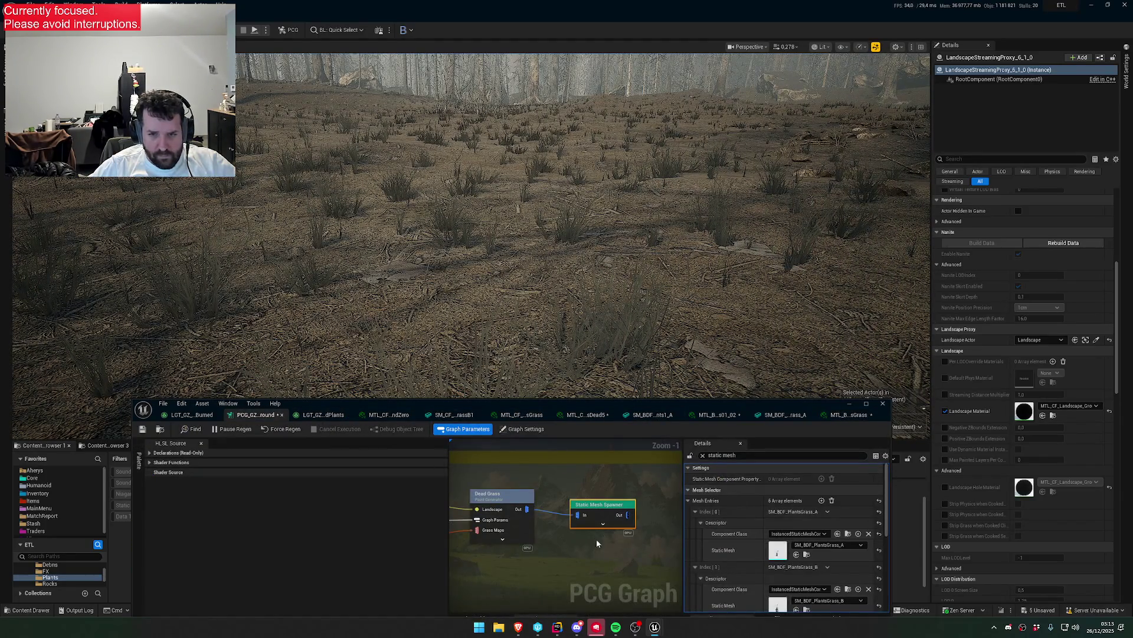
click(515, 502)
mouse_move(509, 404)
mouse_down()
mouse_move(653, 296)
mouse_move(640, 357)
mouse_move(591, 249)
mouse_up()
scroll(614, 481, down, 2)
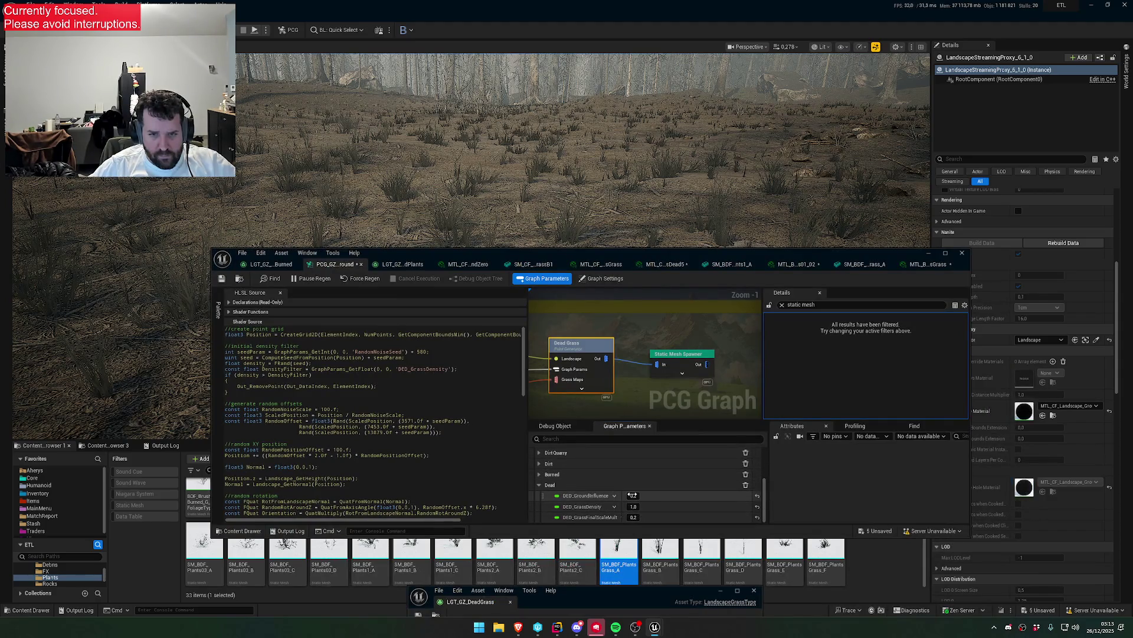
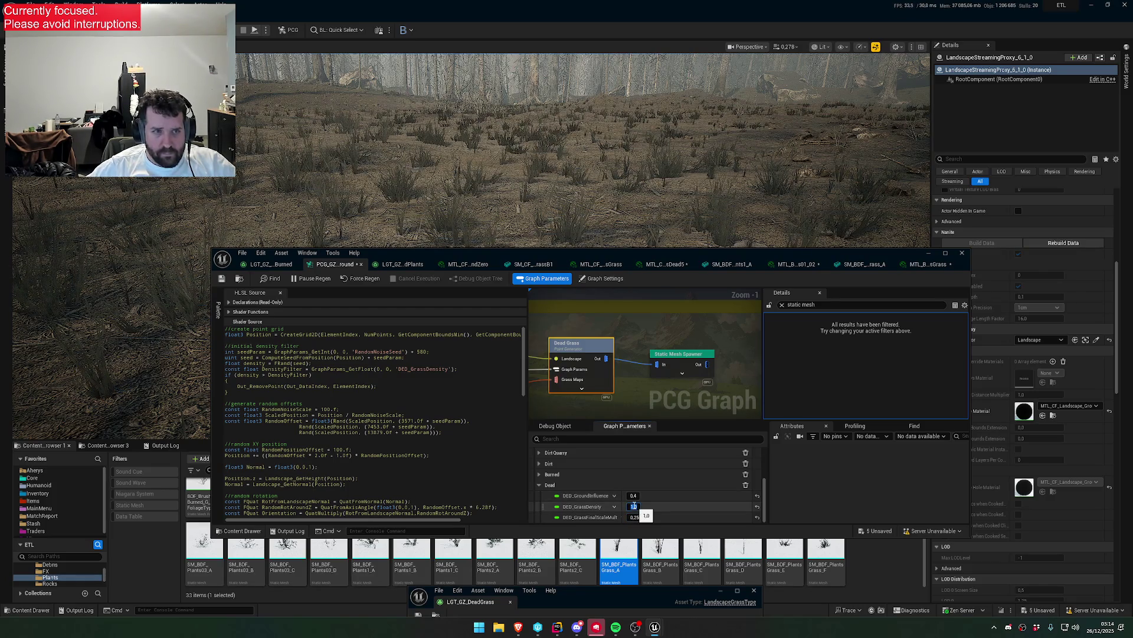
- Move the PCG graph editor to the screen bottom and fly the camera over the grassy landscape
drag(618, 259, 571, 447)
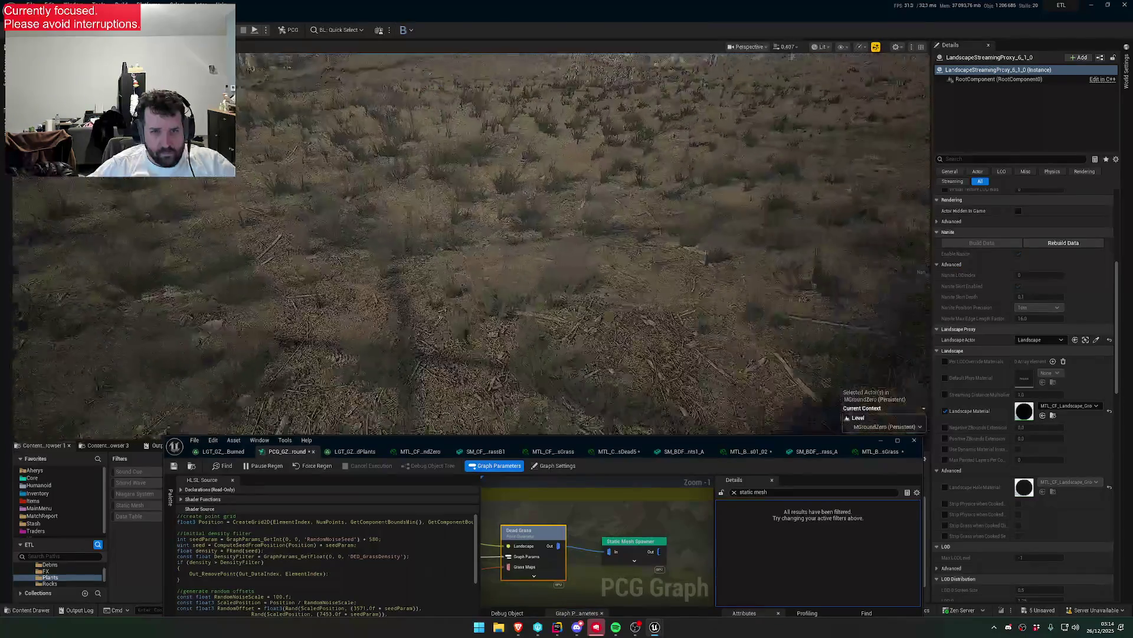
key(w)
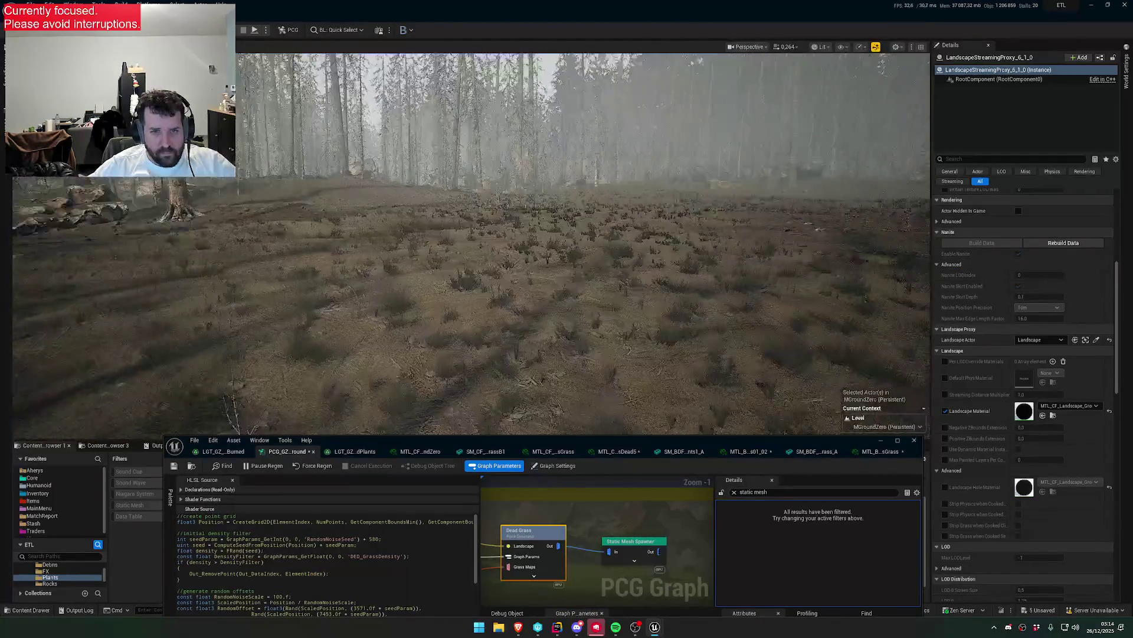
key(w)
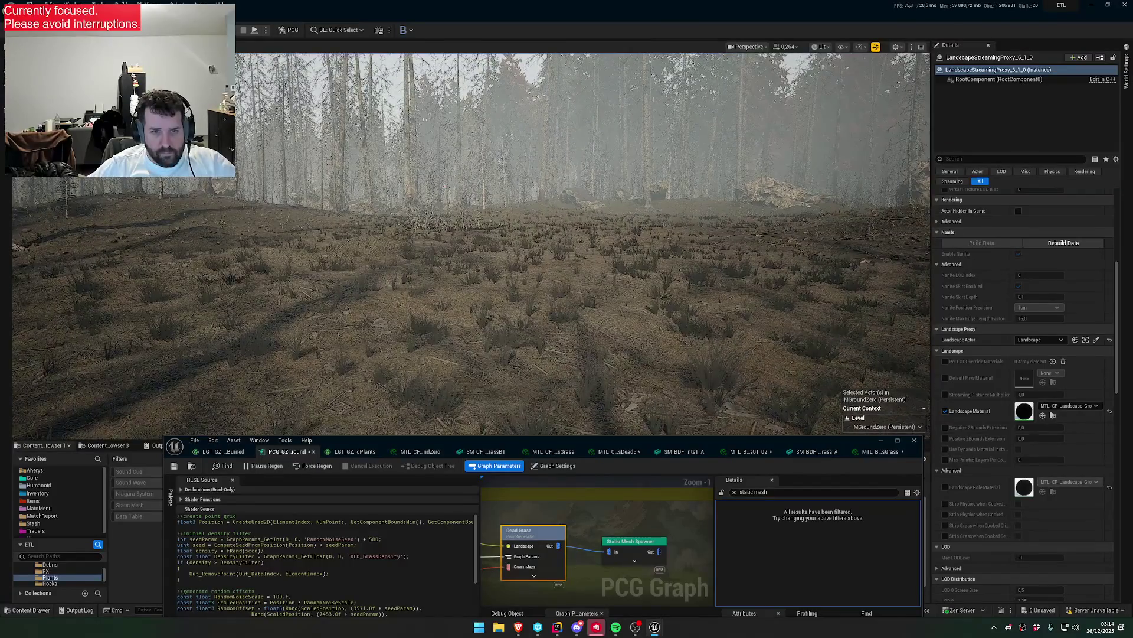
key(w)
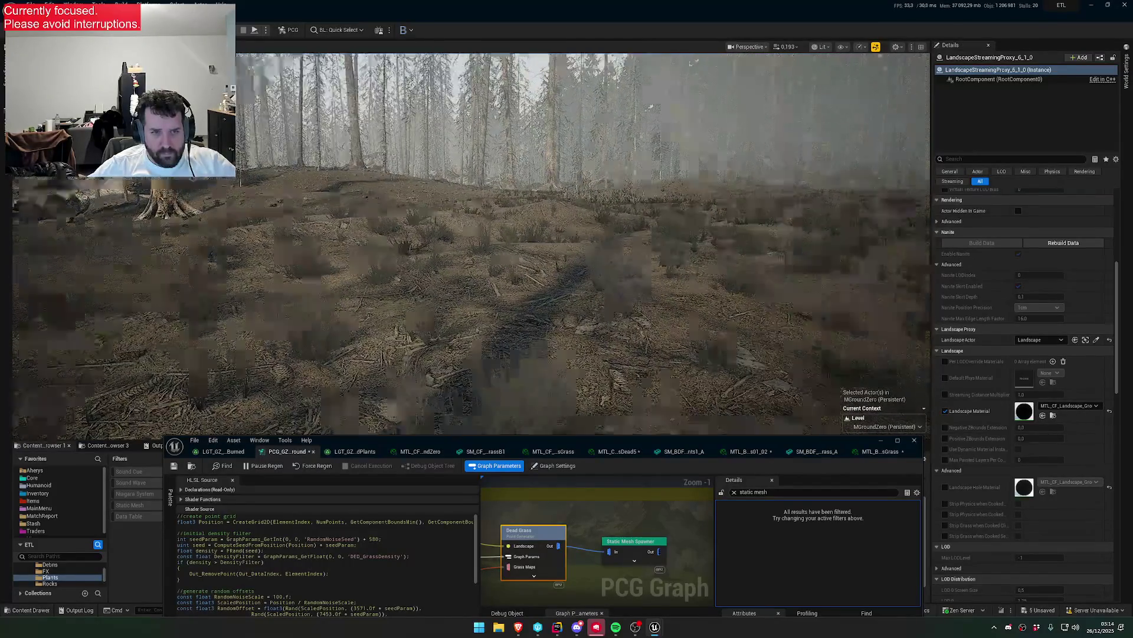
click(865, 453)
click(732, 517)
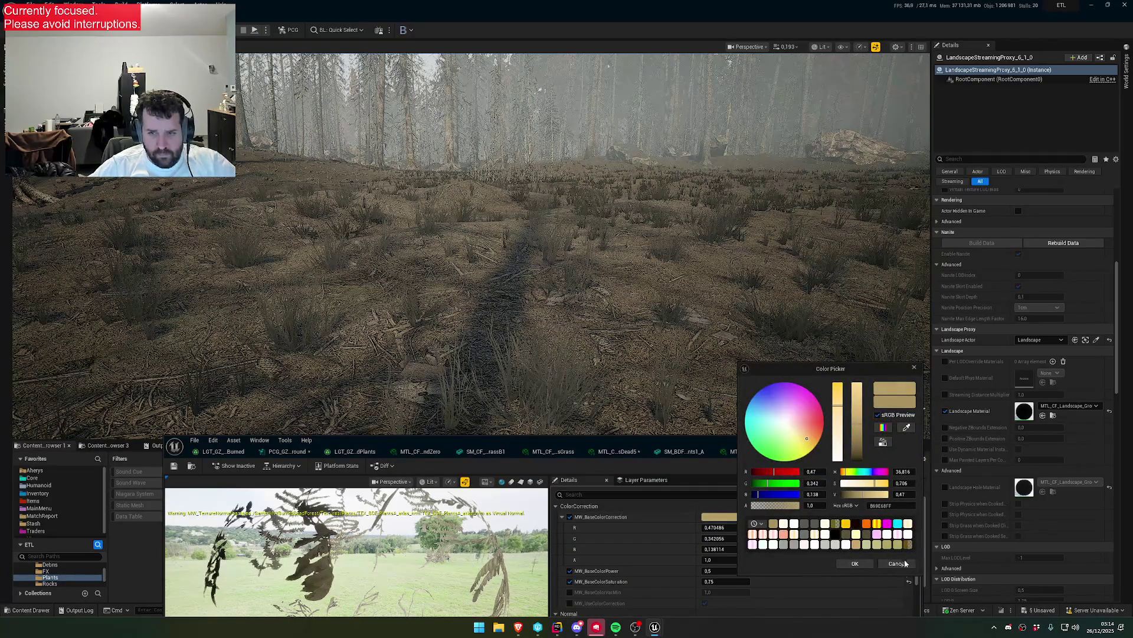
- Set the grass material's base colour power to 0.8, trying 0.2 and 0.5 first
click(854, 563)
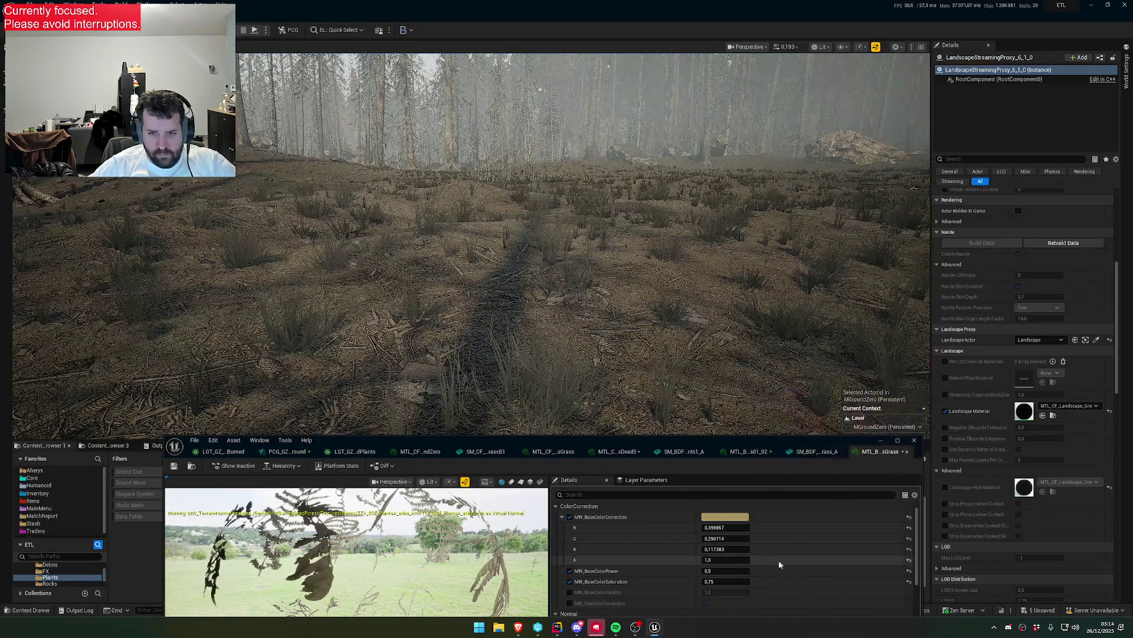
double_click(728, 570)
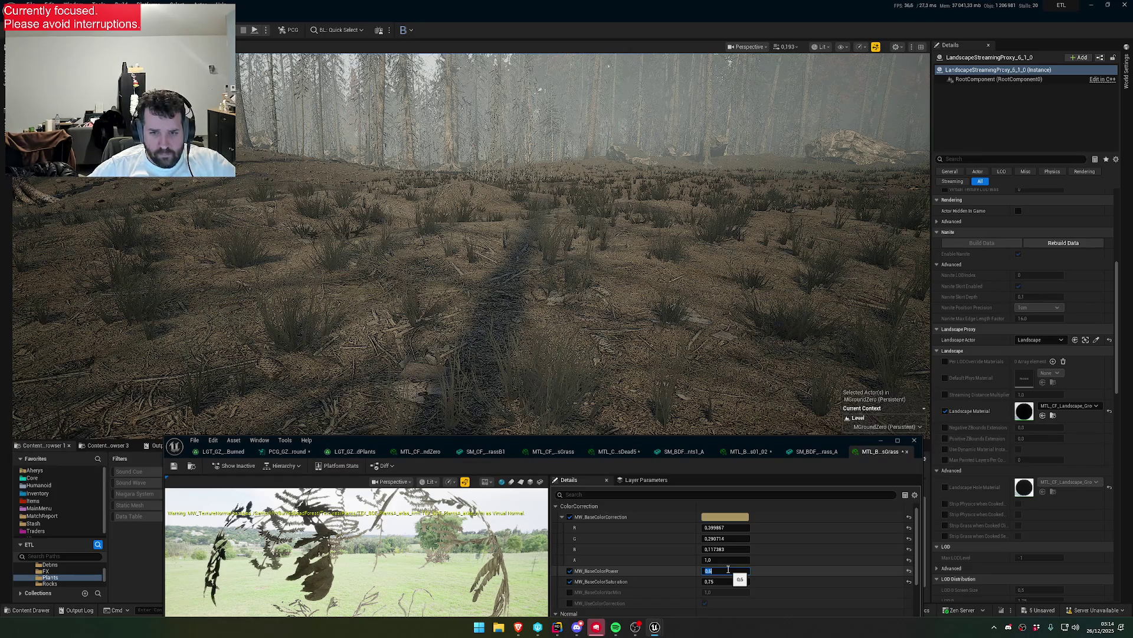
text(0.2)
key(Return)
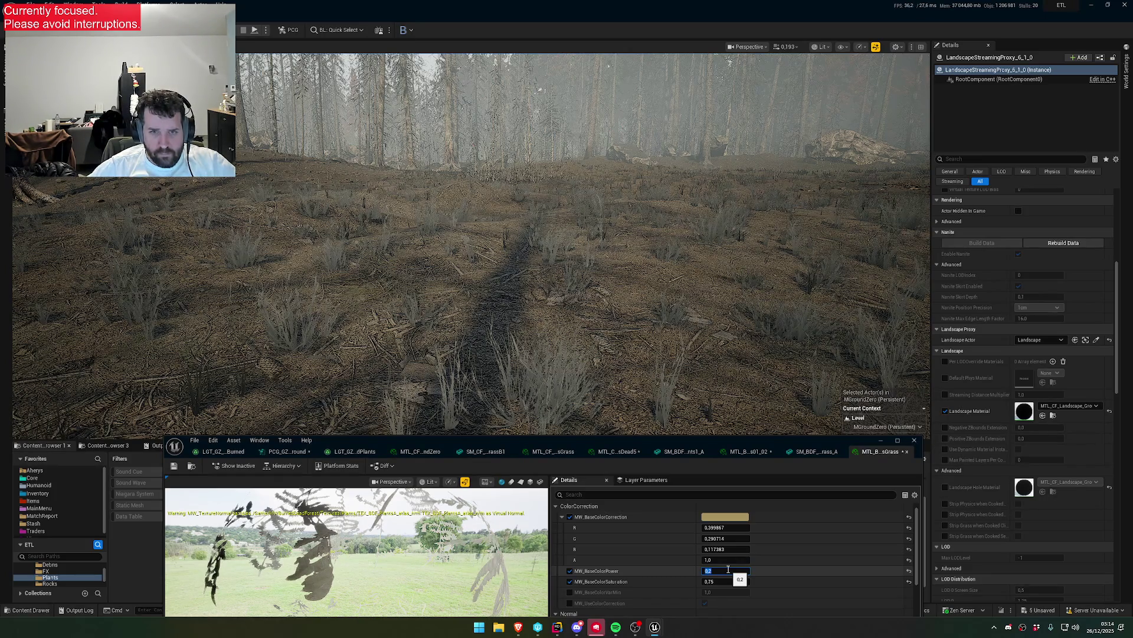
text(0.5)
key(Return)
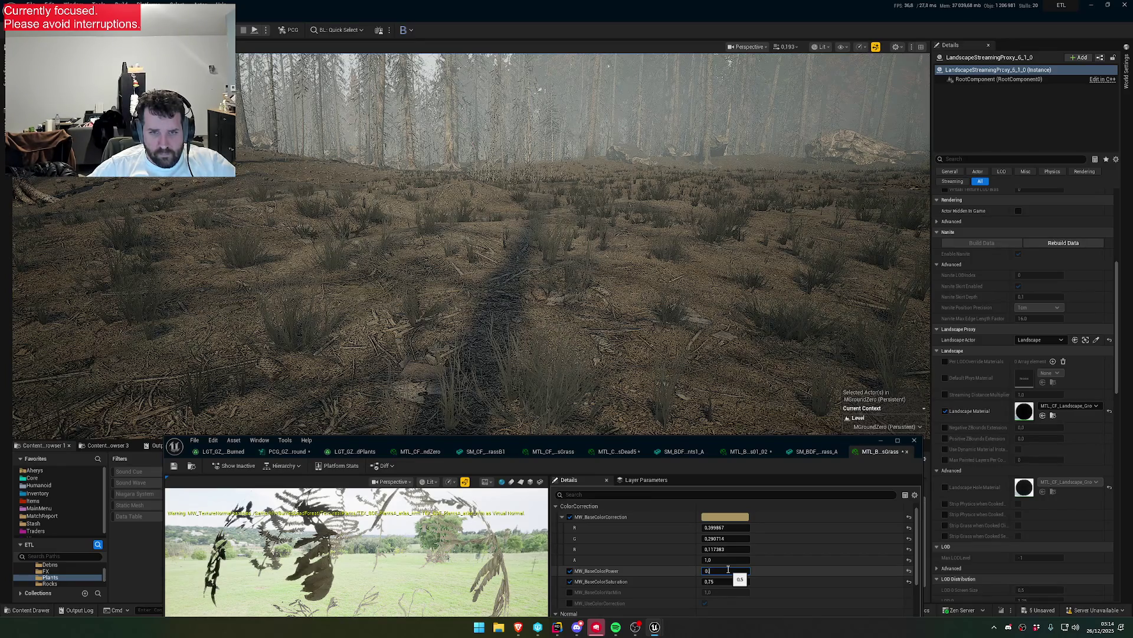
text(.8)
key(Return)
key(Return)
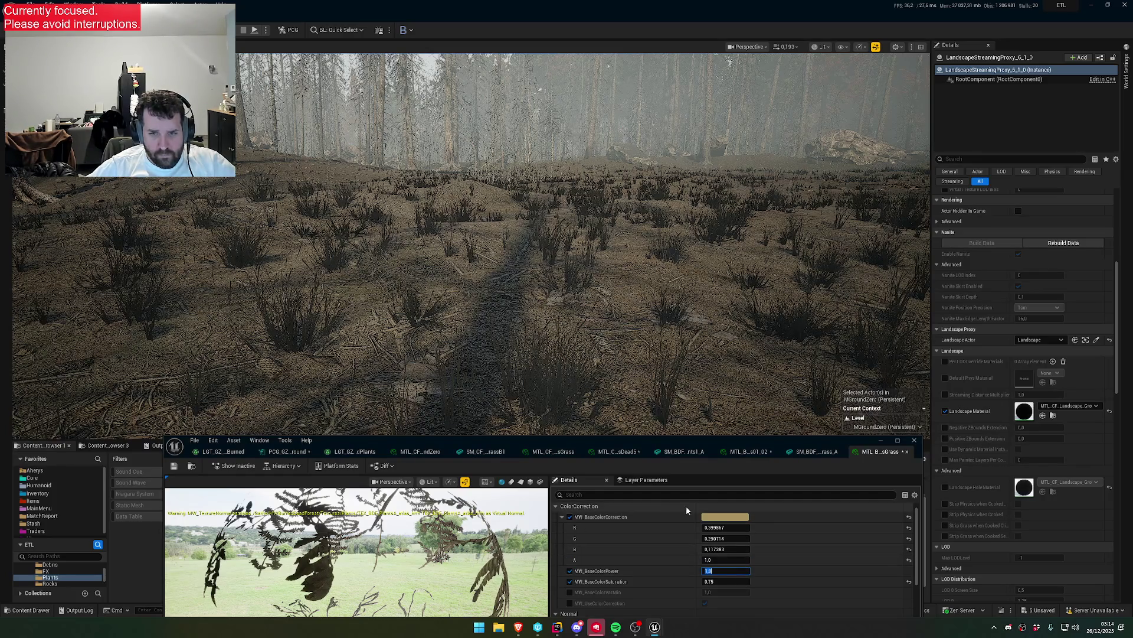
- Brighten the base colour correction tint to full value and raise base colour saturation to 1.0
click(725, 516)
drag(848, 412, 853, 384)
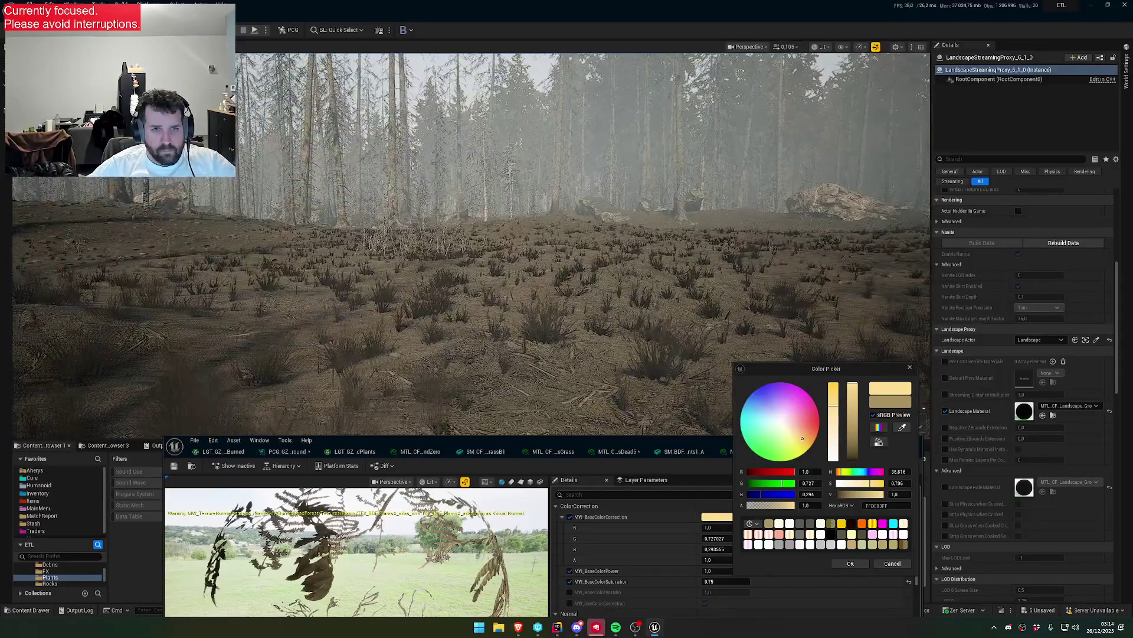
click(850, 563)
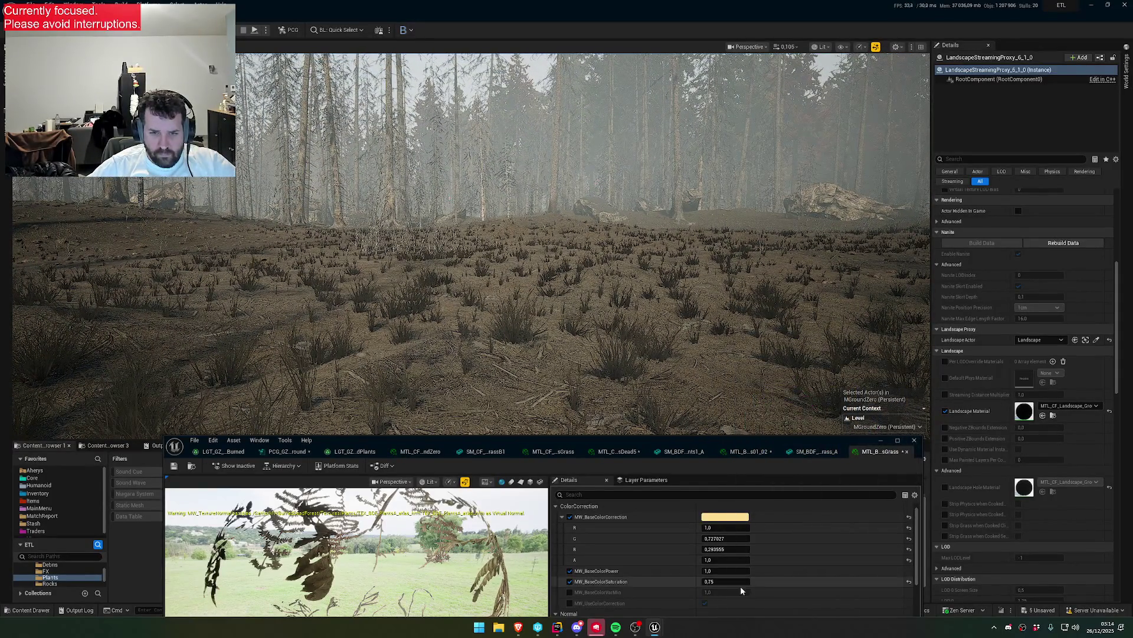
drag(729, 583, 759, 580)
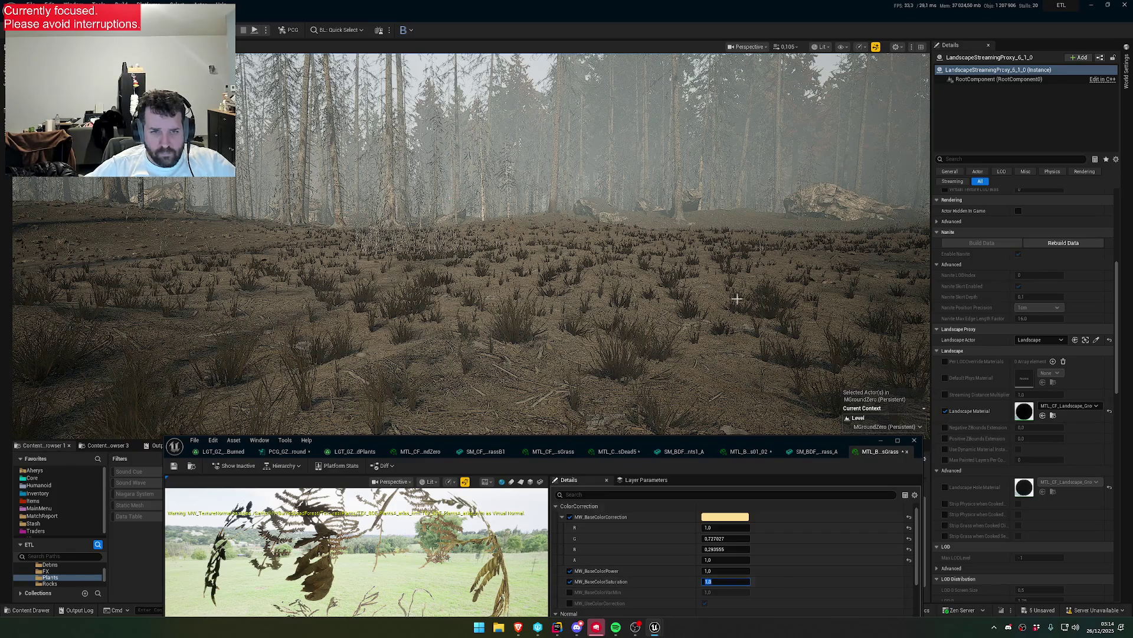
- Lower the colour correction tint to about 0.79 brightness and shift it toward a paler yellow
scroll(472, 236, down, 2)
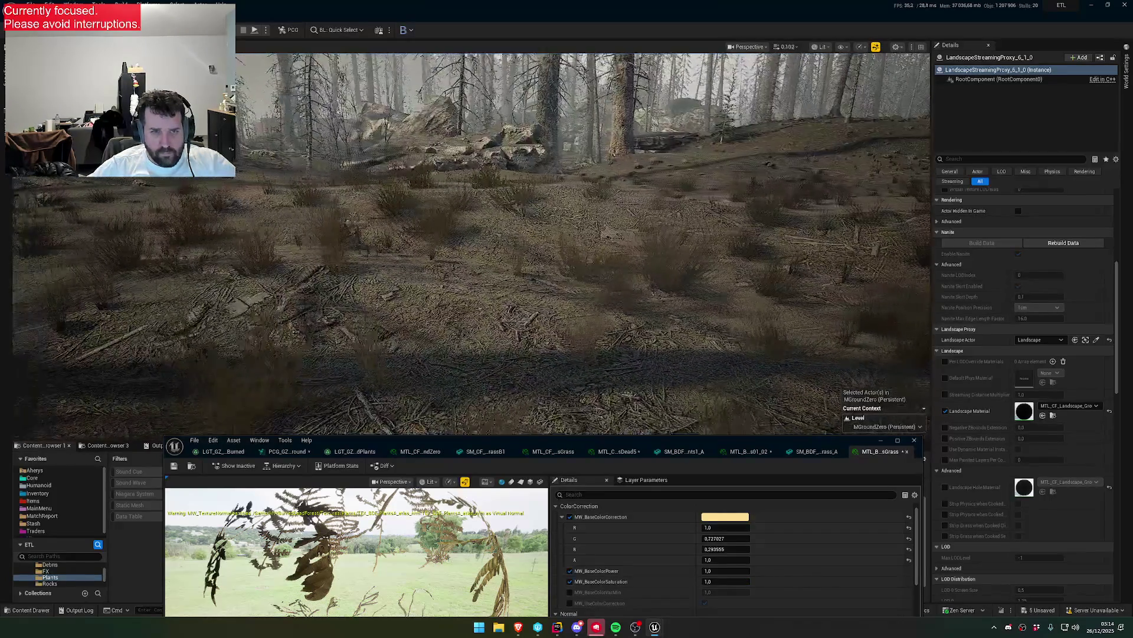
click(725, 517)
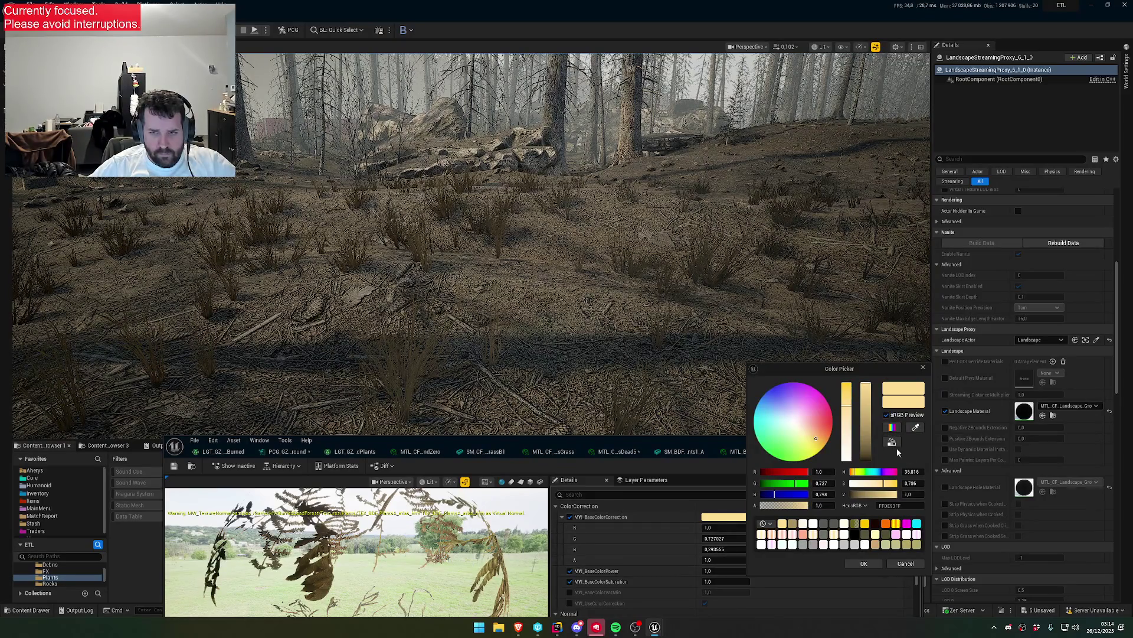
drag(866, 448, 867, 402)
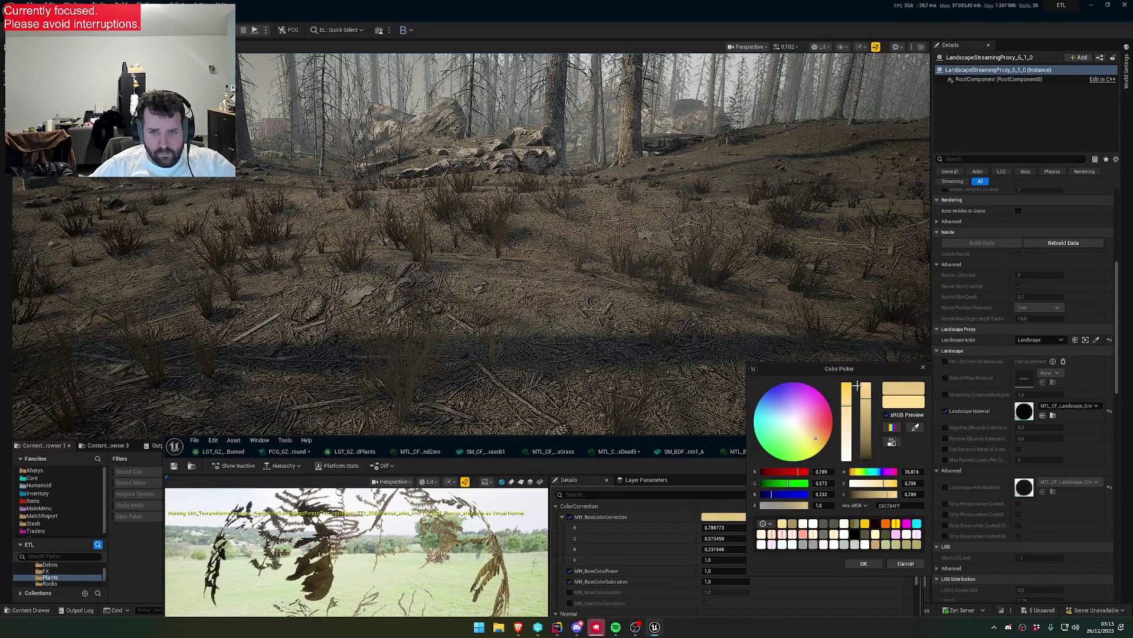
drag(816, 438, 801, 440)
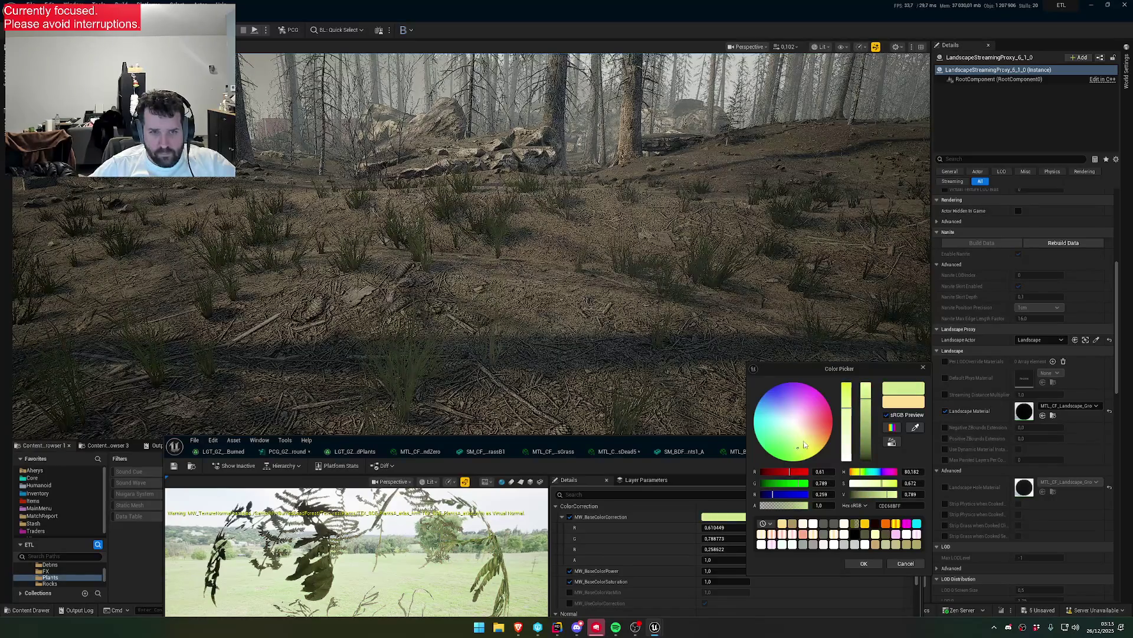
scroll(733, 341, up, 2)
- Fly through the foggy forest checking the grass, then accept the 0.79, 0.79, 0.45 tint
key(w)
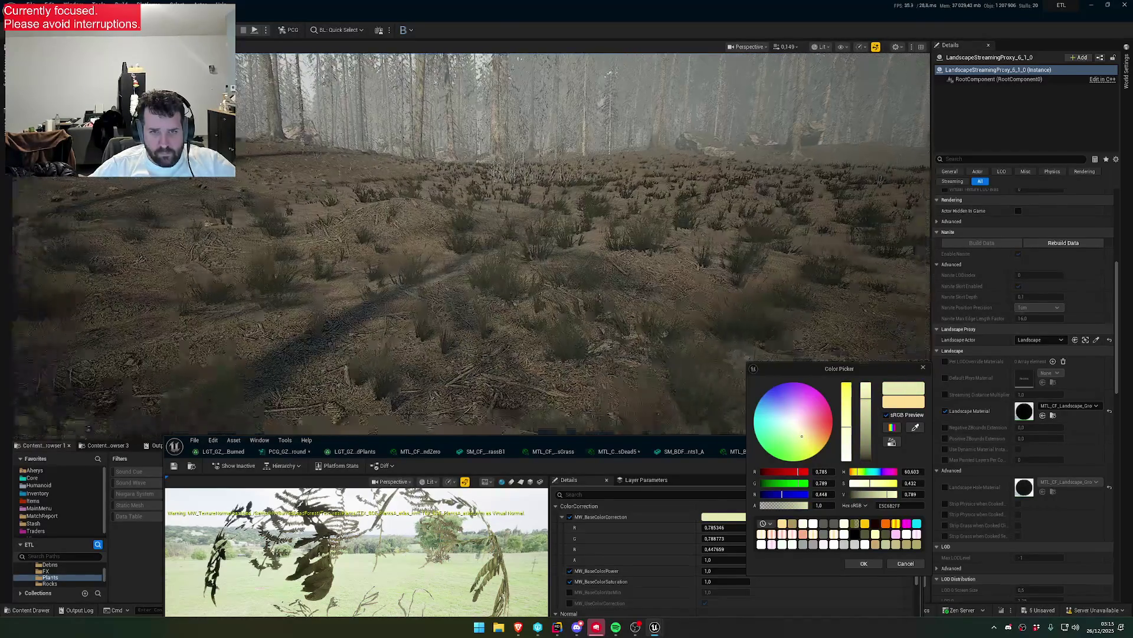
key(w)
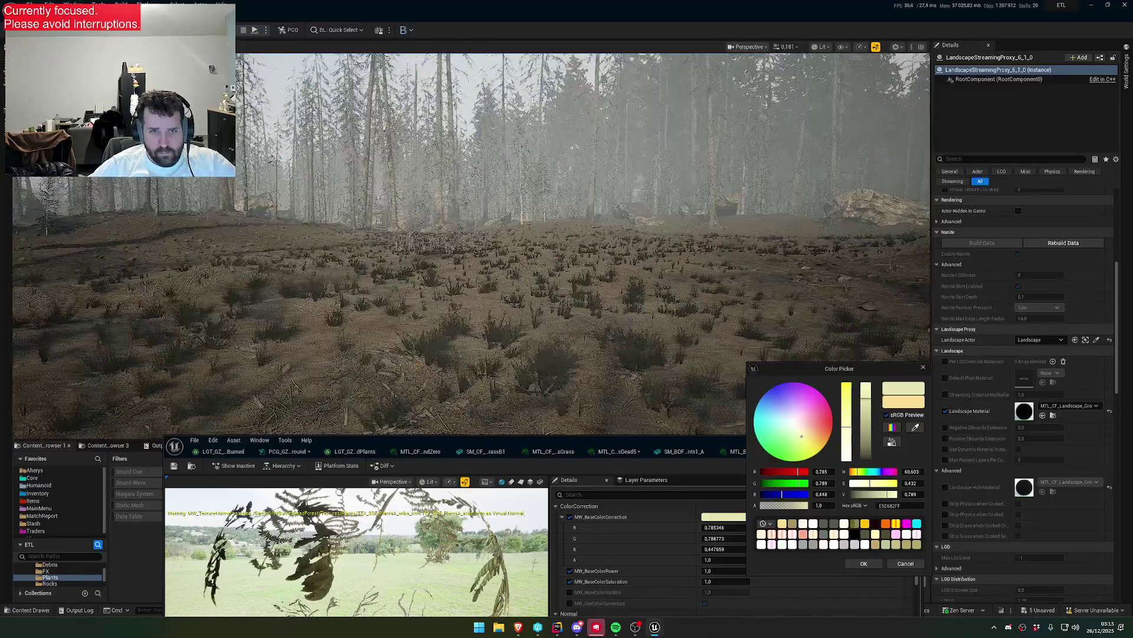
scroll(473, 245, up, 2)
key(w)
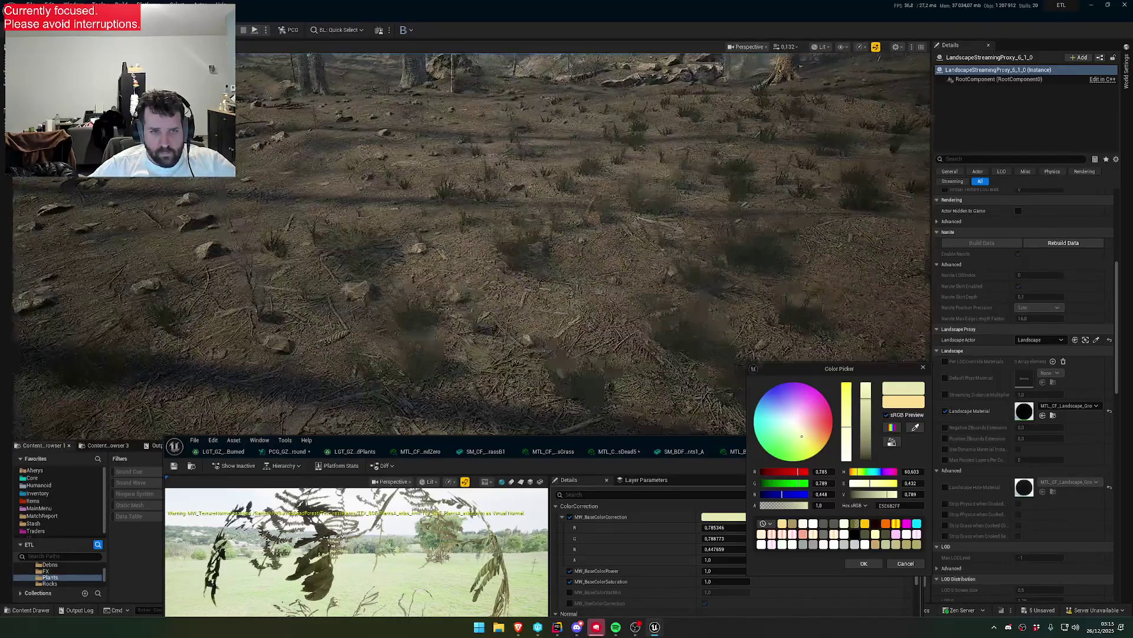
key(w)
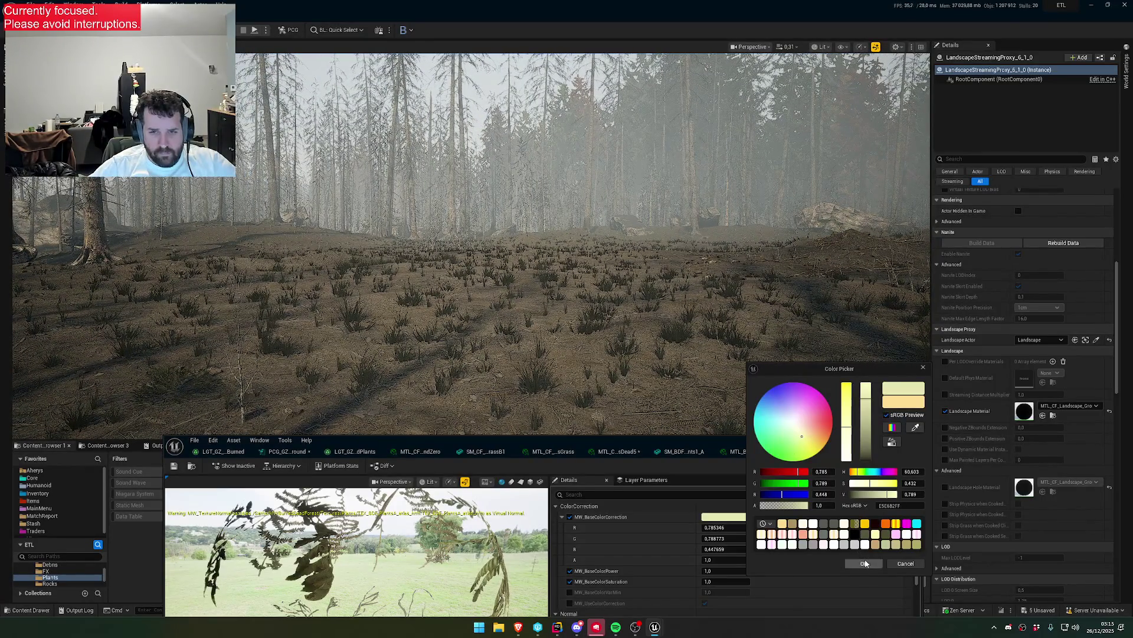
click(864, 564)
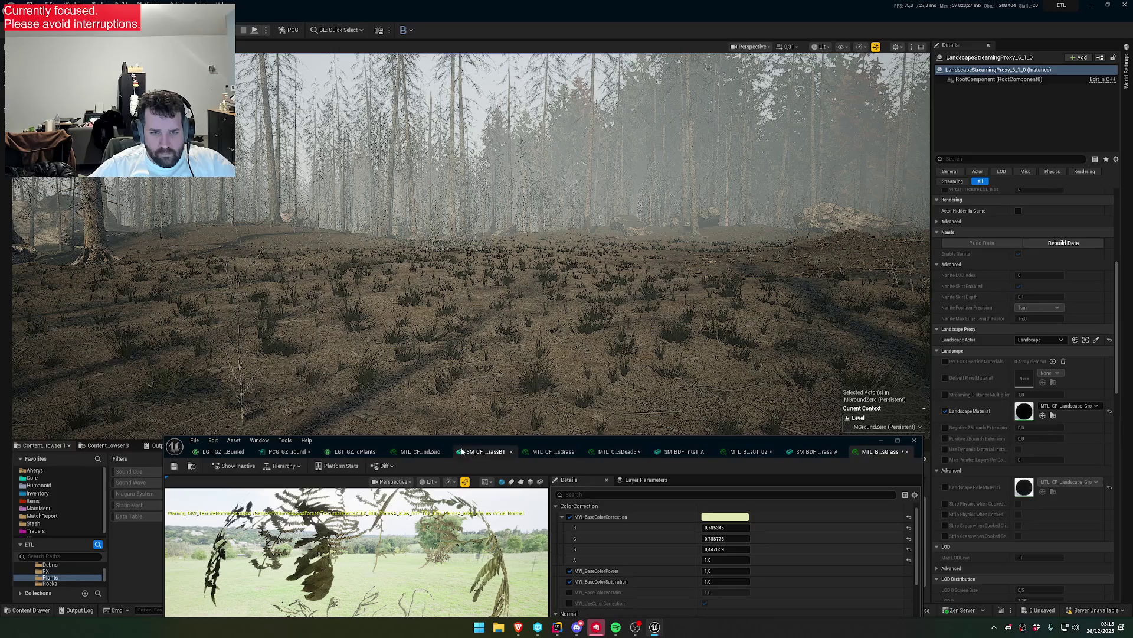
click(283, 452)
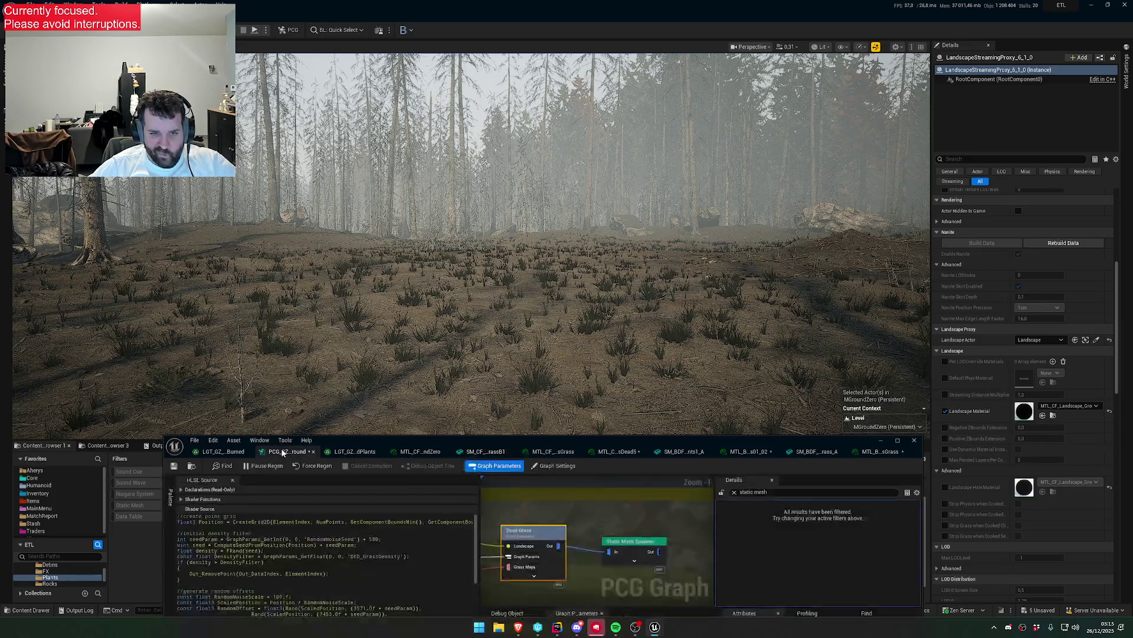
- Clear the Details filter to show the generator's Num Elements, then fly around checking grass density
click(734, 492)
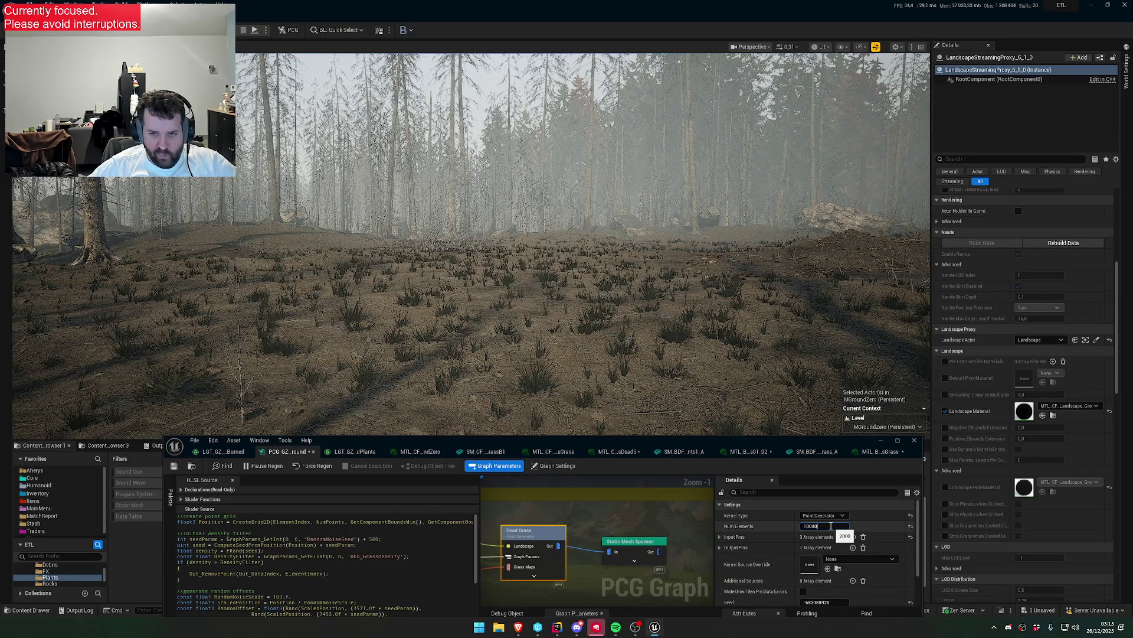
mouse_move(531, 265)
mouse_down()
mouse_move(508, 254)
mouse_move(507, 206)
mouse_move(508, 259)
mouse_move(501, 236)
mouse_move(466, 236)
mouse_move(508, 231)
mouse_up()
scroll(508, 254, down, 2)
scroll(507, 230, up, 2)
scroll(508, 237, down, 2)
scroll(508, 236, up, 1)
drag(645, 309, 632, 309)
scroll(508, 236, up, 2)
drag(507, 236, 508, 232)
scroll(508, 236, down, 2)
drag(655, 321, 656, 319)
click(865, 452)
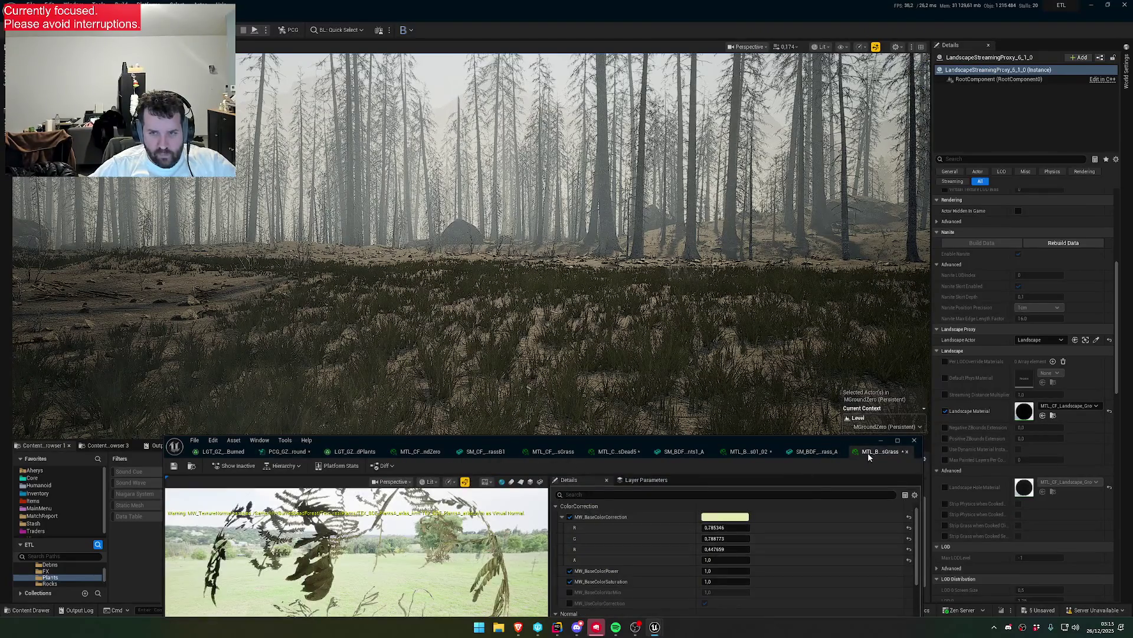
- Try grass roughness power values of 1.0, 0.0 and finally 0.2
scroll(640, 555, down, 4)
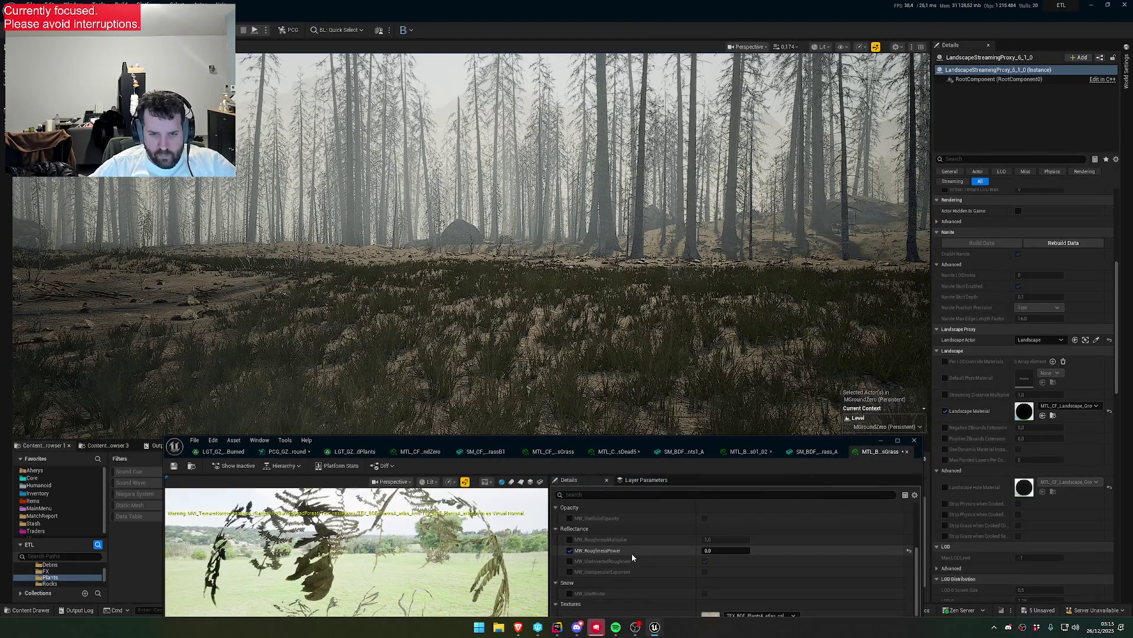
scroll(609, 567, up, 3)
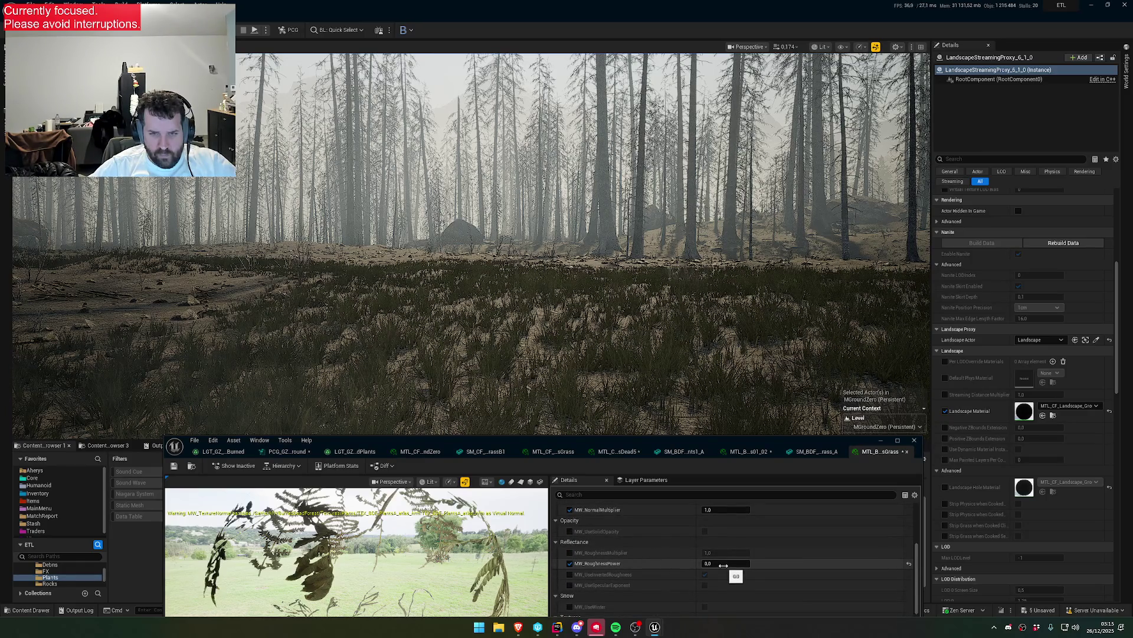
key(ctrl+z)
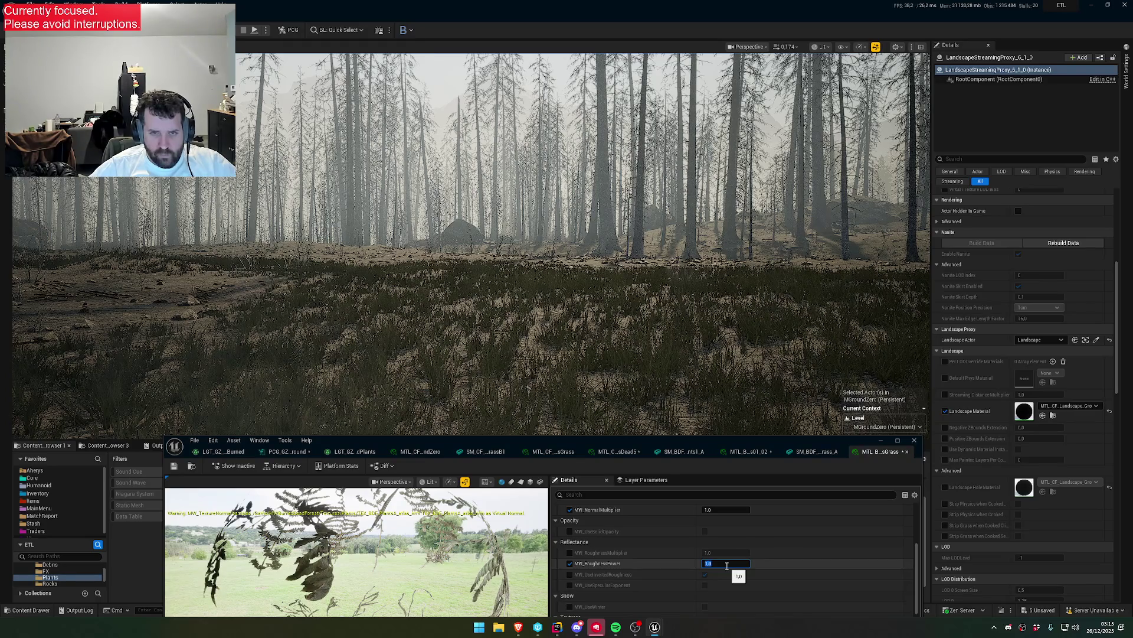
key(ctrl+y)
key(Return)
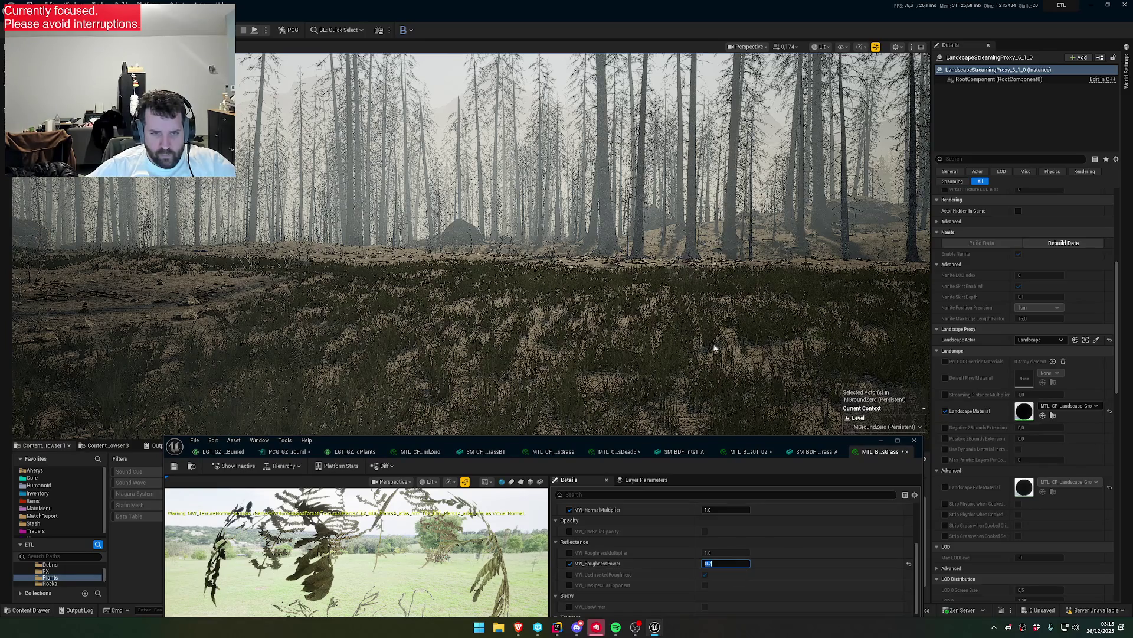
key(Return)
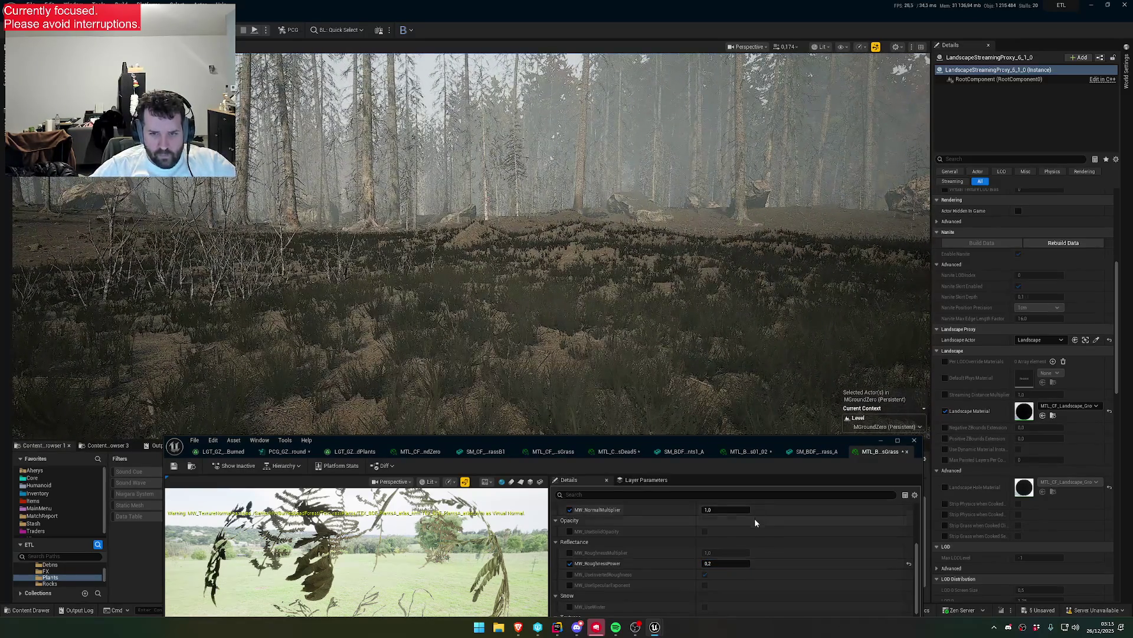
- Set the grass material's base colour power to 0.6, after trying 0.5
scroll(754, 518, up, 1)
scroll(608, 560, up, 2)
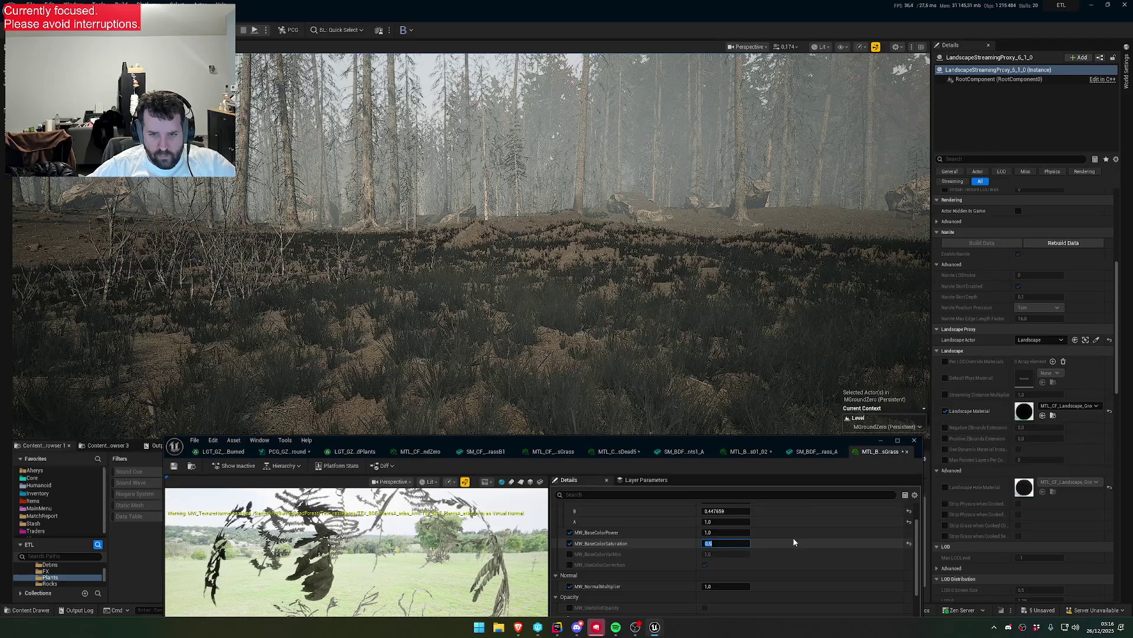
scroll(728, 546, up, 1)
text(0.5)
key(Return)
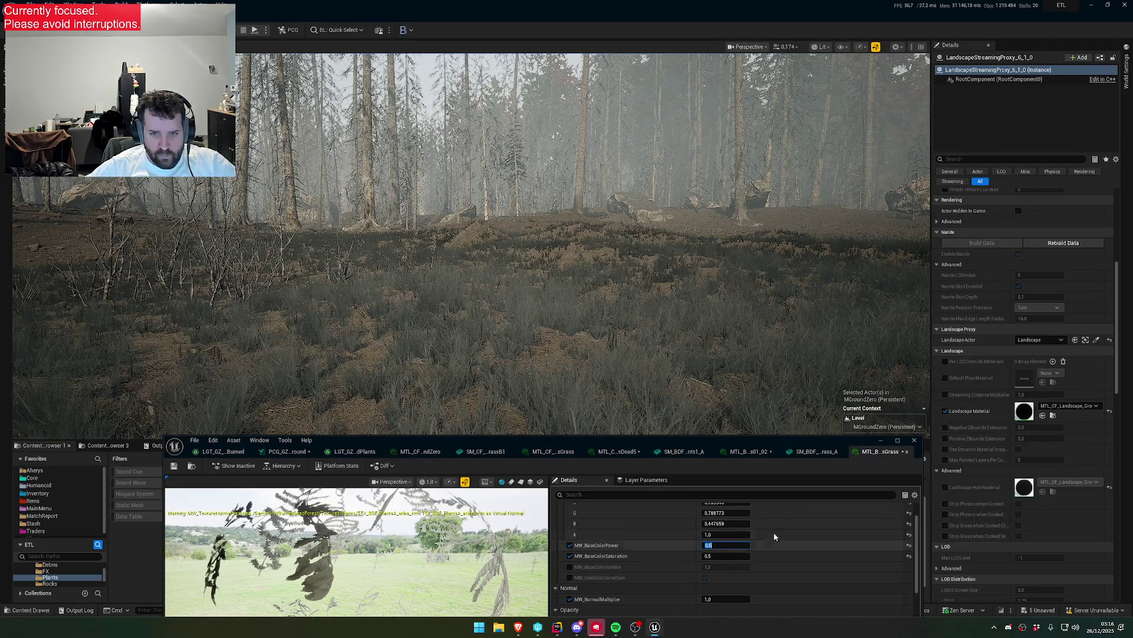
text(0)
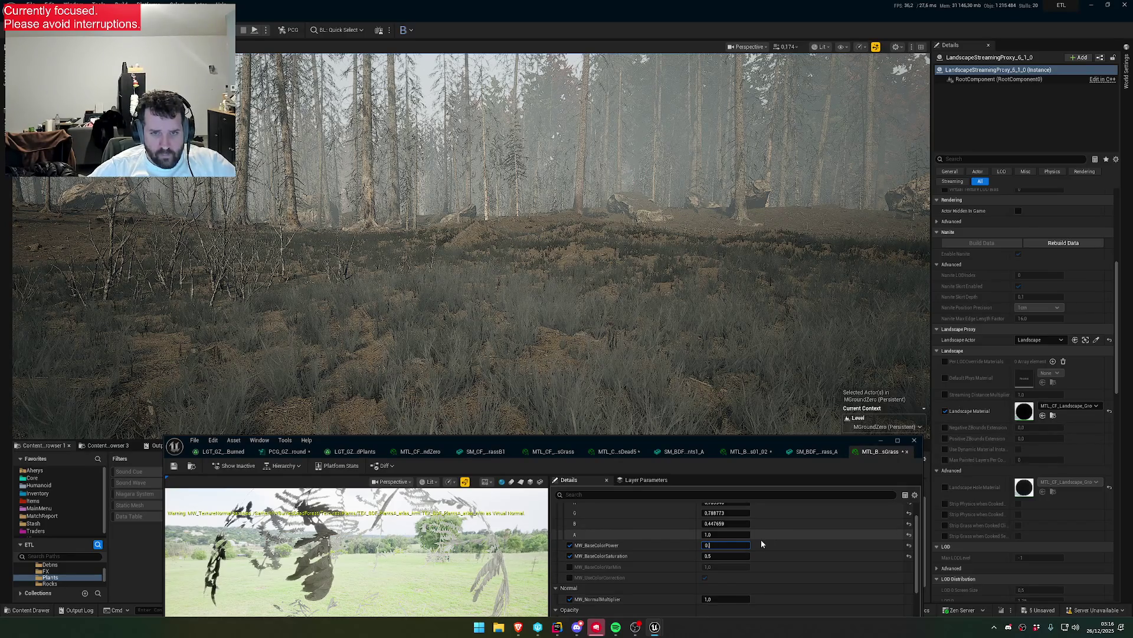
text(.6)
key(Return)
- Shift the base colour correction to a stronger yellow of about 0.79, 0.70, 0.13
scroll(760, 539, up, 2)
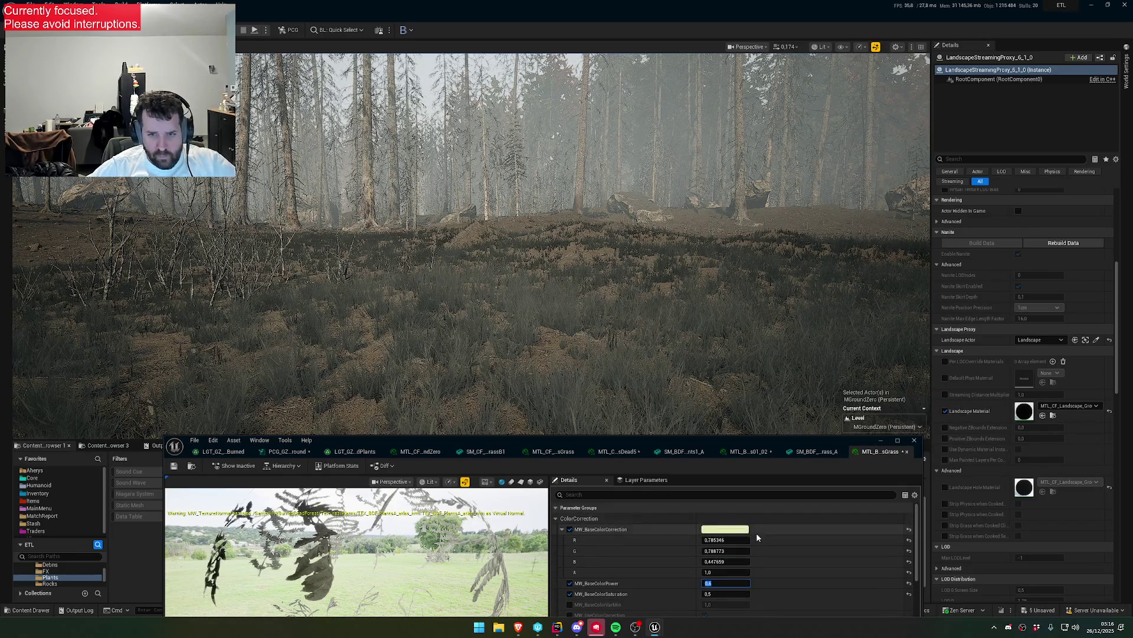
click(746, 530)
drag(799, 431, 809, 451)
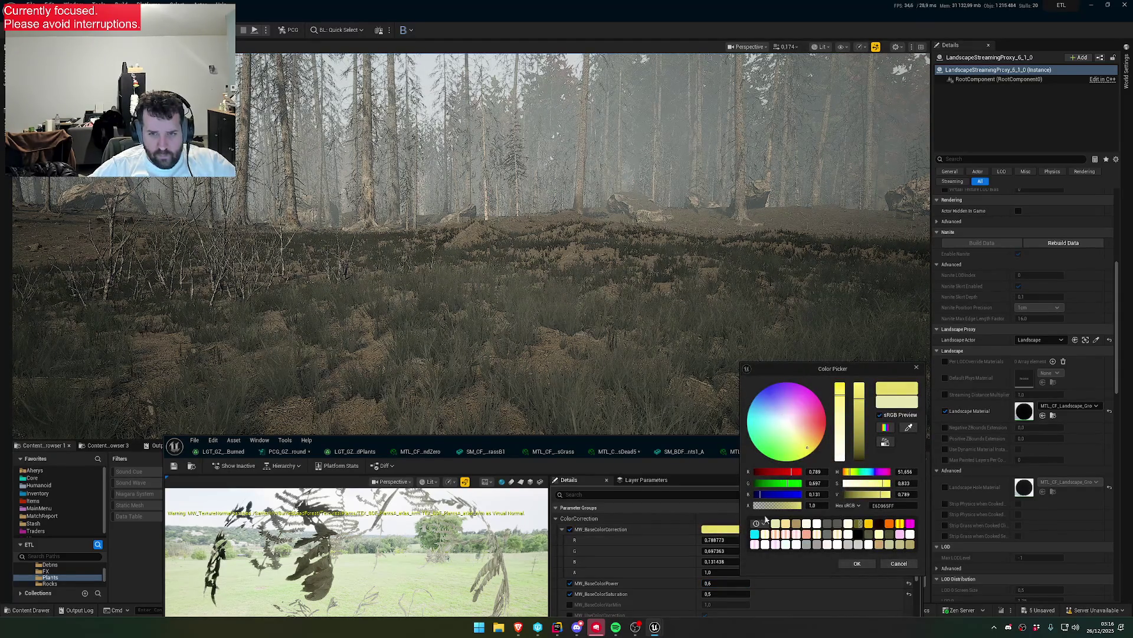
click(857, 563)
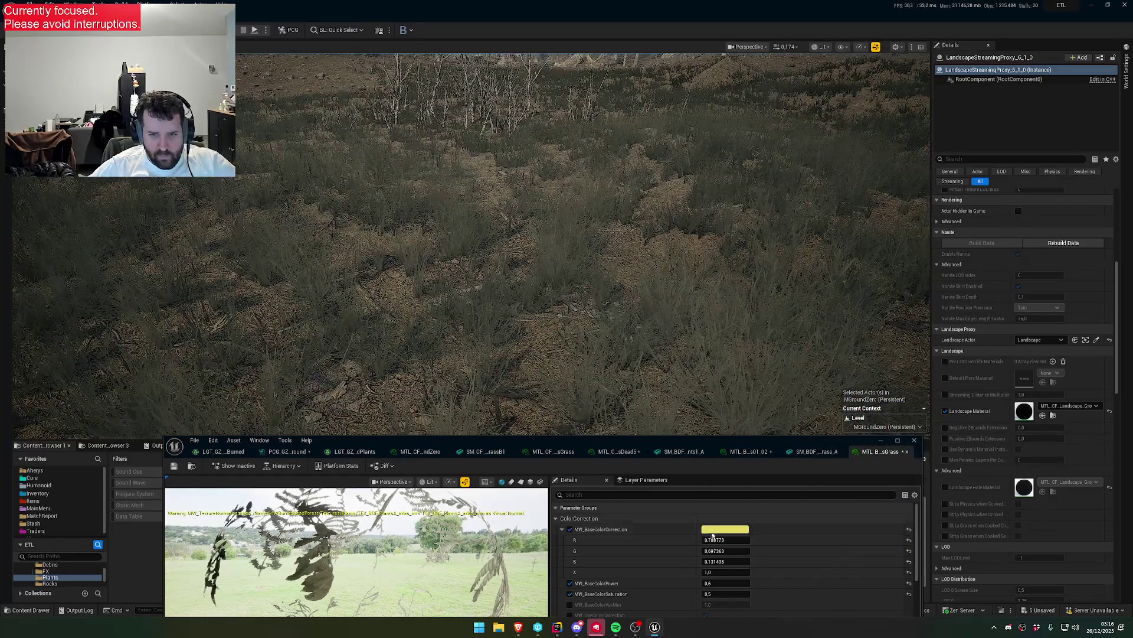
scroll(723, 537, down, 5)
scroll(724, 537, down, 2)
click(748, 451)
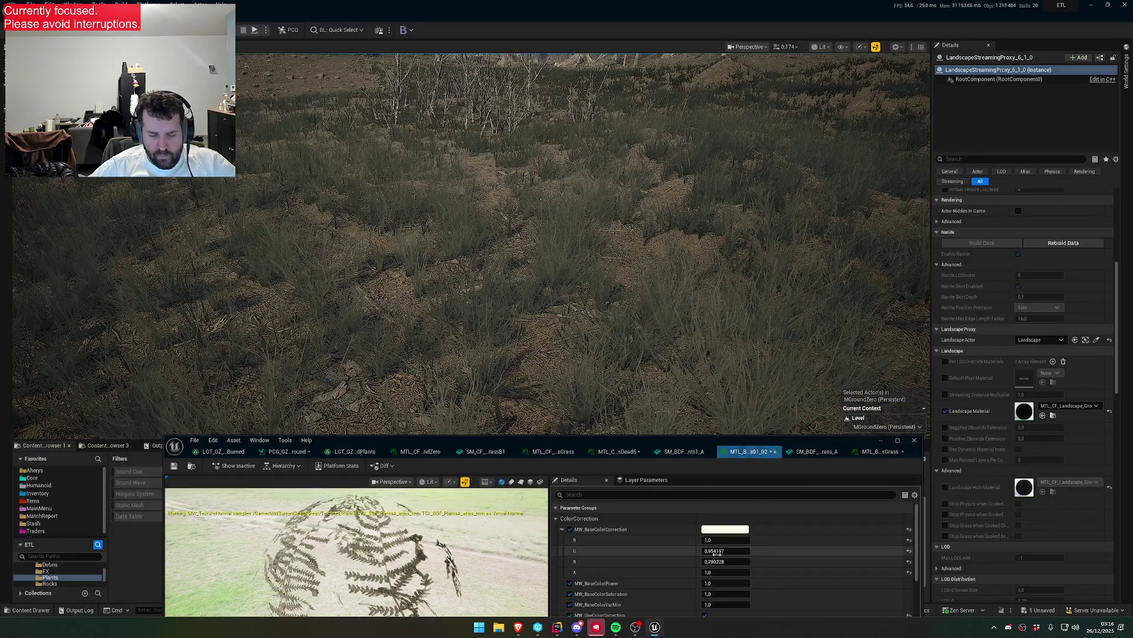
scroll(734, 539, up, 10)
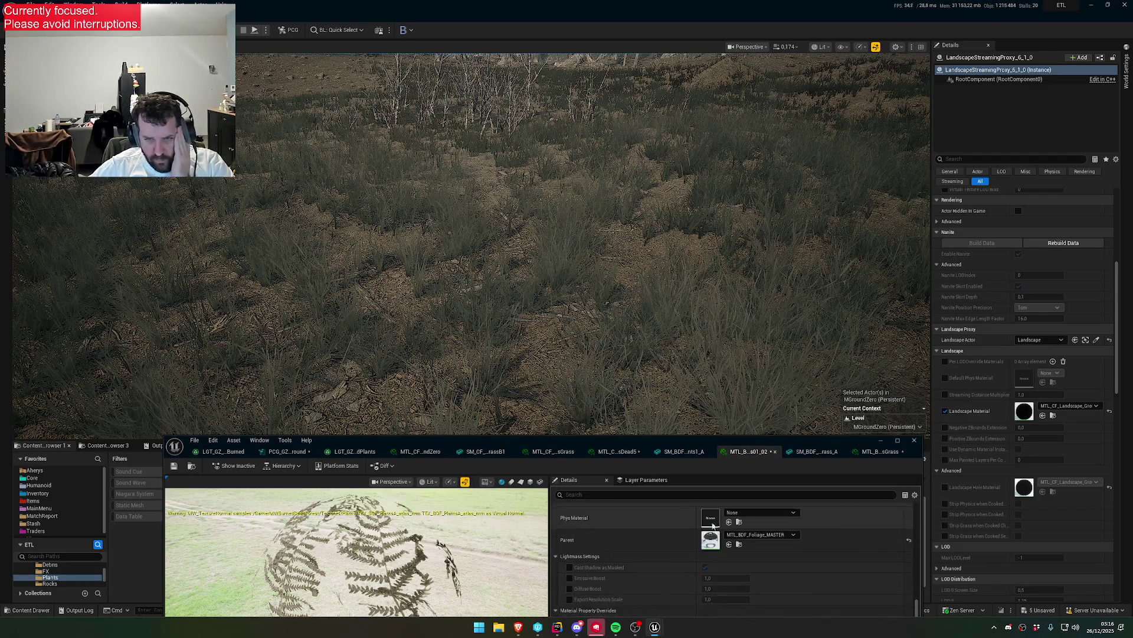
- Open the parent MTL_BDF_Foliage_MASTER material maximized and disconnect ambient occlusion from the output
double_click(711, 540)
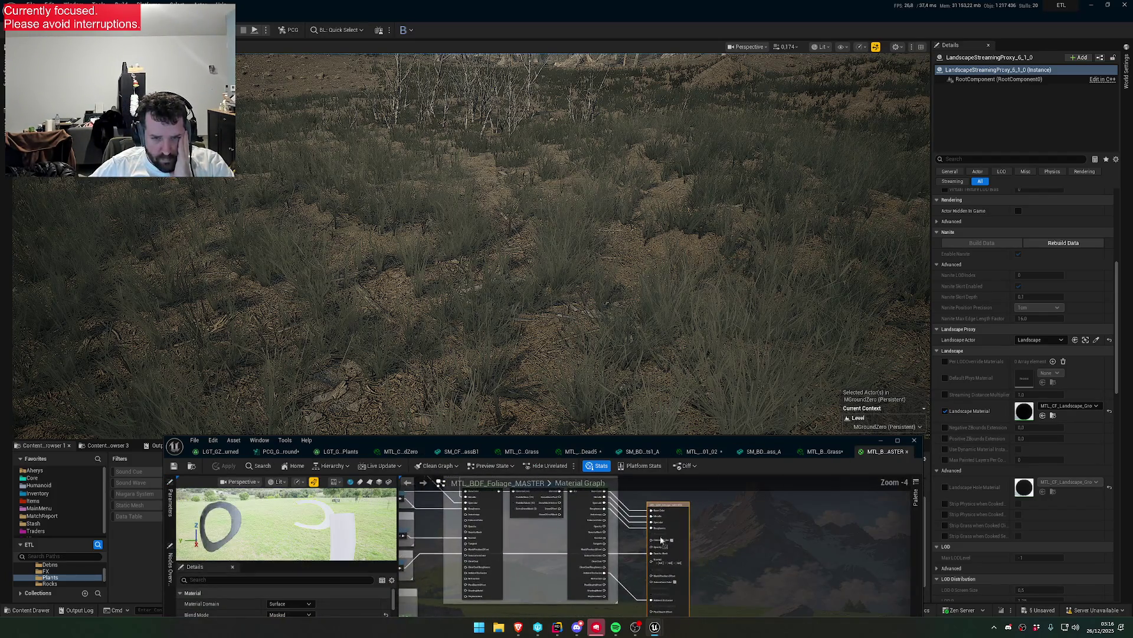
double_click(635, 438)
scroll(678, 340, up, 5)
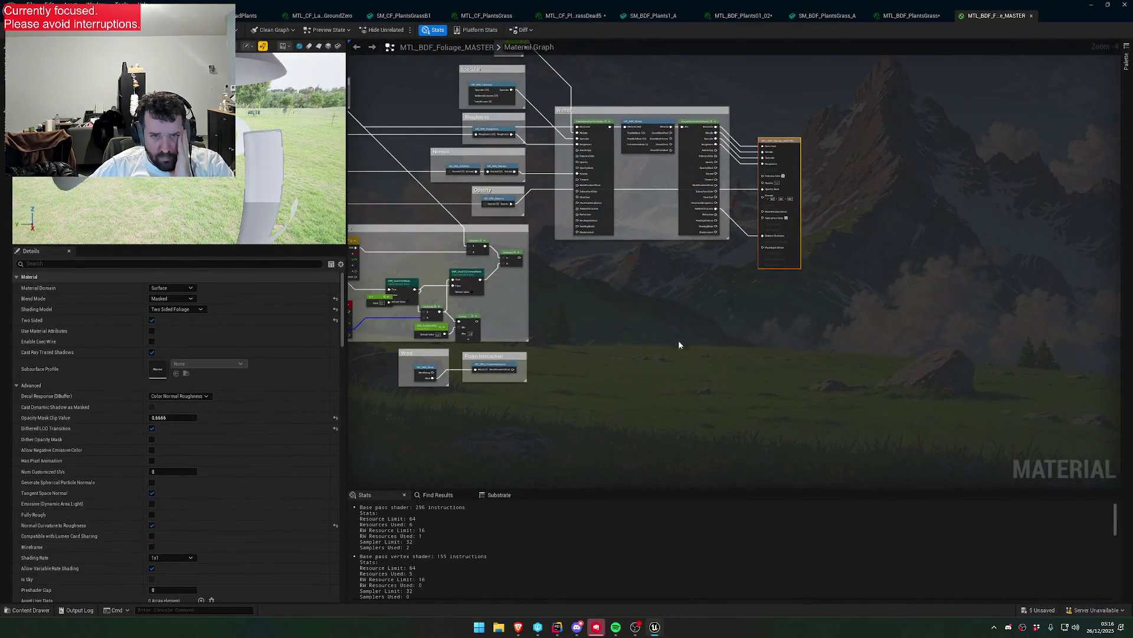
key(Home)
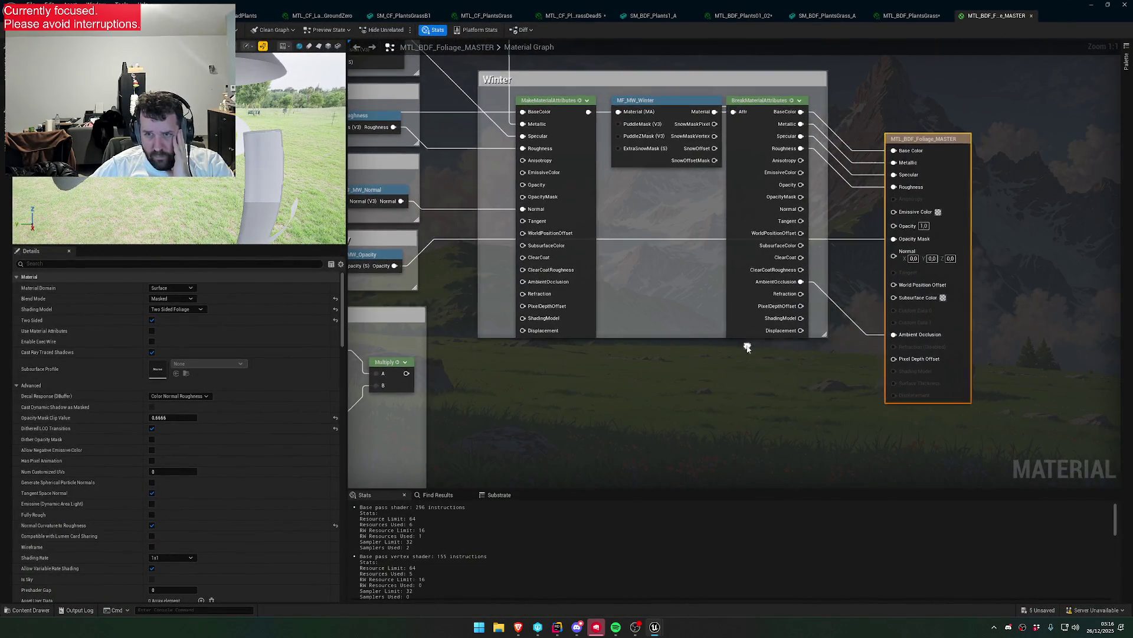
alt+click(842, 309)
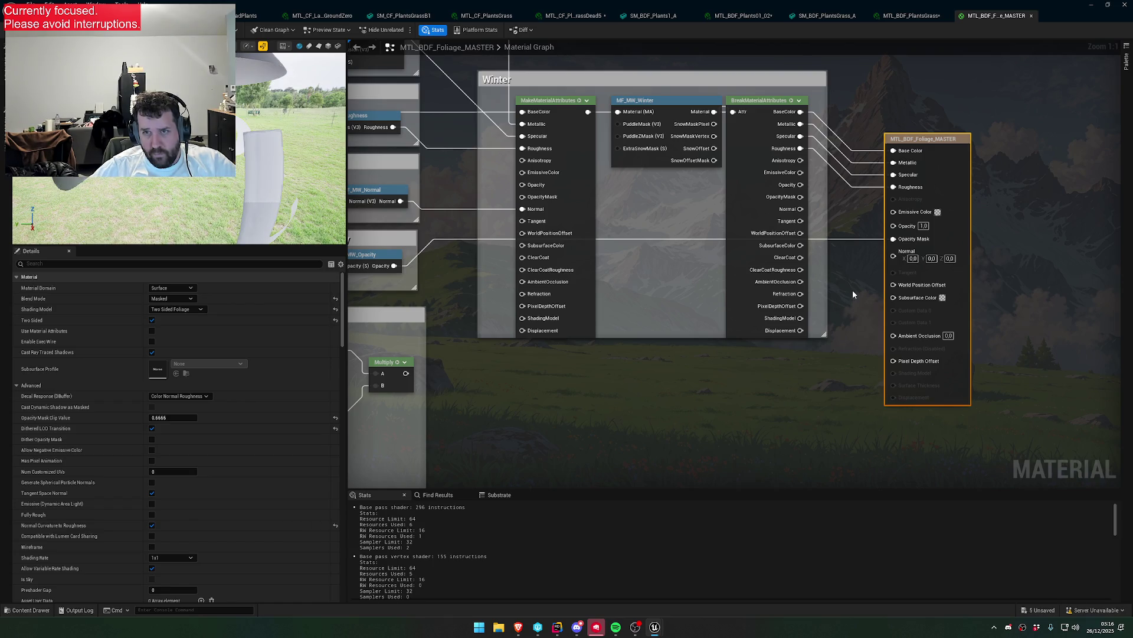
- Pan the graph to frame the Winter group and output node, then save the master material
drag(848, 215, 857, 309)
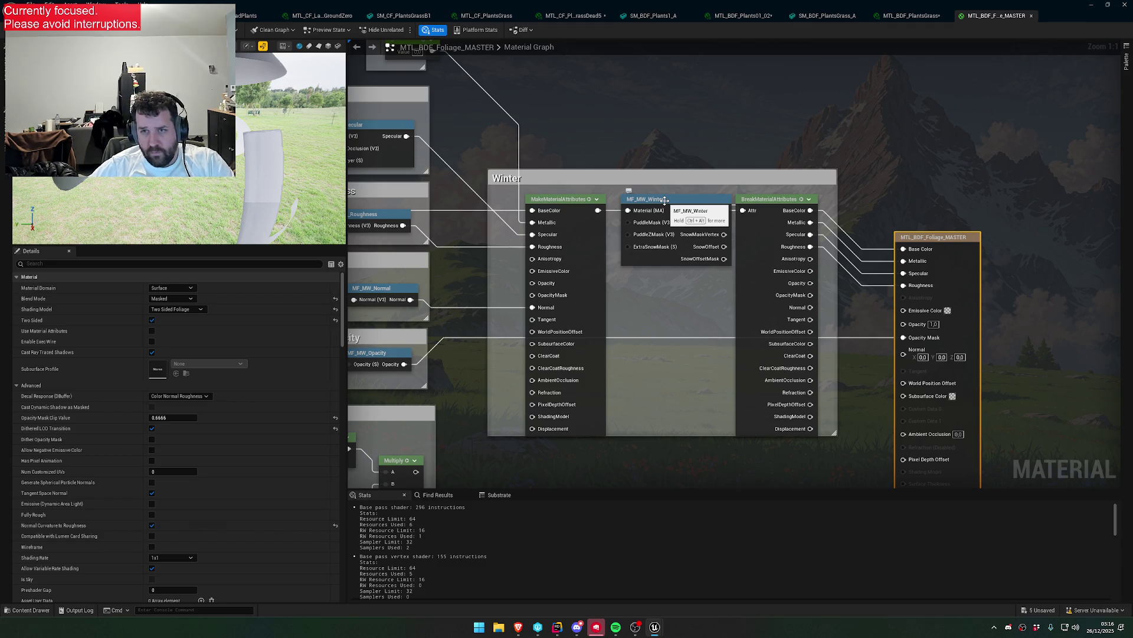
drag(716, 339, 784, 322)
scroll(784, 322, down, 2)
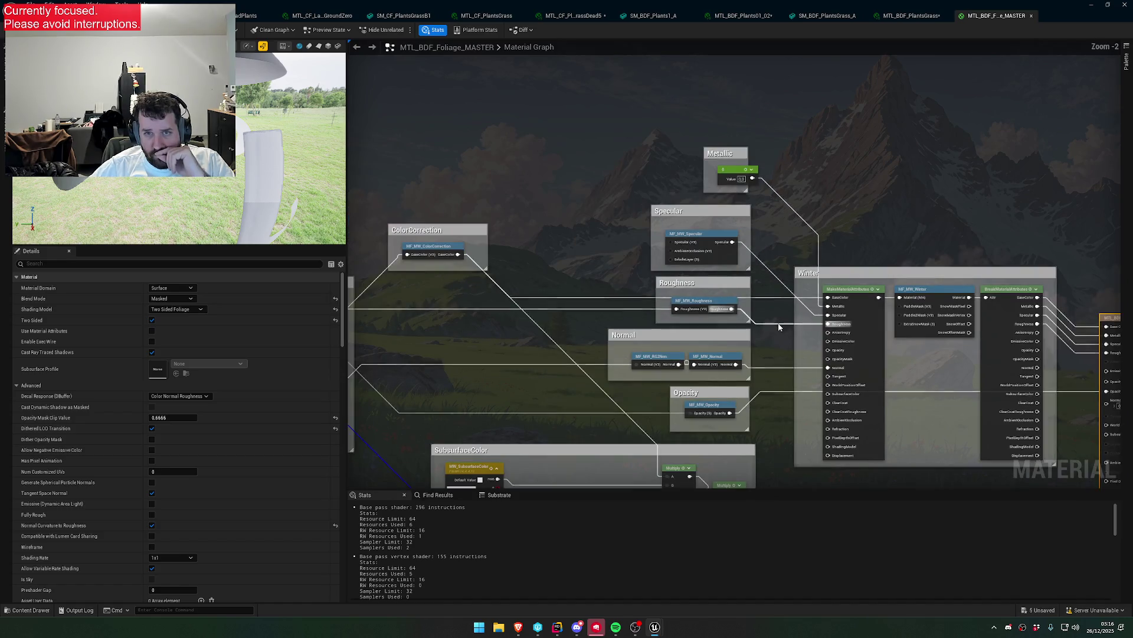
mouse_move(909, 380)
mouse_down()
mouse_move(755, 316)
mouse_move(709, 322)
mouse_move(662, 235)
mouse_up()
drag(752, 238, 559, 202)
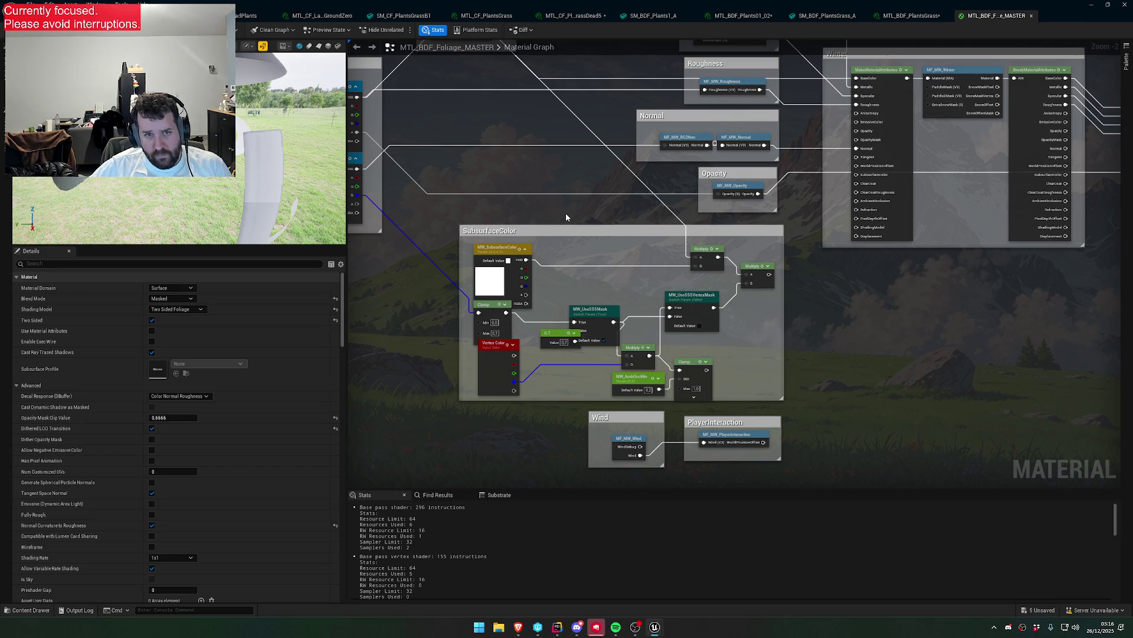
mouse_move(566, 218)
mouse_down()
mouse_move(476, 252)
mouse_move(538, 336)
mouse_move(827, 334)
mouse_move(905, 299)
mouse_move(903, 277)
mouse_up()
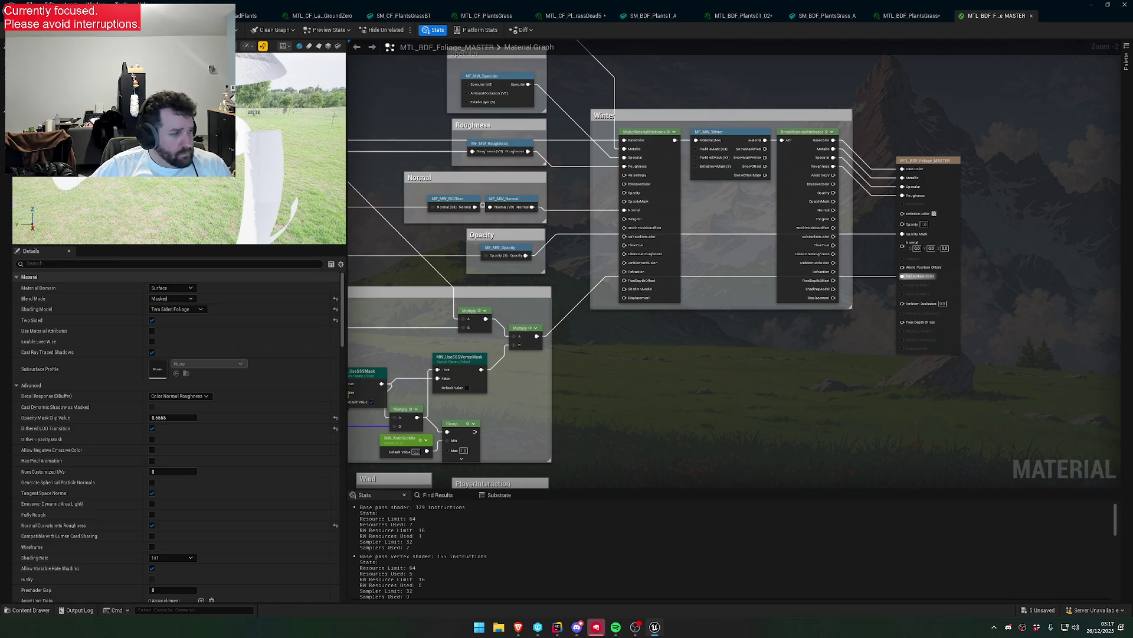
key(ctrl+s)
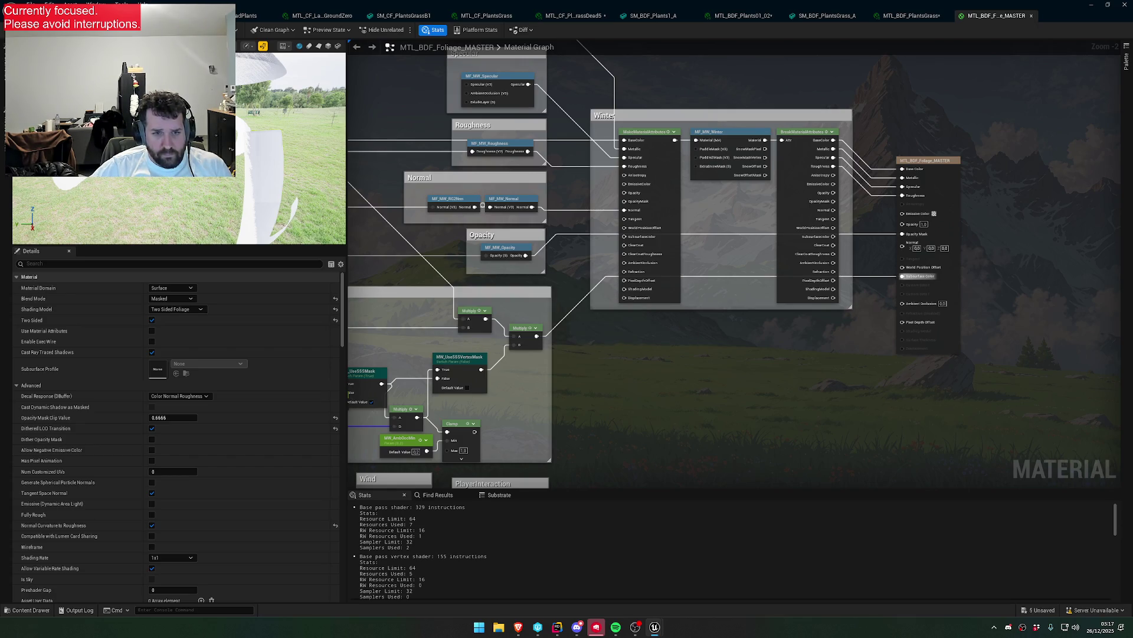
click(912, 15)
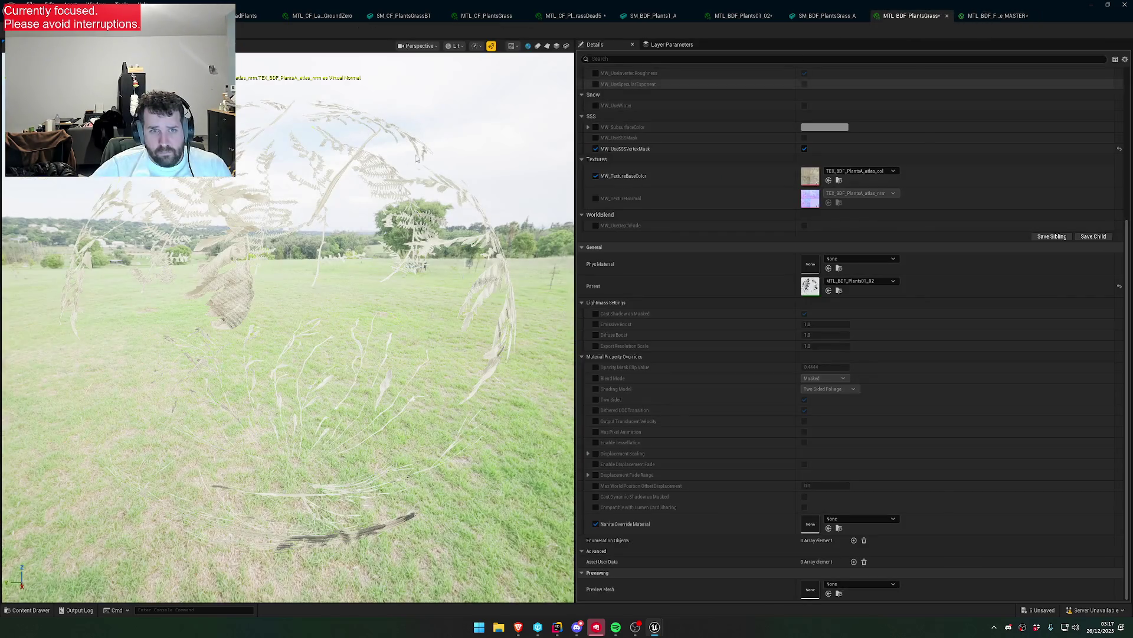
- Restore the grass instance window, drag it to the bottom, and fly around inspecting the dry grass
double_click(774, 9)
drag(773, 9, 583, 353)
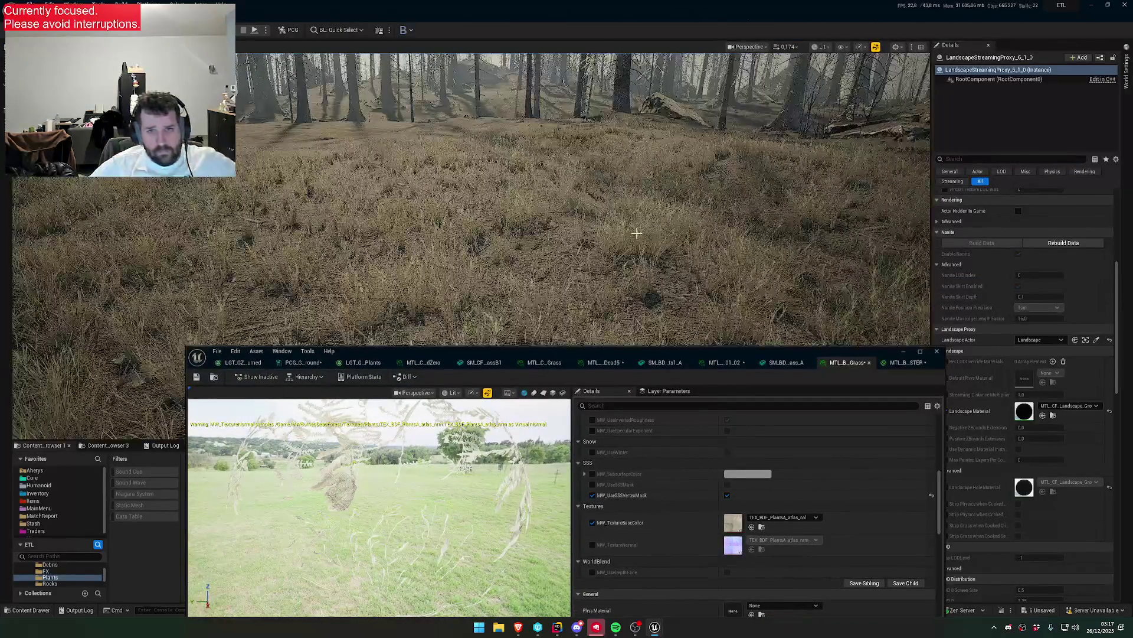
scroll(737, 289, up, 3)
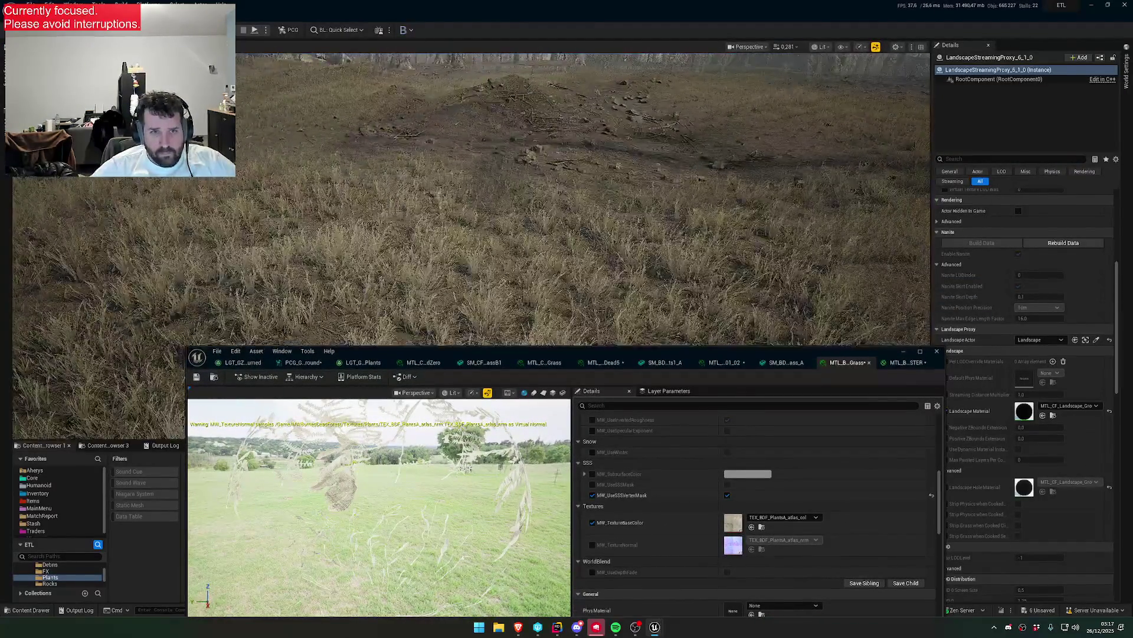
scroll(583, 200, up, 5)
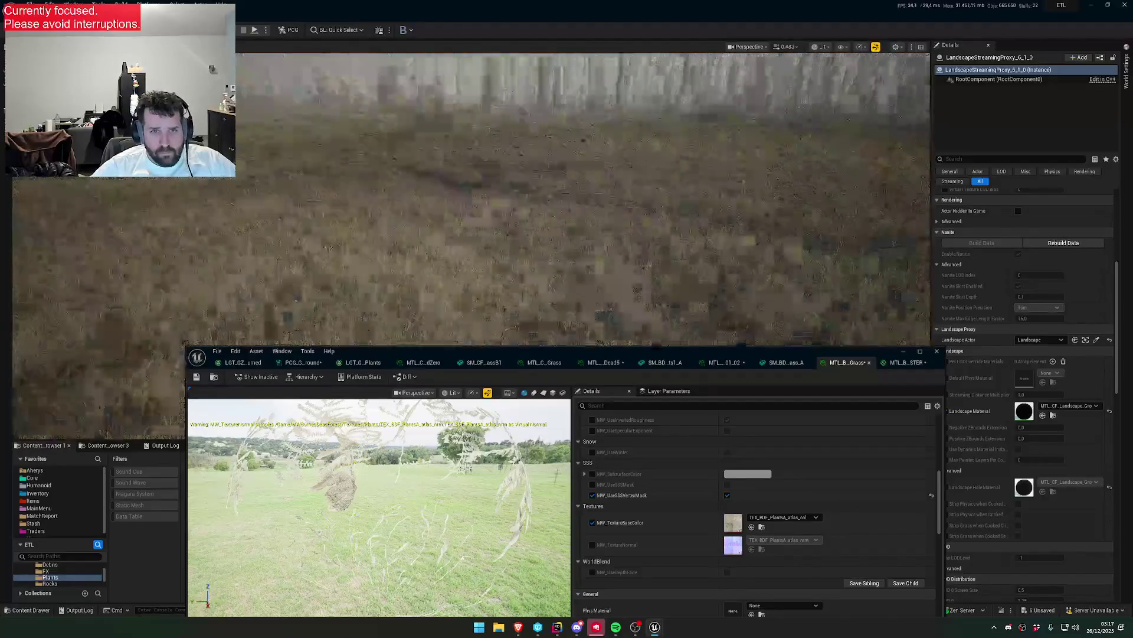
scroll(583, 199, down, 5)
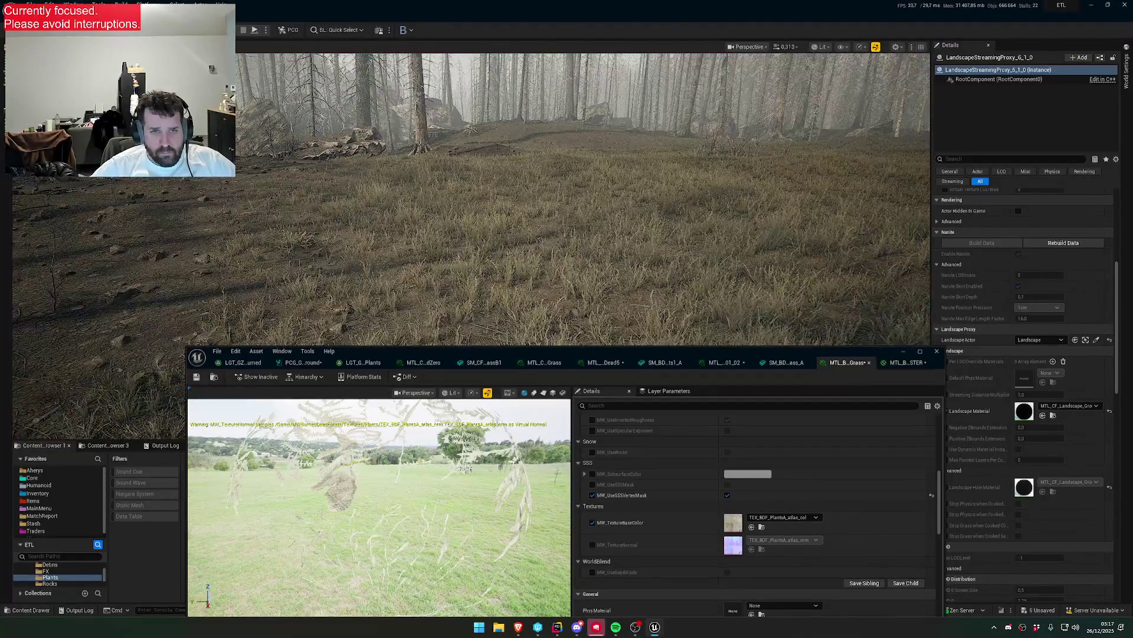
scroll(583, 200, up, 1)
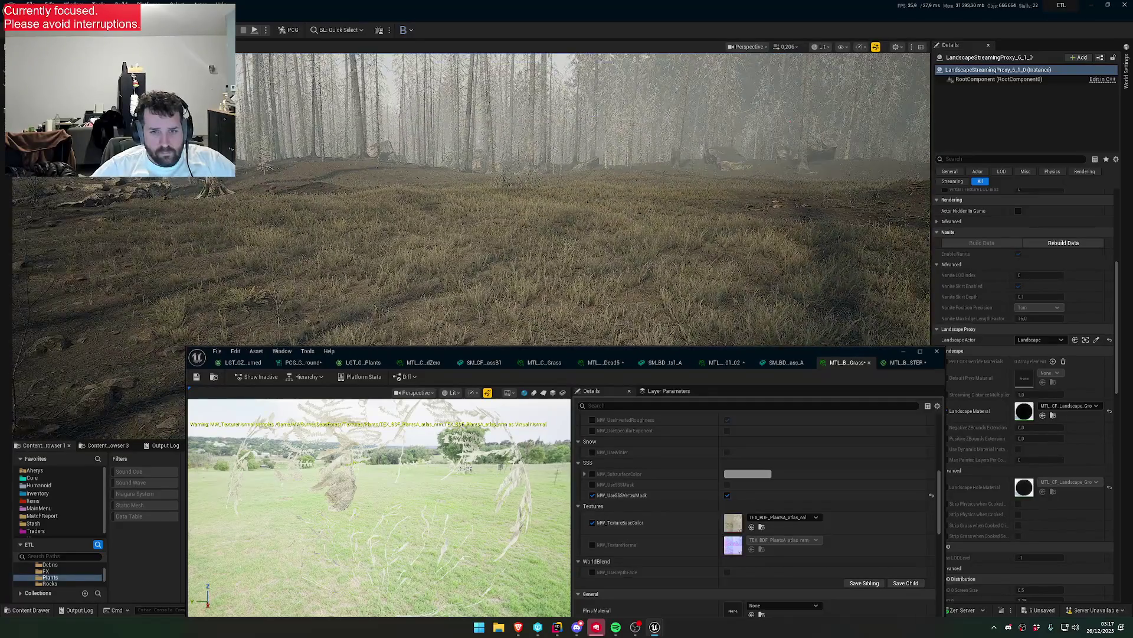
scroll(584, 199, up, 2)
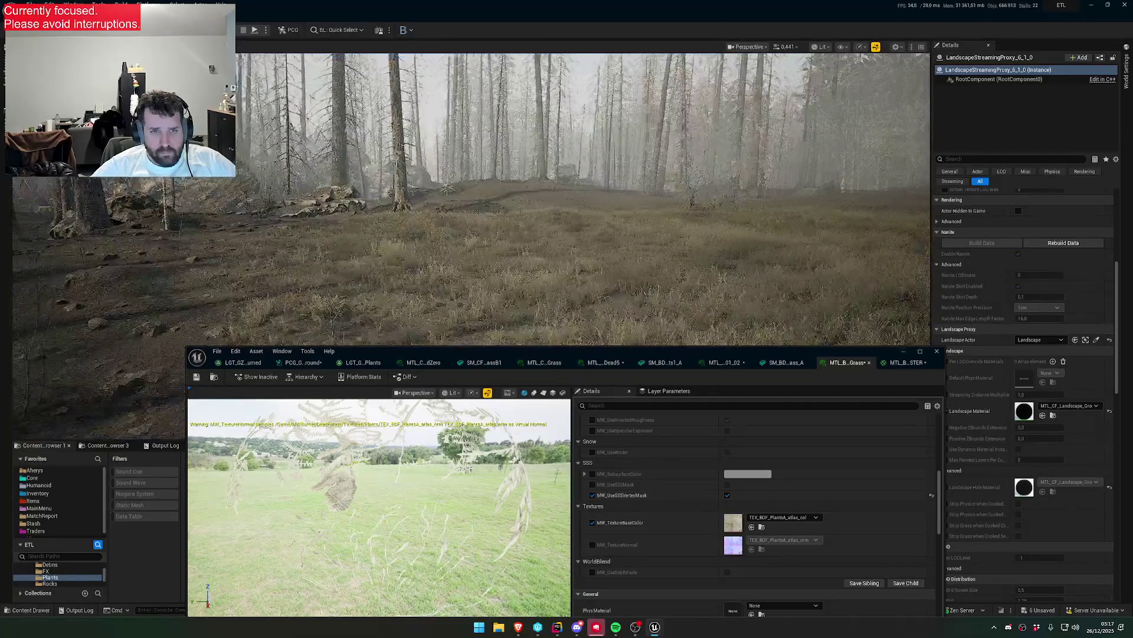
scroll(583, 199, down, 1)
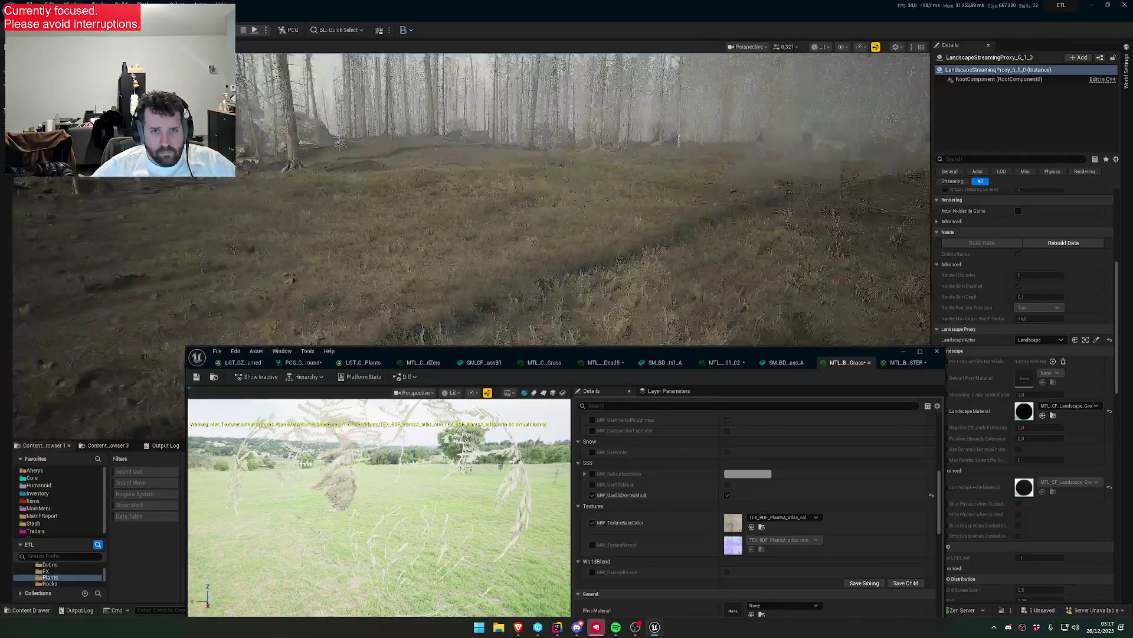
scroll(583, 199, down, 2)
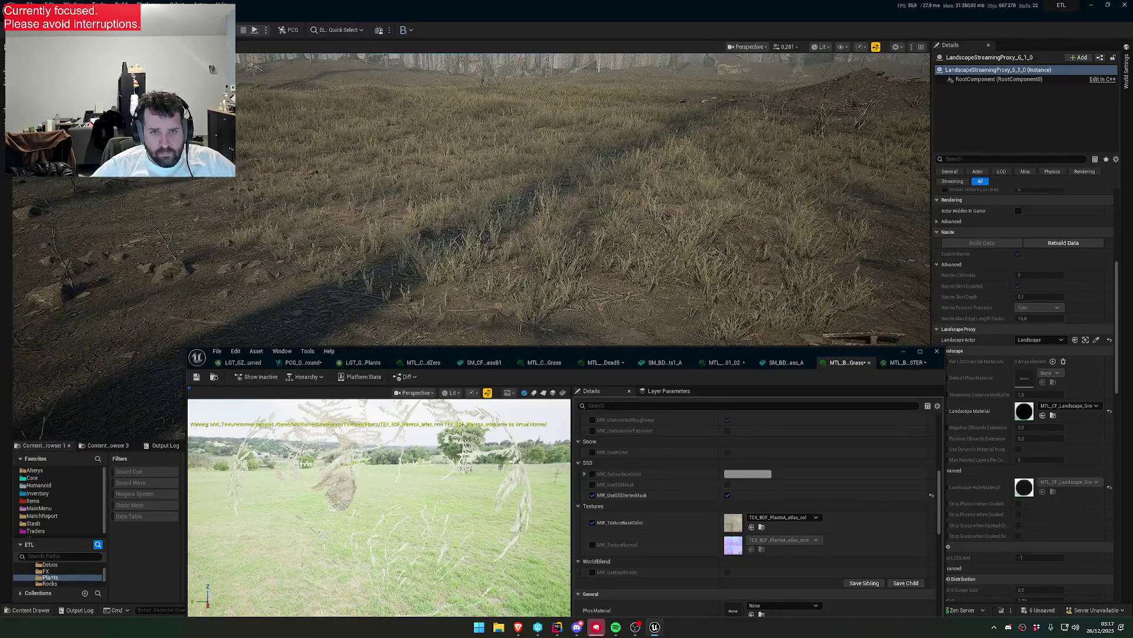
scroll(794, 471, up, 5)
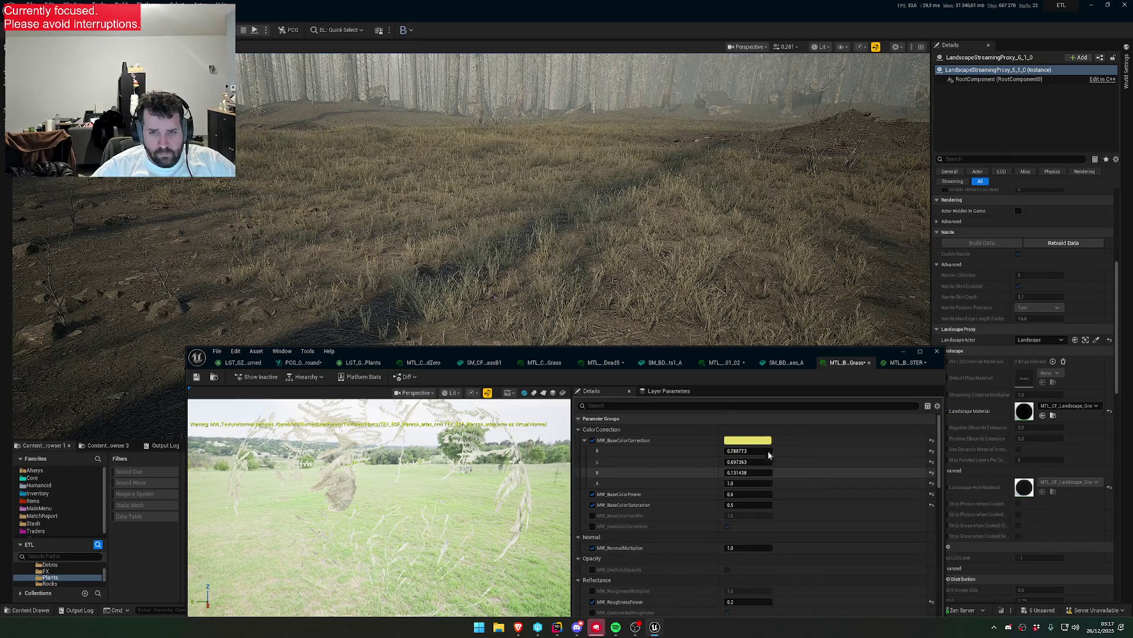
- Change MW_BaseColorCorrection from yellow to tan R 0.788773, G 0.495437, B 0.287265 and accept it
click(741, 439)
click(830, 433)
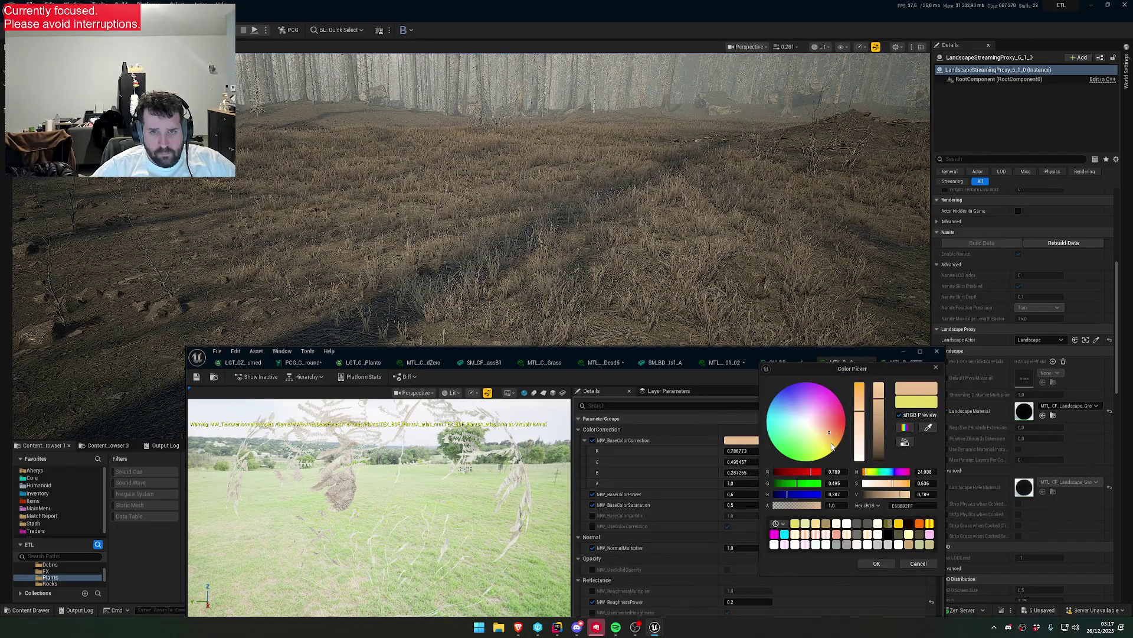
scroll(702, 272, down, 2)
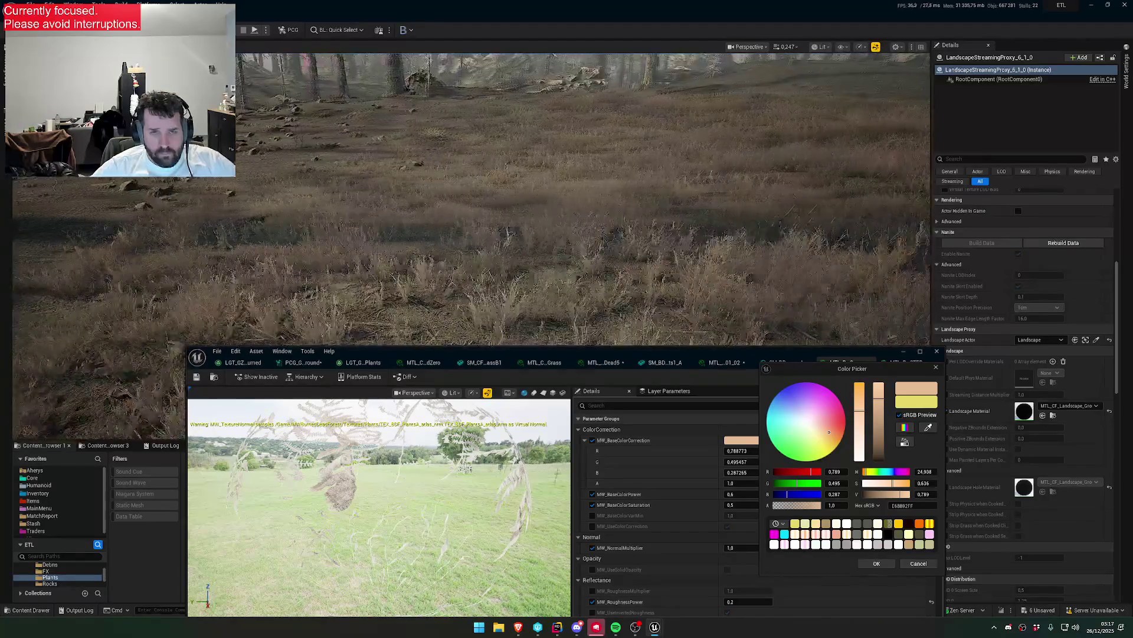
scroll(584, 201, down, 2)
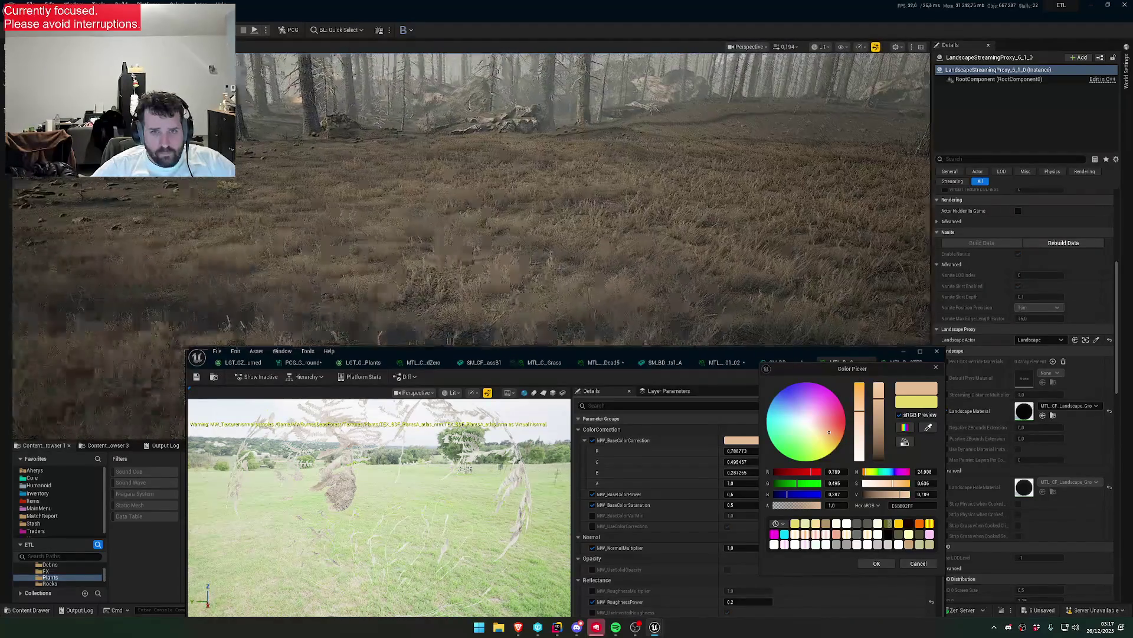
scroll(584, 201, up, 3)
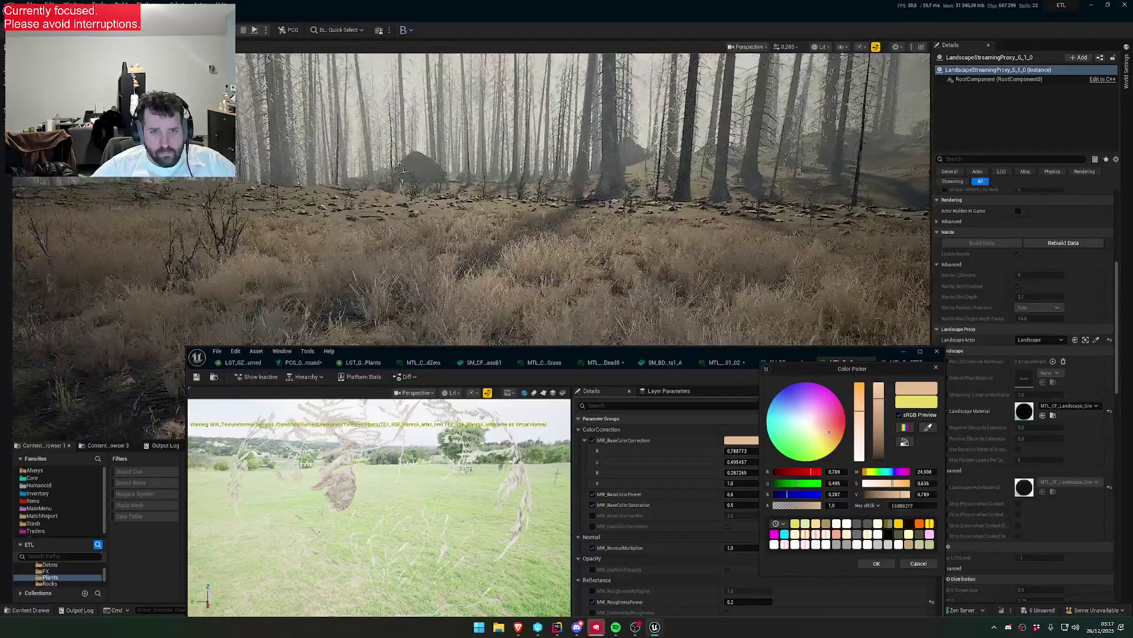
scroll(585, 201, down, 2)
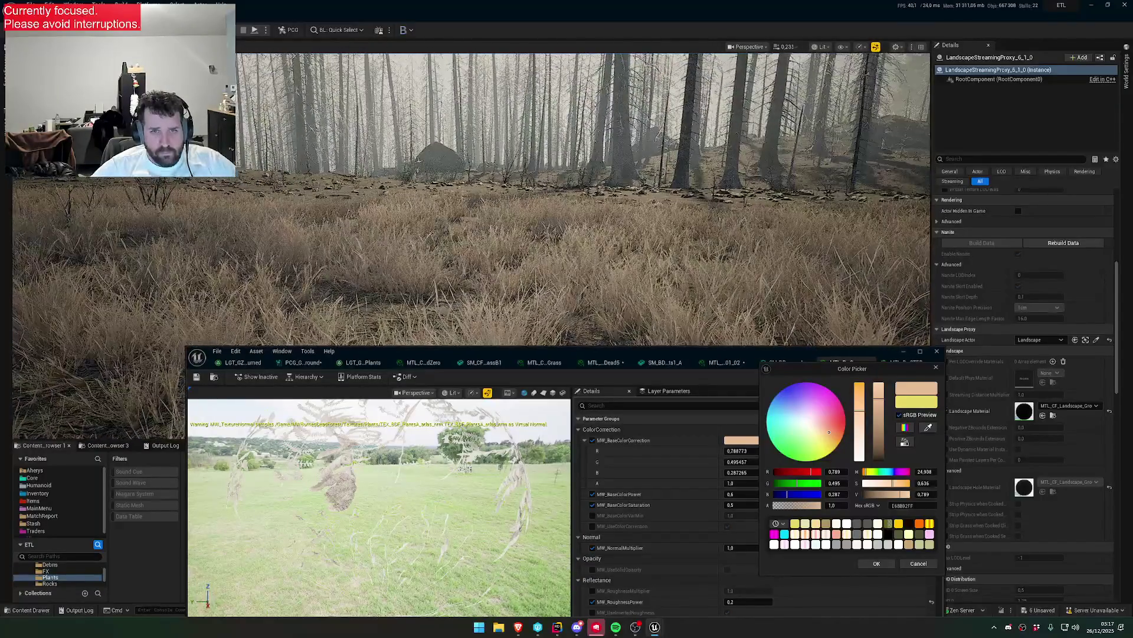
scroll(584, 200, up, 4)
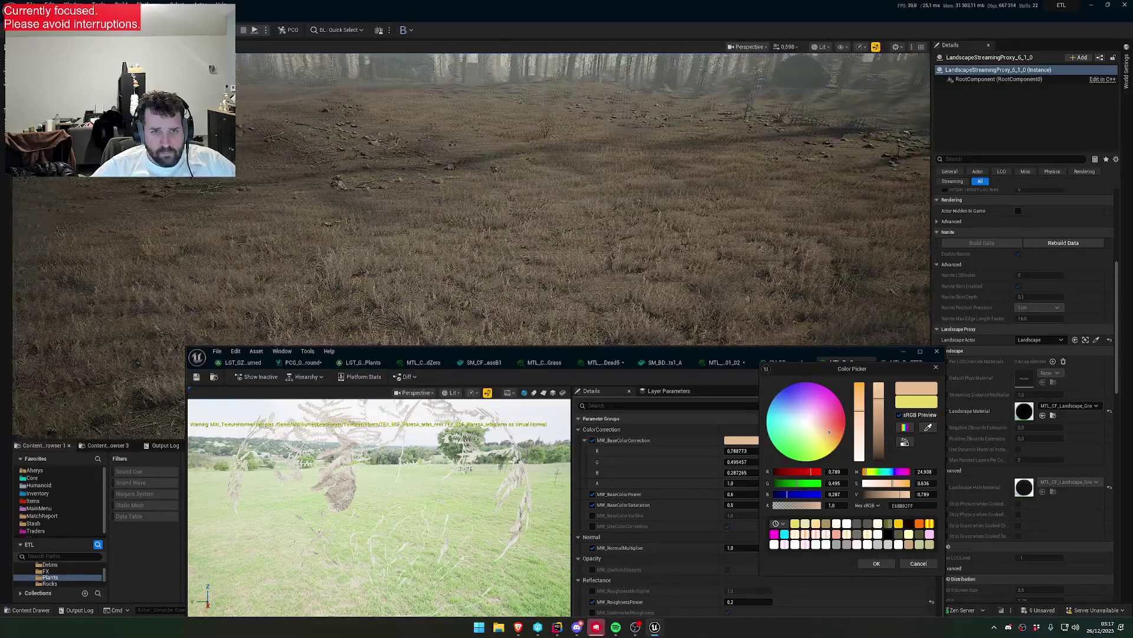
scroll(585, 201, up, 1)
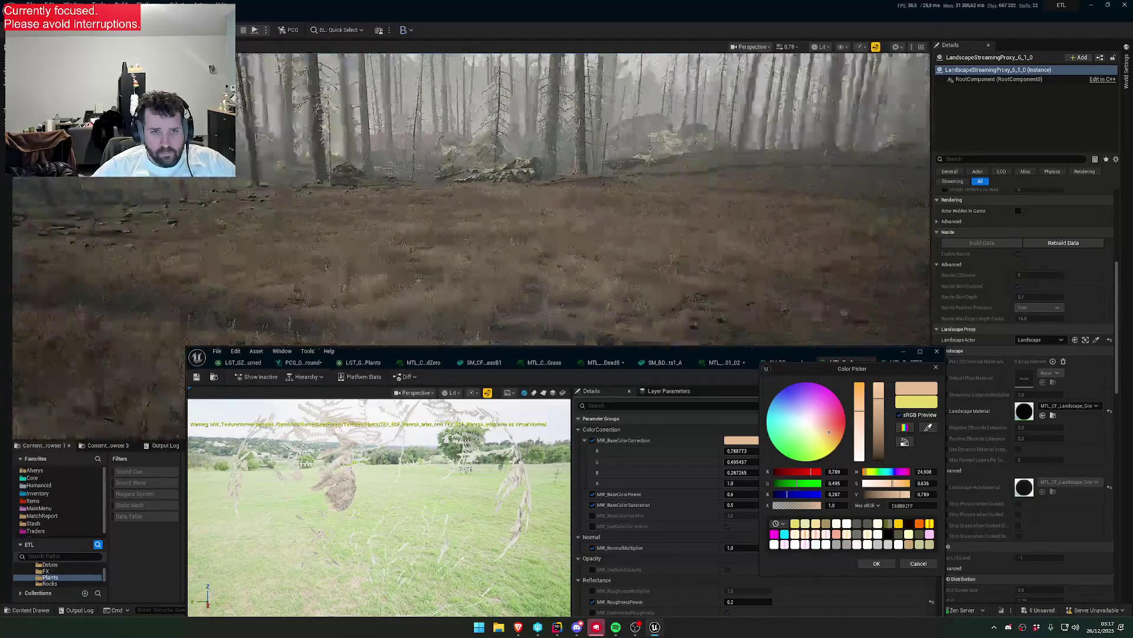
click(879, 564)
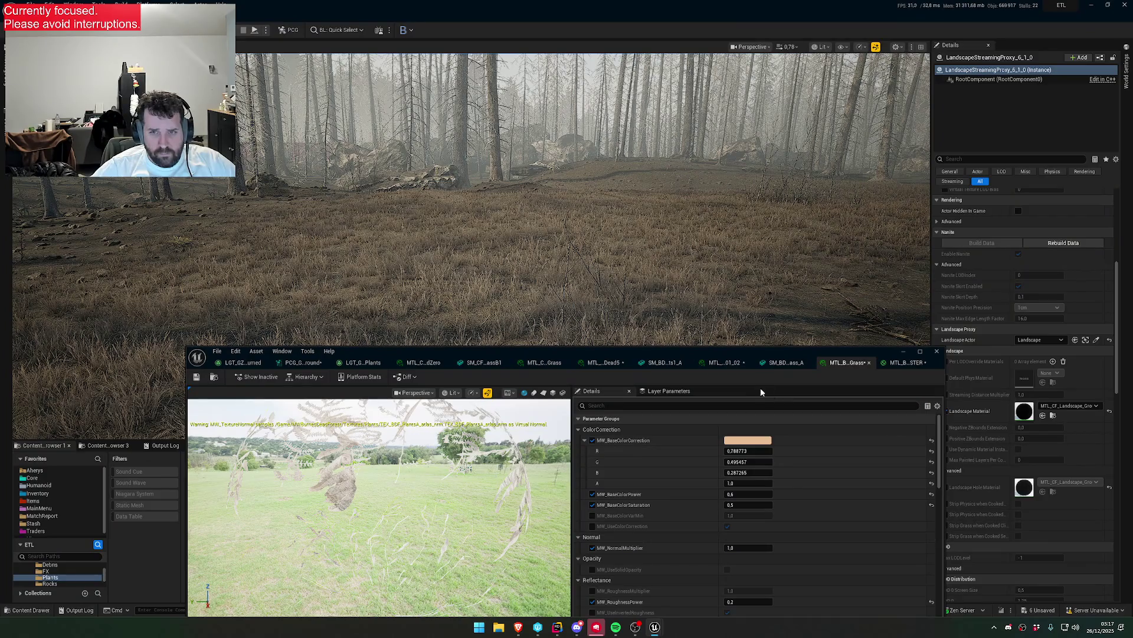
scroll(585, 201, down, 3)
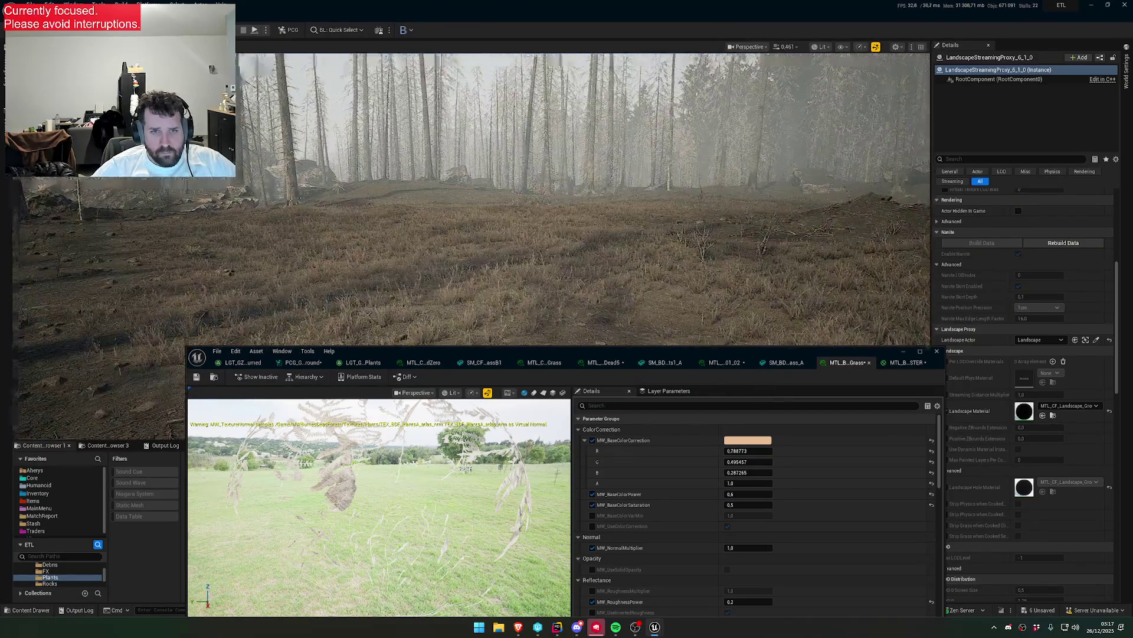
scroll(628, 270, up, 2)
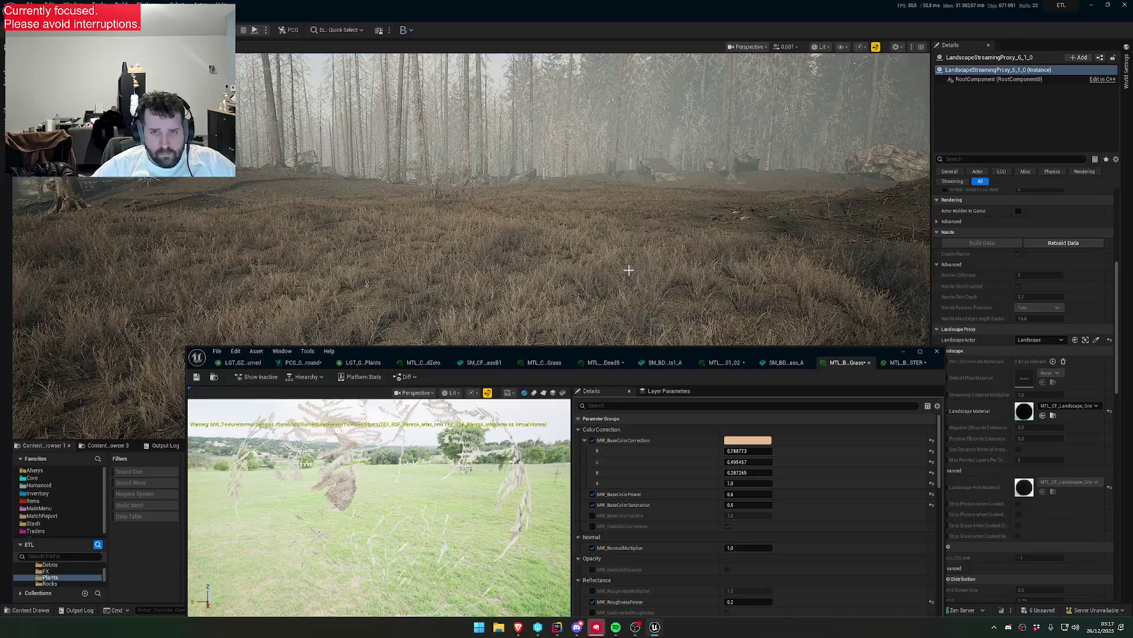
mouse_move(649, 287)
mouse_down()
mouse_move(650, 266)
mouse_move(679, 259)
mouse_move(673, 233)
mouse_move(661, 236)
mouse_move(661, 275)
mouse_move(661, 248)
mouse_up()
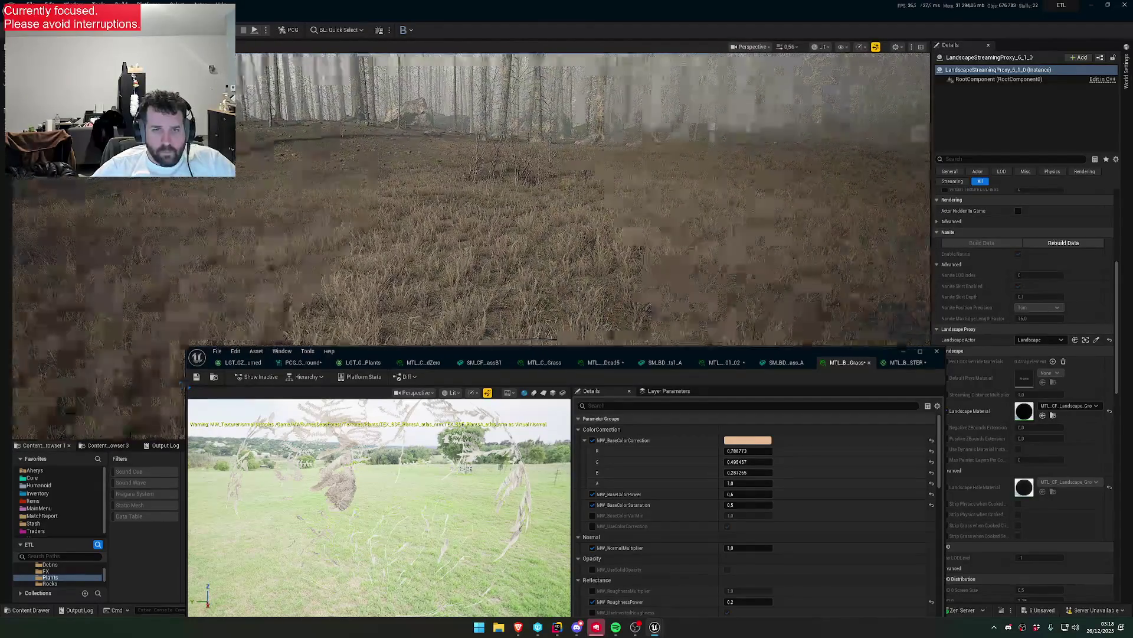
mouse_move(646, 274)
mouse_down()
mouse_move(642, 248)
mouse_move(641, 275)
mouse_move(642, 260)
mouse_up()
scroll(641, 267, up, 1)
scroll(641, 254, down, 2)
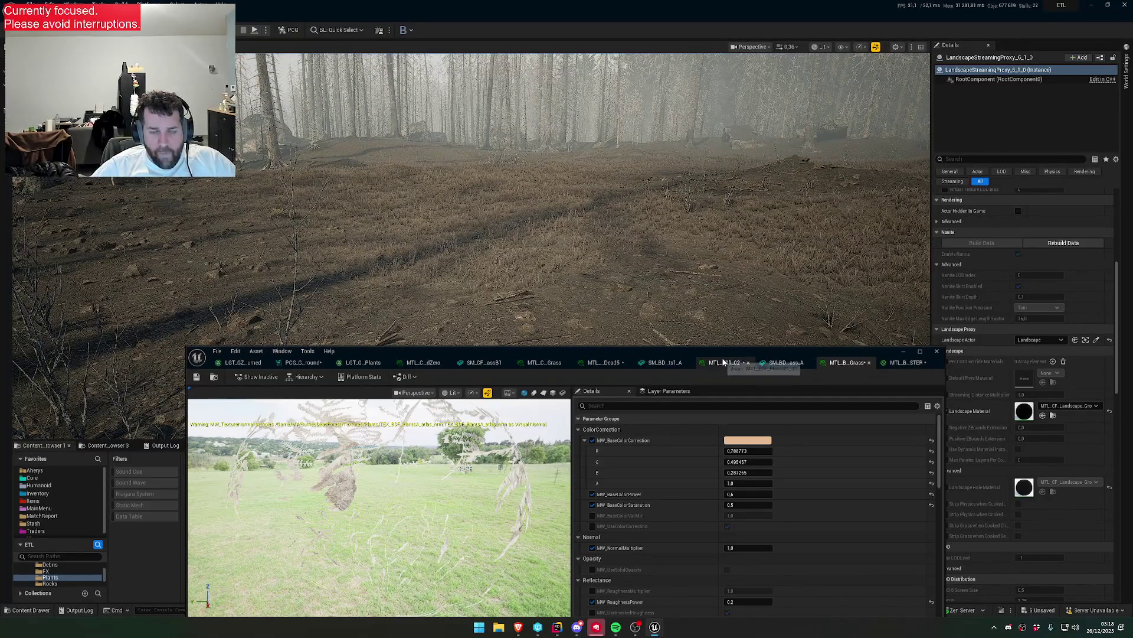
mouse_move(752, 304)
mouse_down()
mouse_move(679, 282)
mouse_move(669, 257)
mouse_up()
click(196, 376)
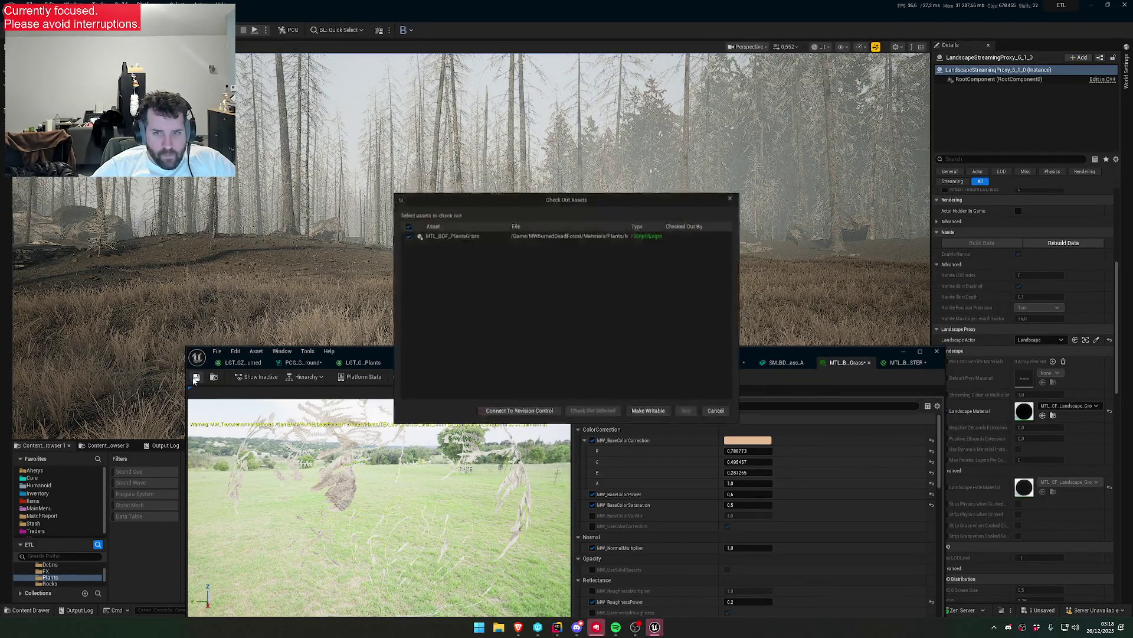
- Bring up the Perforce client, dismiss its password prompt and move its window aside
click(538, 627)
drag(535, 348, 901, 350)
key(Escape)
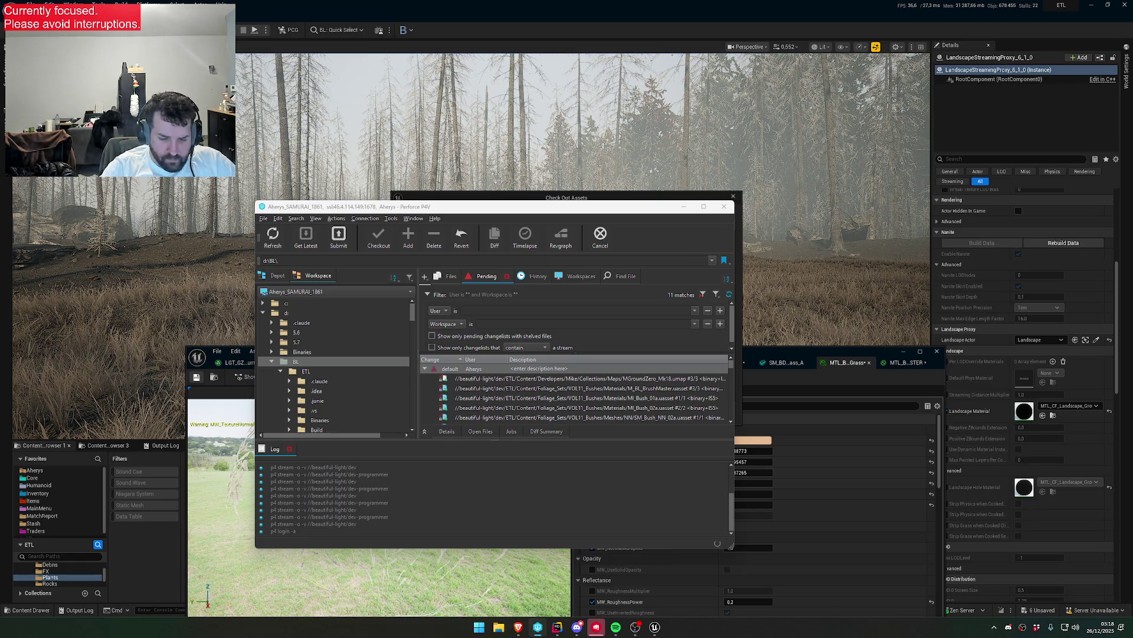
mouse_move(582, 204)
mouse_down()
mouse_move(580, 283)
mouse_move(579, 238)
mouse_move(675, 531)
mouse_up()
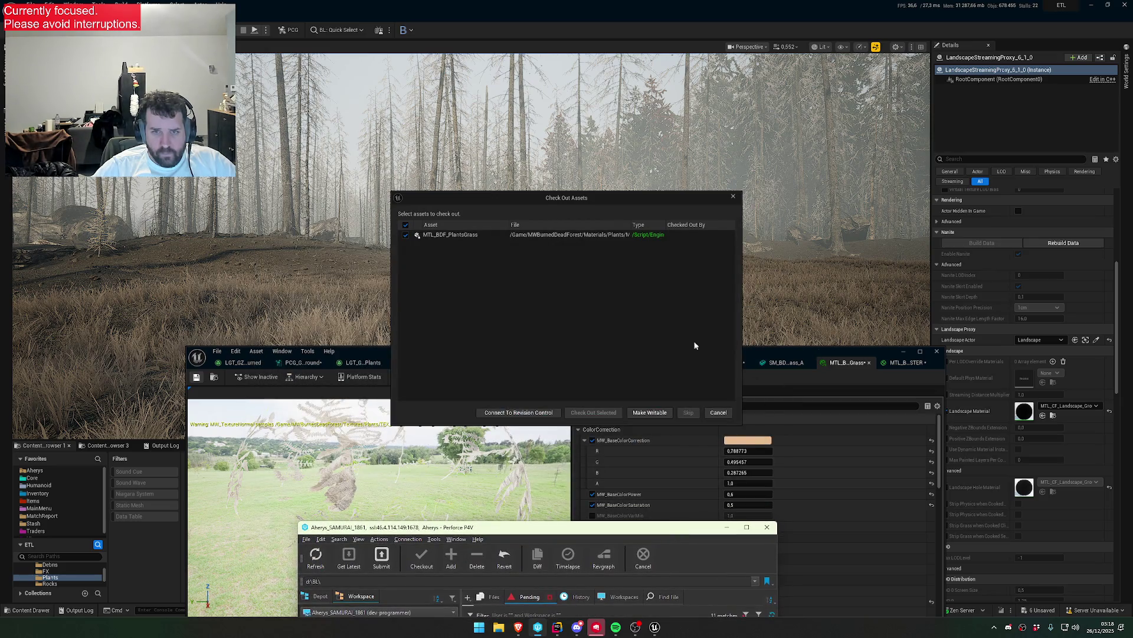
- Connect the editor to Perforce revision control and check out the grass material
click(518, 412)
click(590, 289)
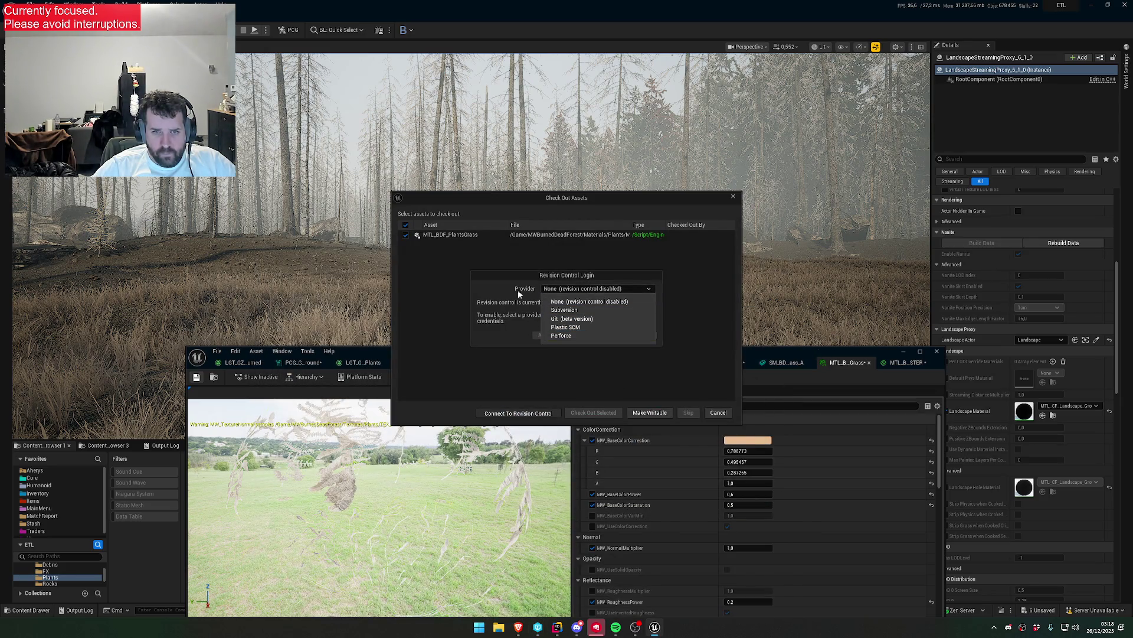
click(564, 336)
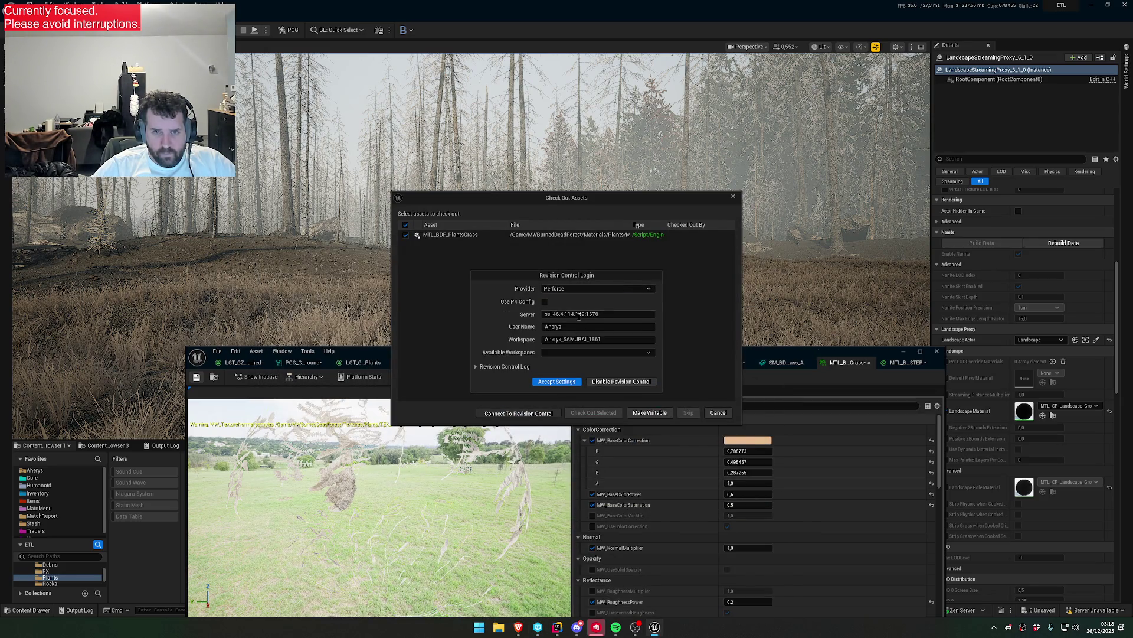
click(565, 383)
click(593, 412)
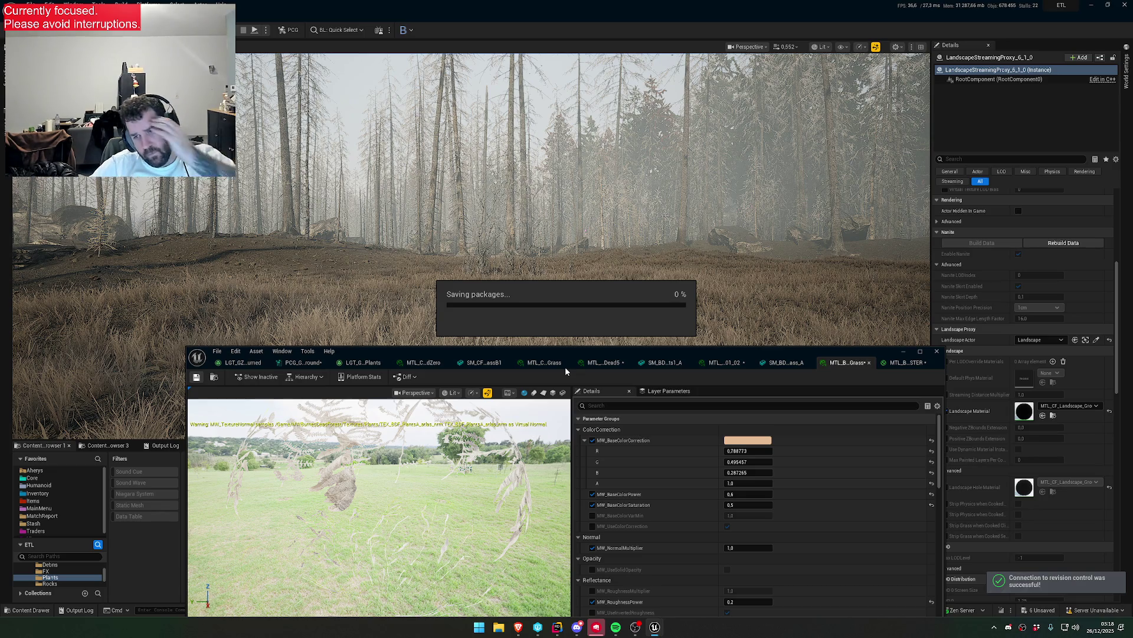
- Save all unsaved assets, checking out MTL_BDF_Foliage_MASTER and MTL_BDF_Plants01_02
click(1038, 614)
click(635, 416)
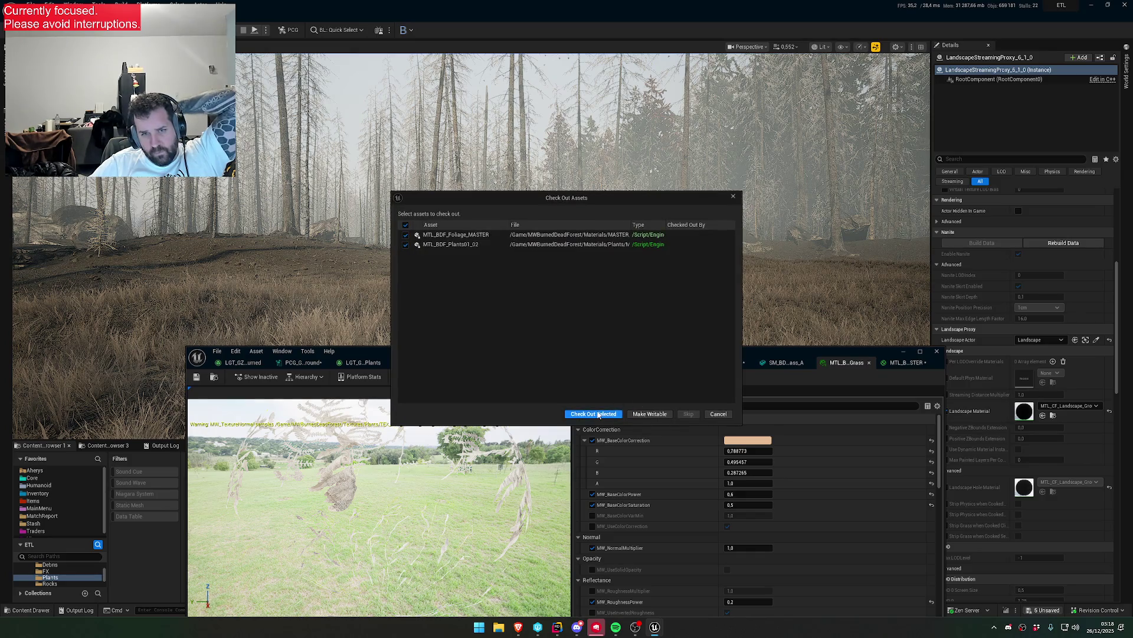
click(593, 413)
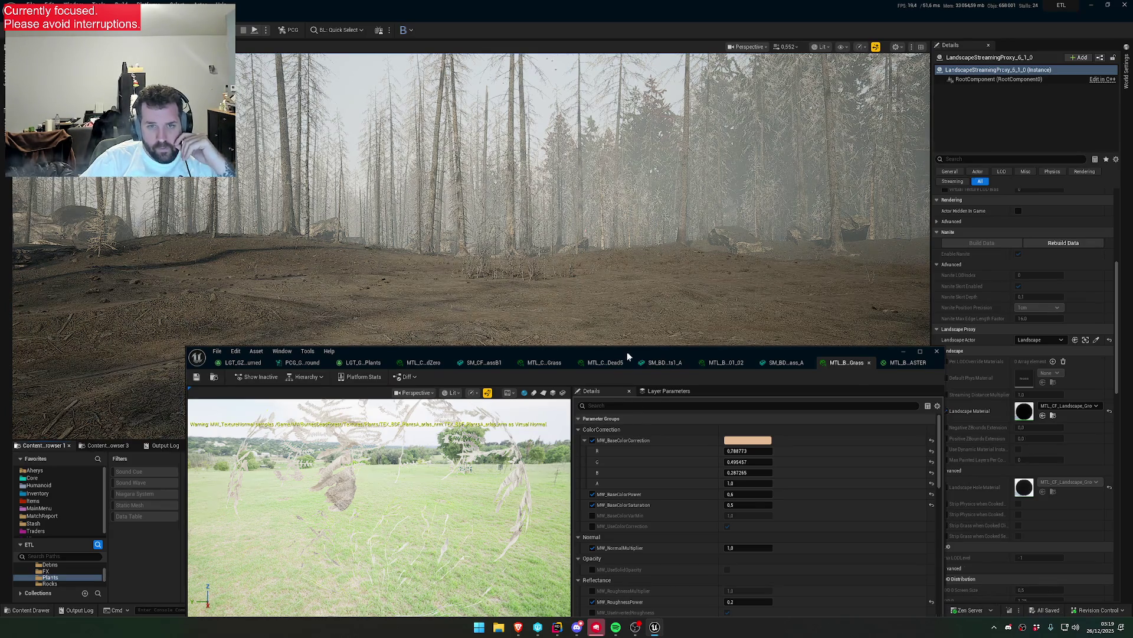
drag(627, 356, 573, 480)
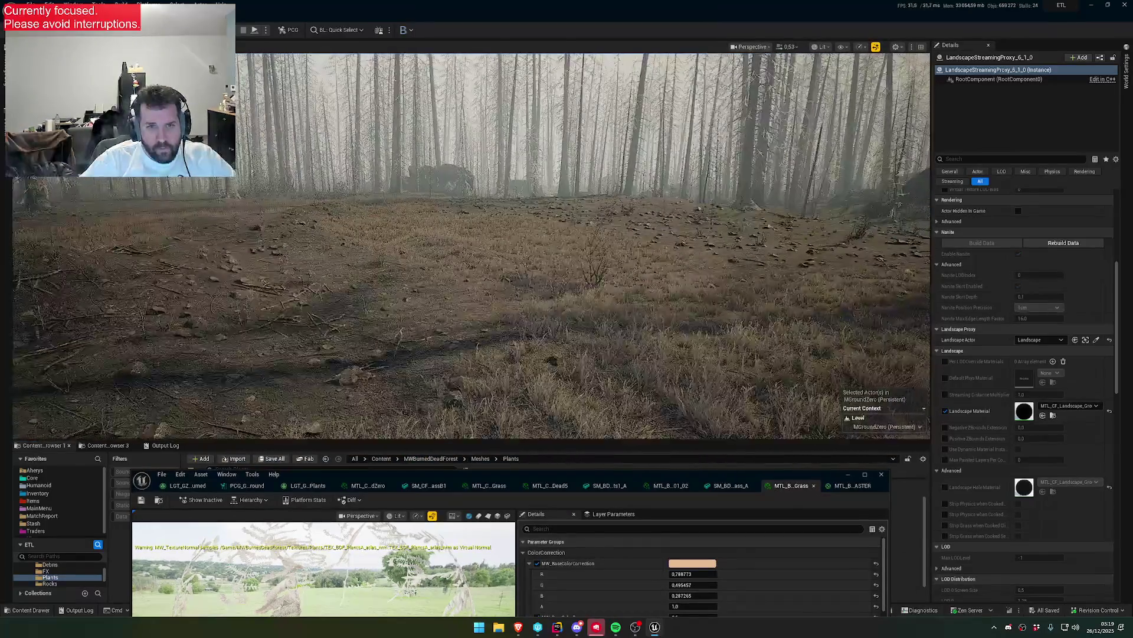
key(w)
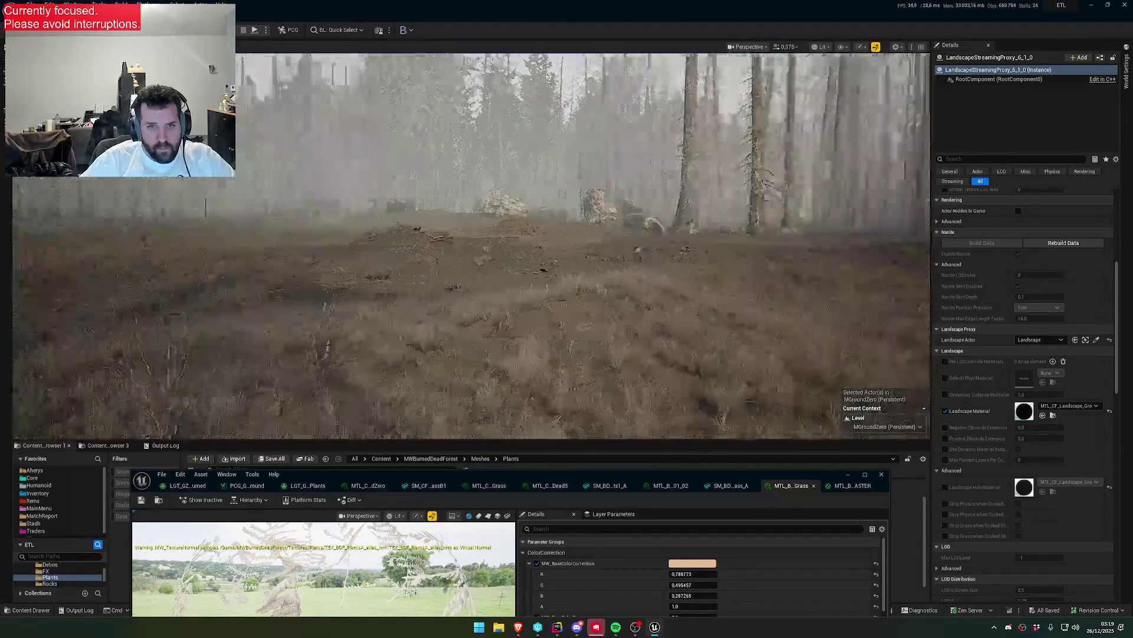
scroll(473, 245, up, 1)
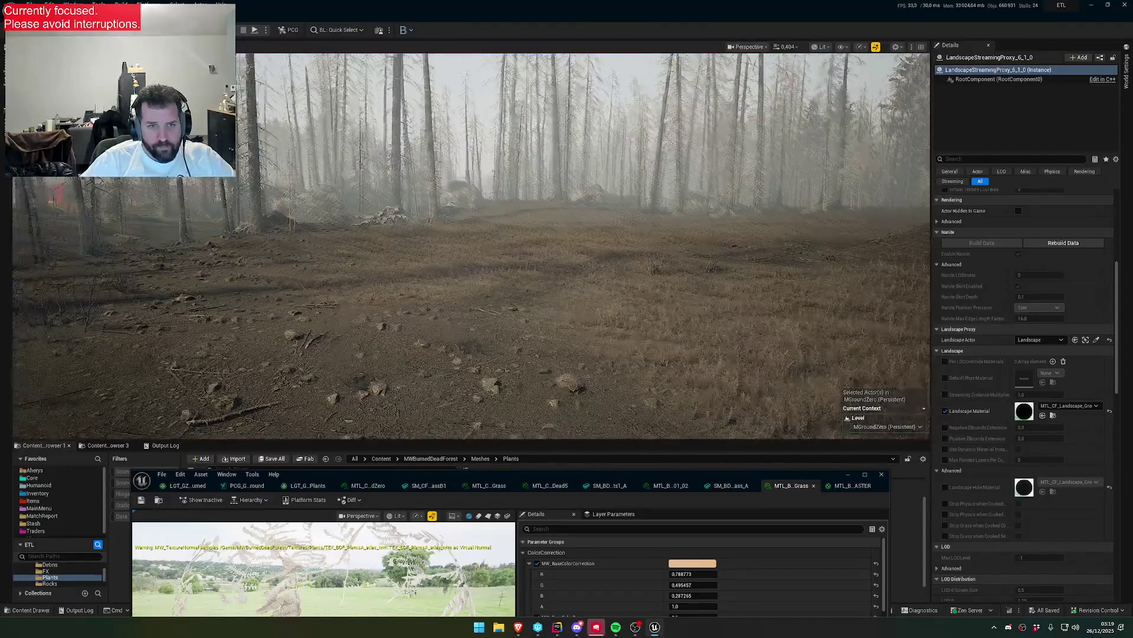
scroll(472, 245, up, 2)
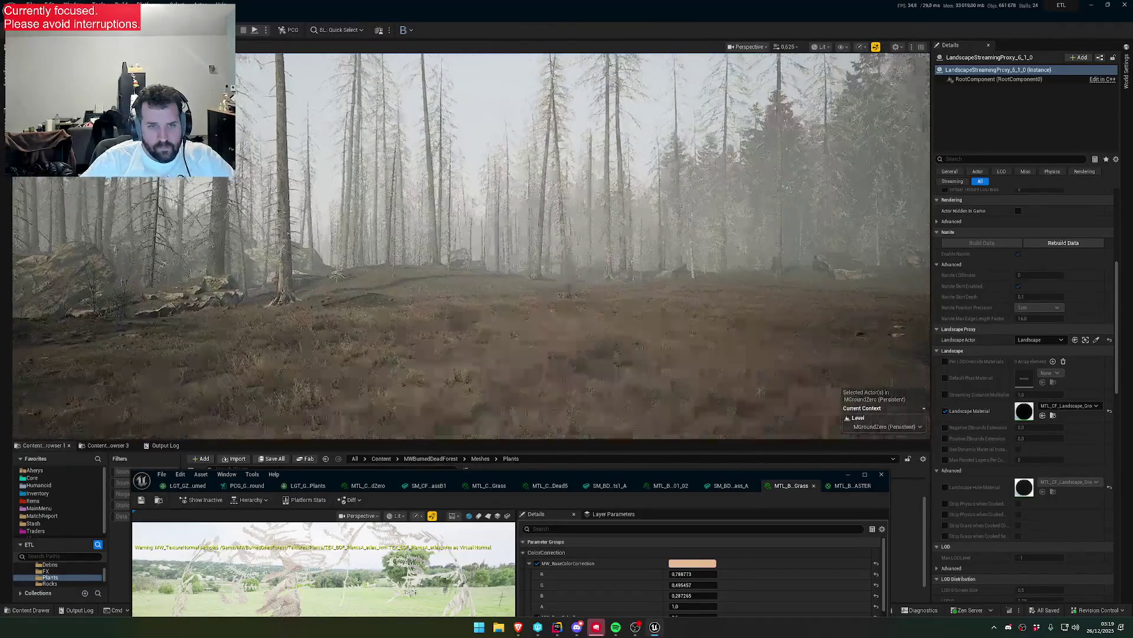
scroll(472, 245, down, 2)
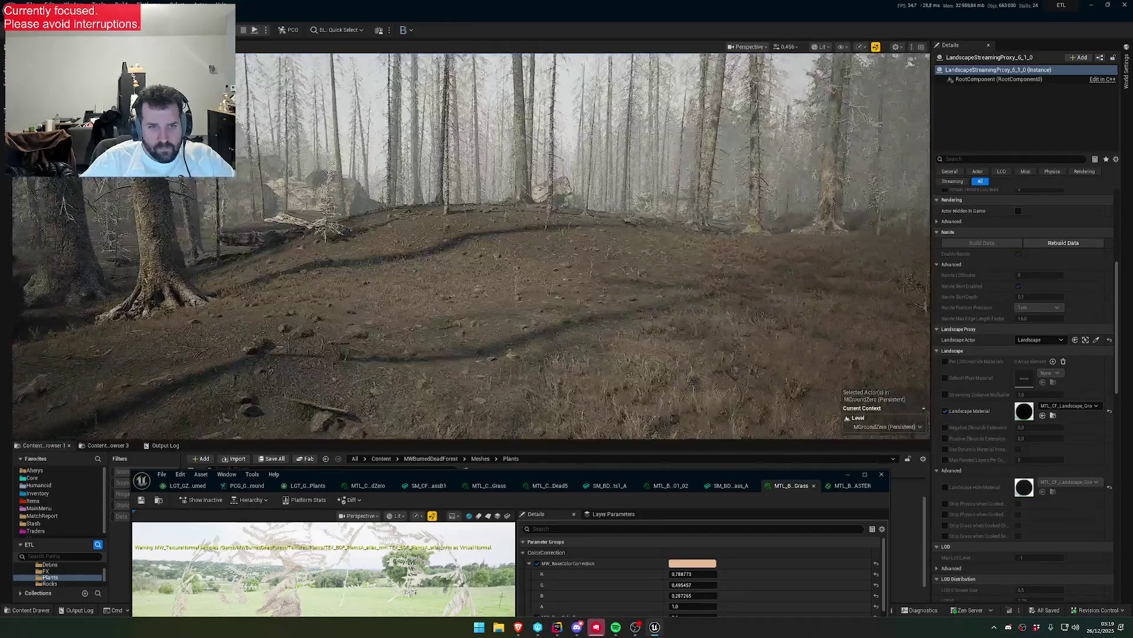
scroll(472, 245, down, 3)
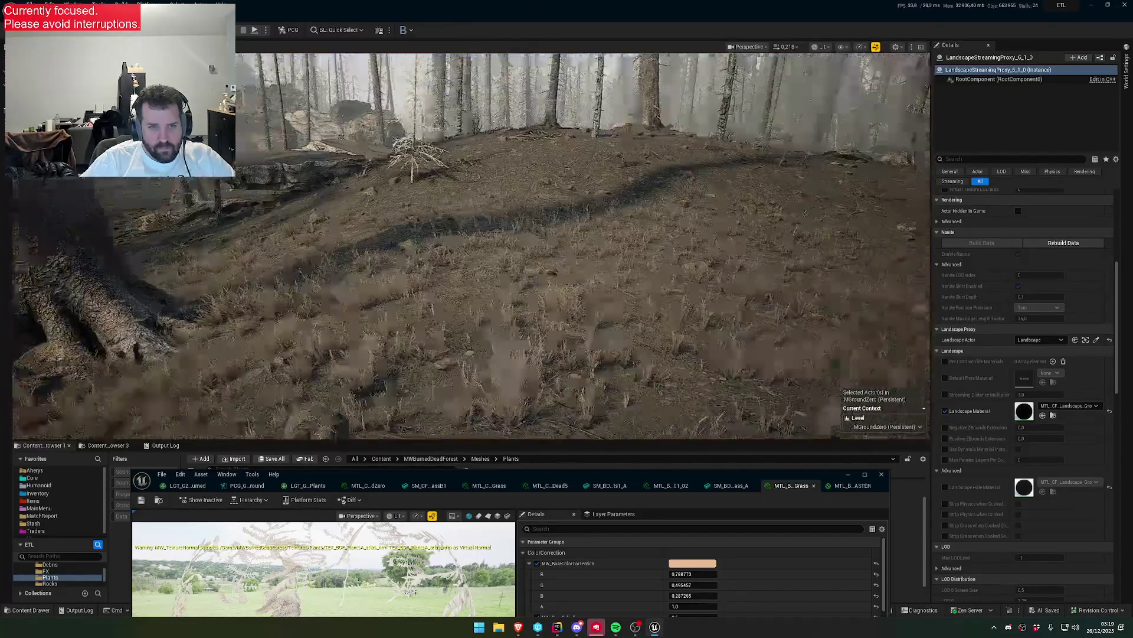
scroll(472, 245, up, 3)
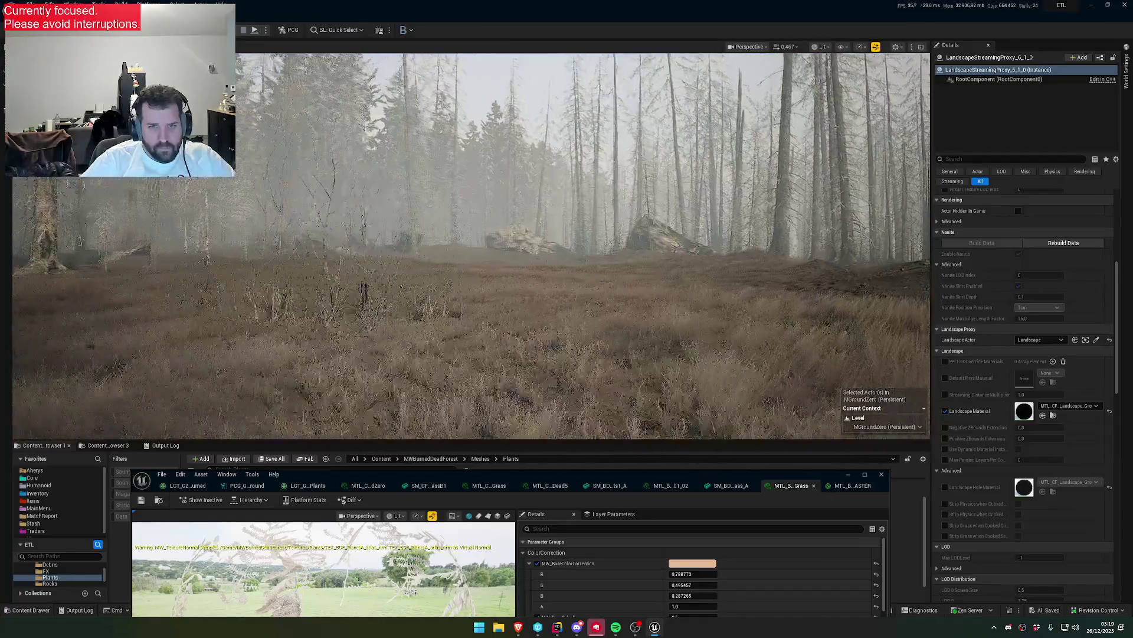
key(w)
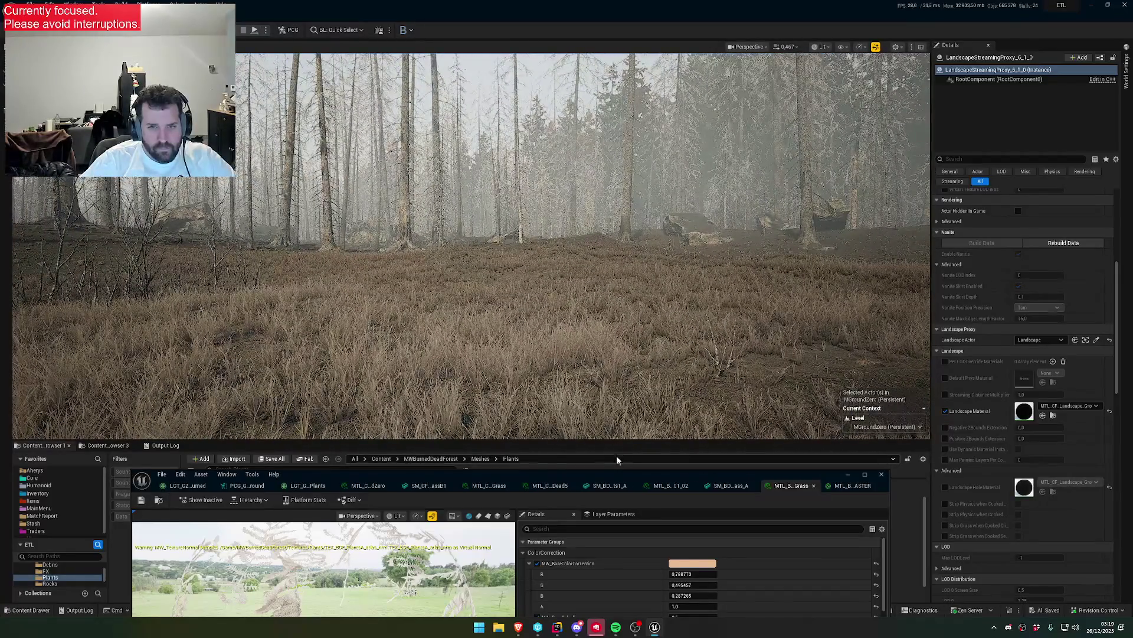
drag(599, 478, 587, 312)
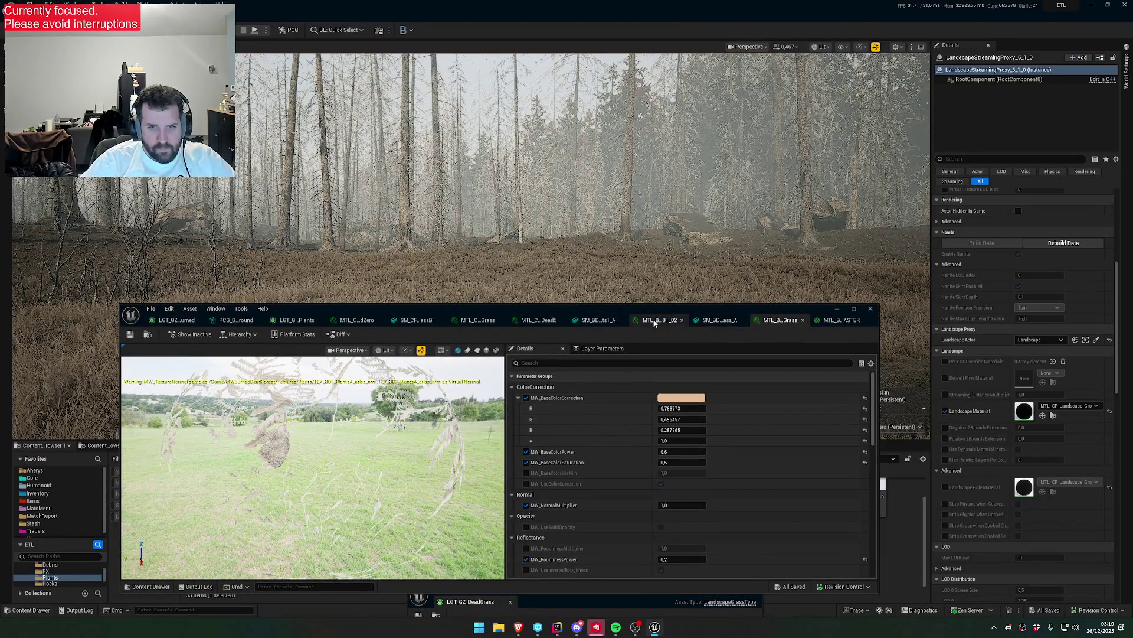
- Switch to the PCG ground graph and select the Grass Shader node to view its code
click(230, 320)
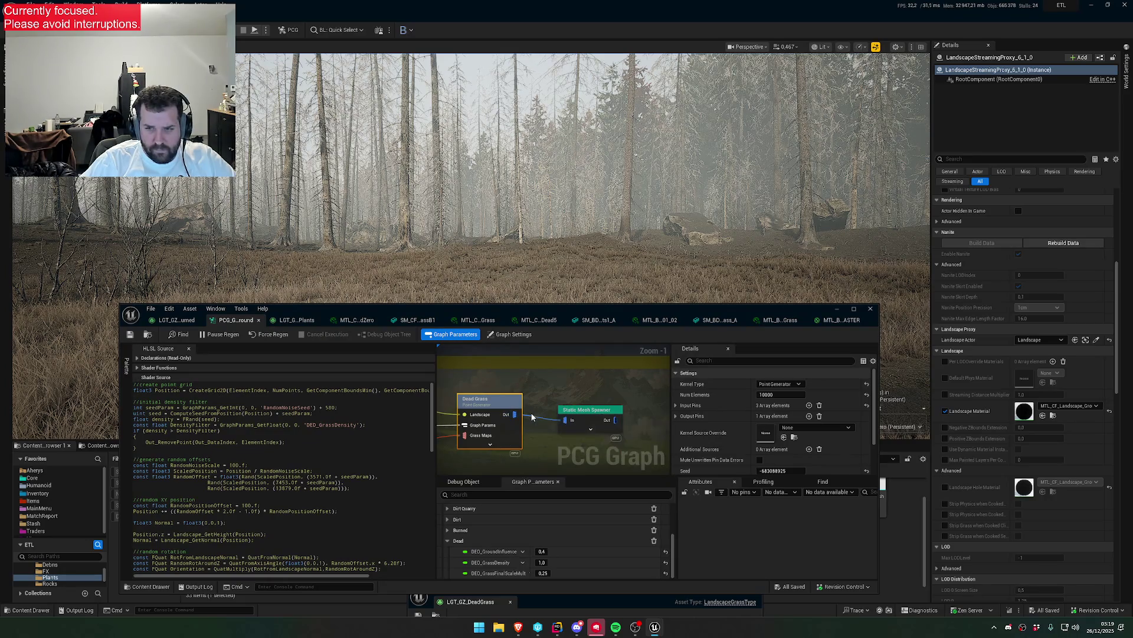
scroll(531, 417, down, 9)
scroll(519, 413, up, 10)
click(514, 402)
key(ctrl+a)
click(577, 379)
- Select the generator node and paste over its shader source code
scroll(531, 401, down, 4)
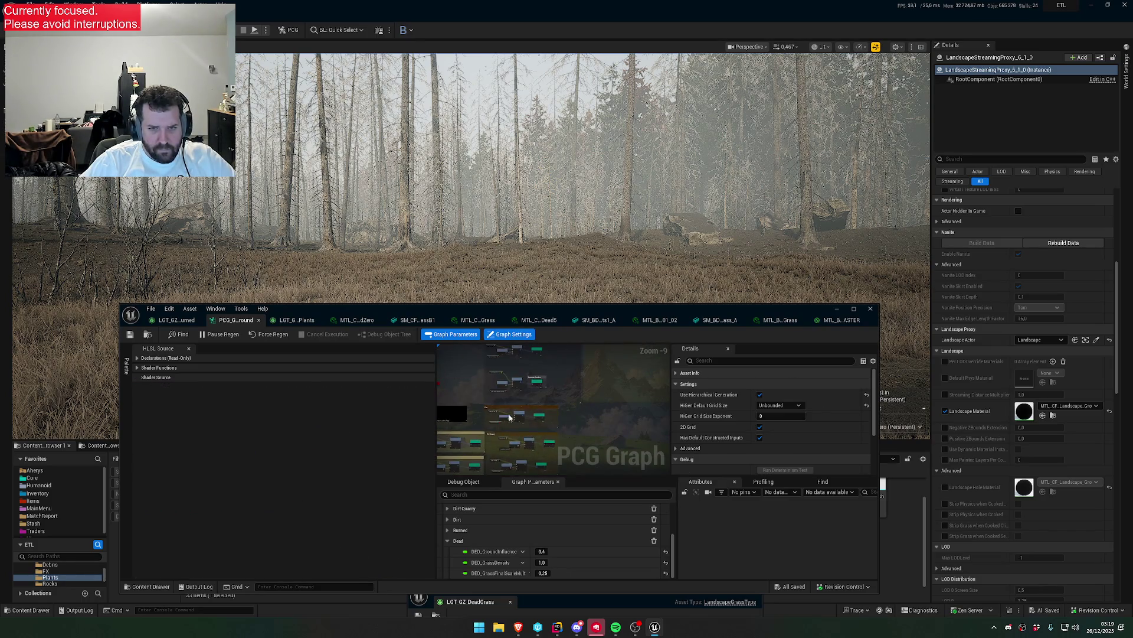
click(491, 416)
click(350, 446)
key(ctrl+a)
key(ctrl+v)
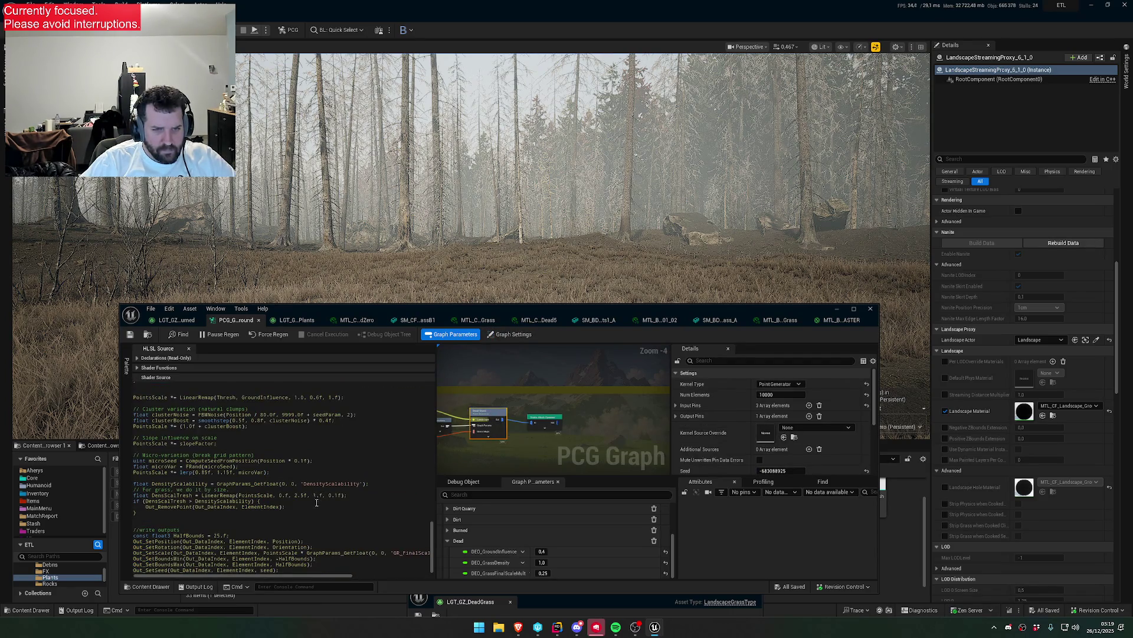
scroll(316, 502, up, 10)
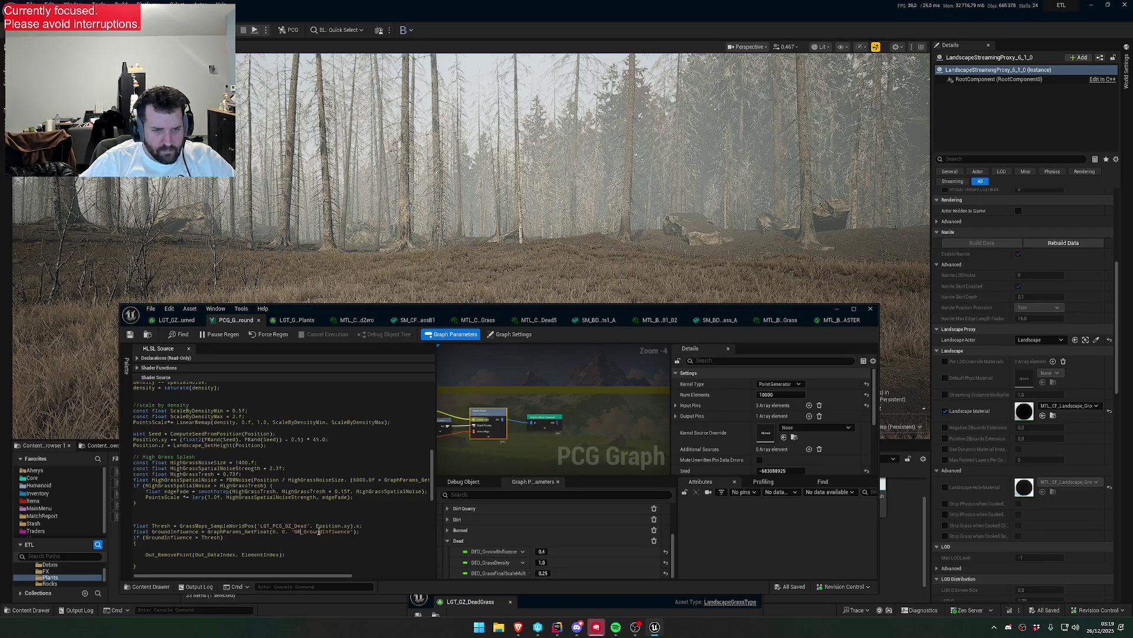
scroll(323, 525, up, 10)
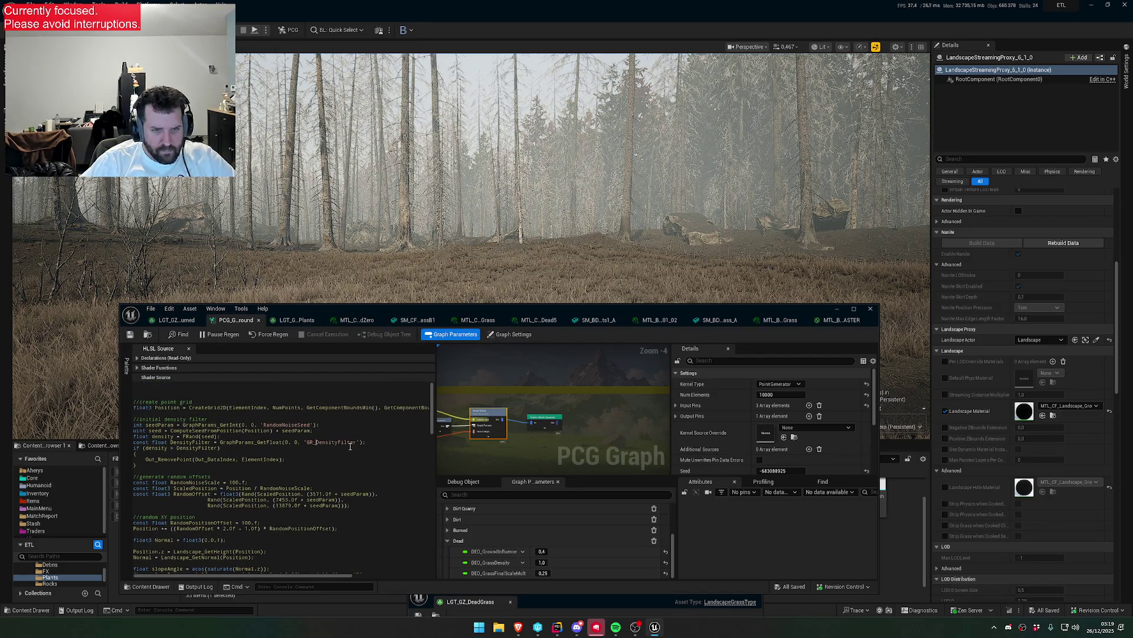
- Change the density filter parameter's GR prefix to D and mark the DensityScalability code block
key(BackSpace)
key(BackSpace)
text(D)
scroll(341, 526, down, 10)
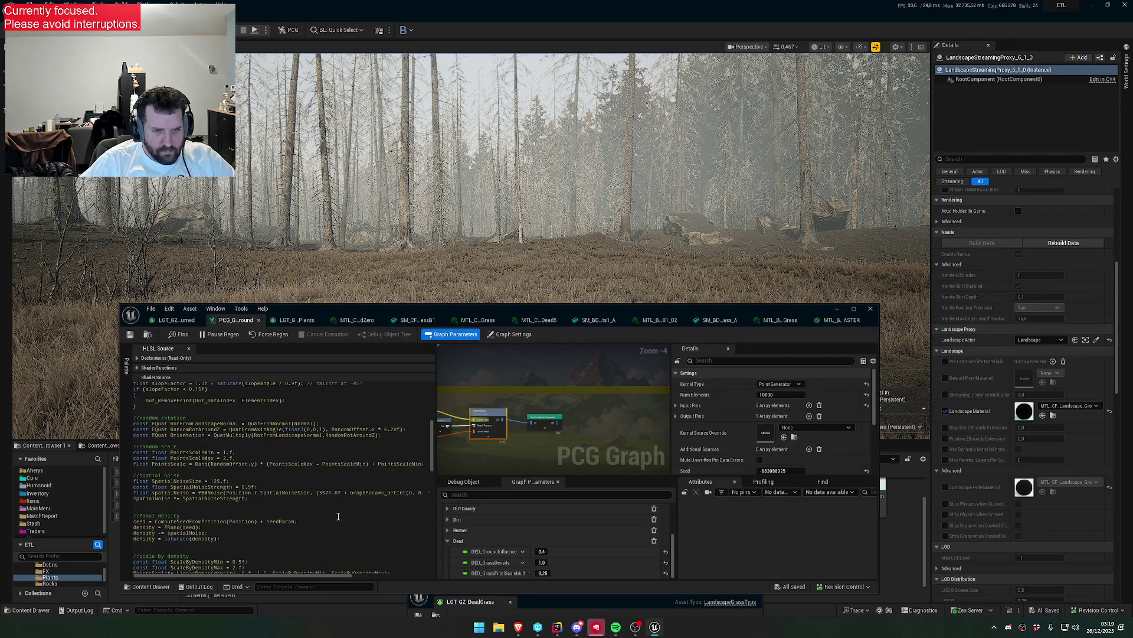
scroll(315, 528, down, 10)
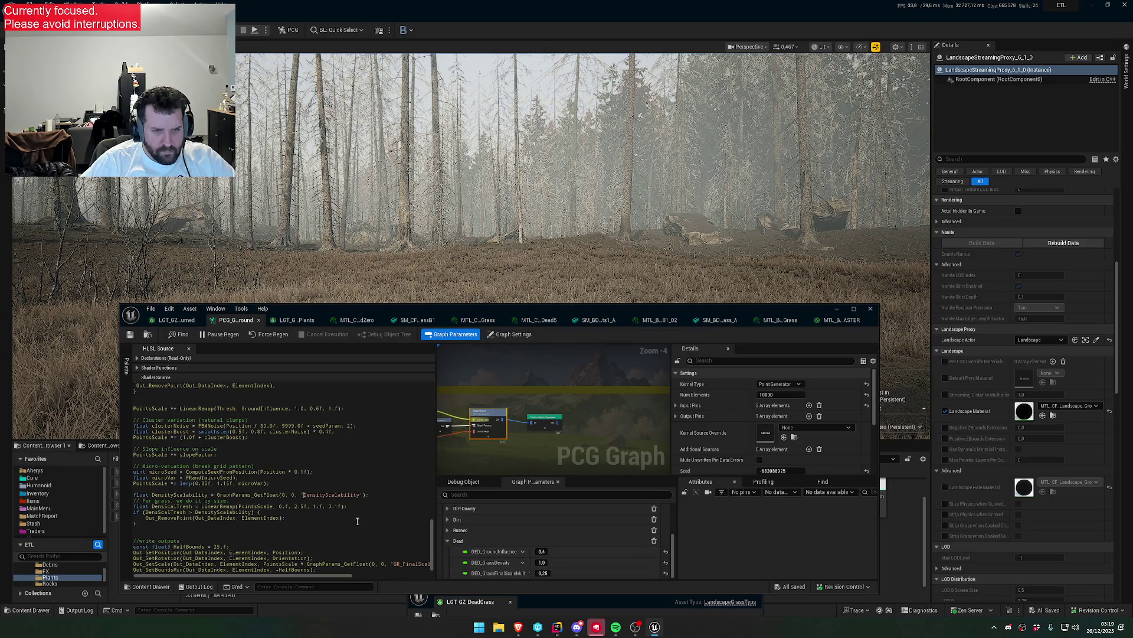
drag(167, 532, 132, 496)
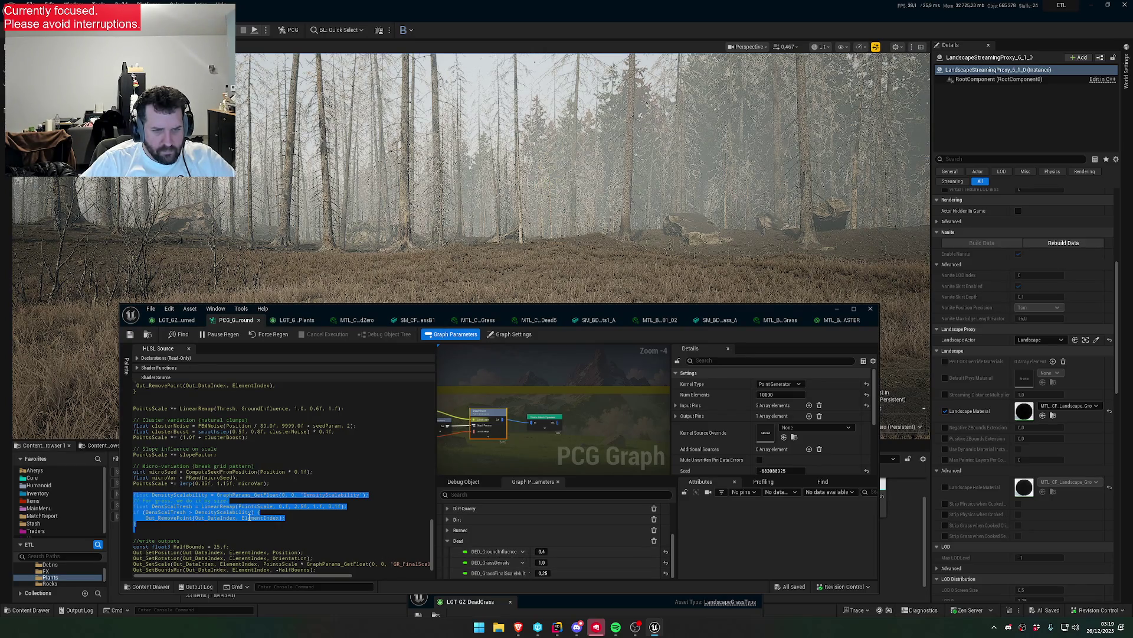
click(404, 565)
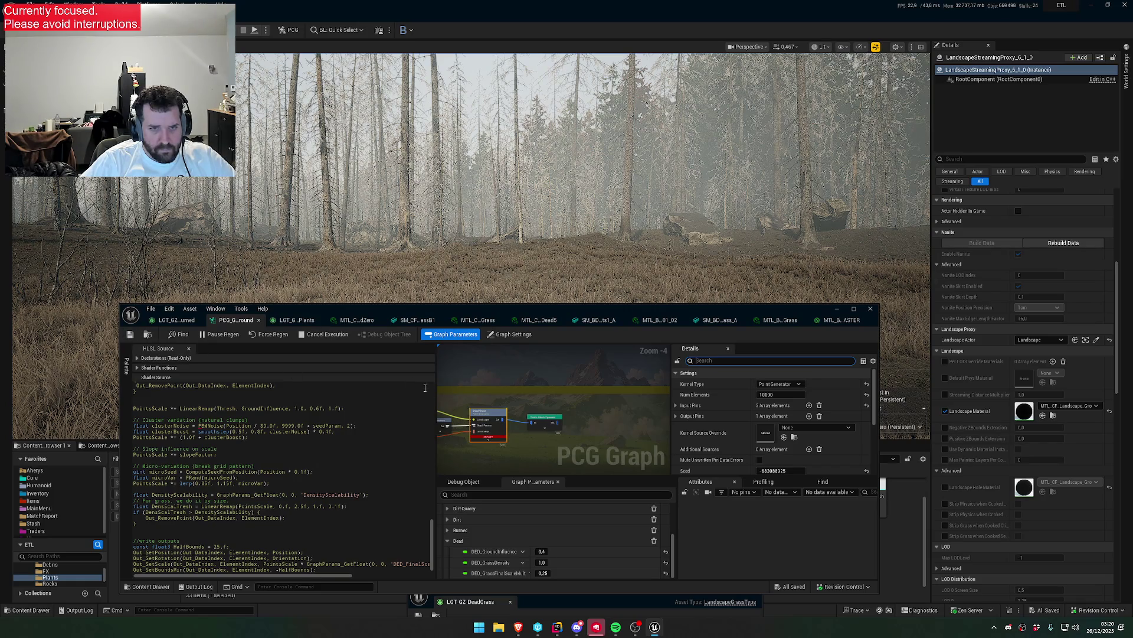
- Reselect the grass generator node and scroll its Shader Functions down to FBMNoise
scroll(355, 499, up, 4)
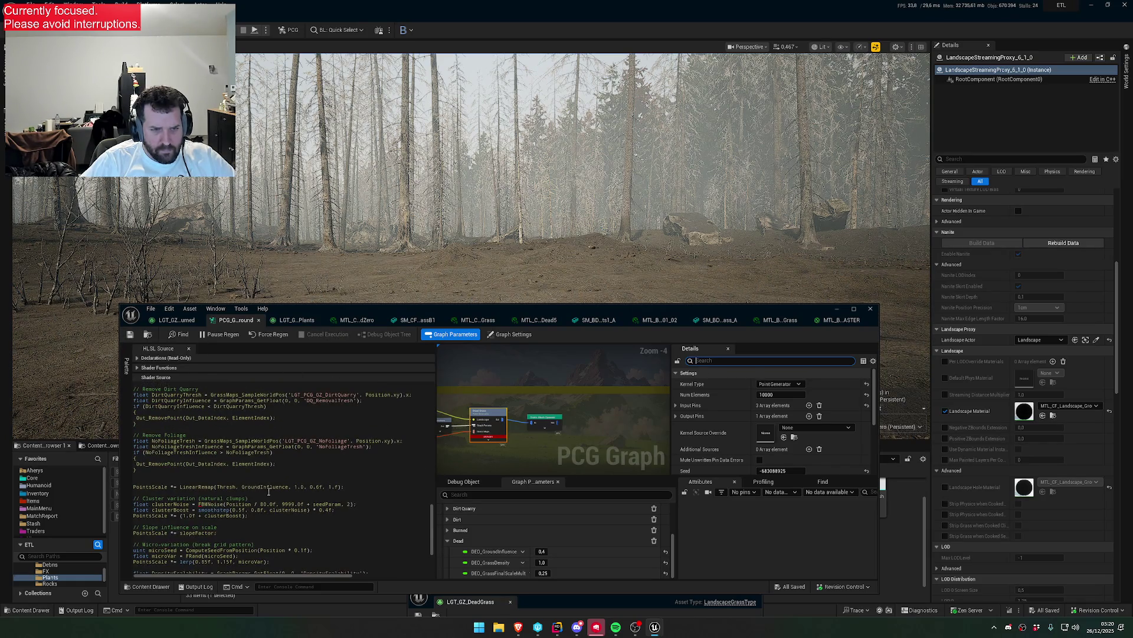
scroll(514, 412, down, 2)
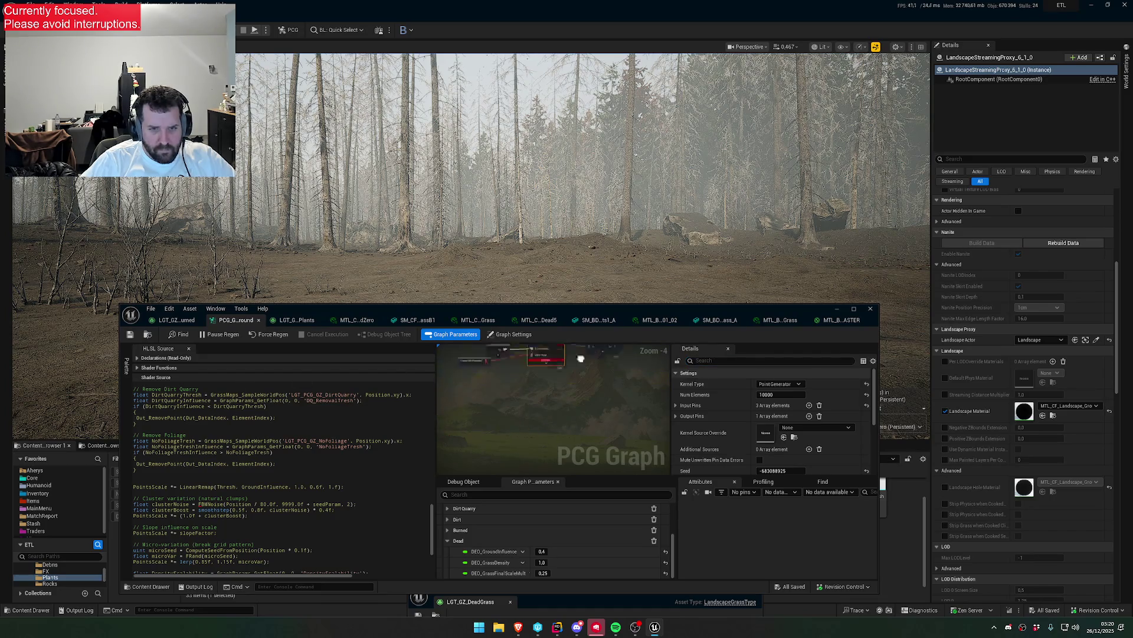
scroll(514, 424, up, 3)
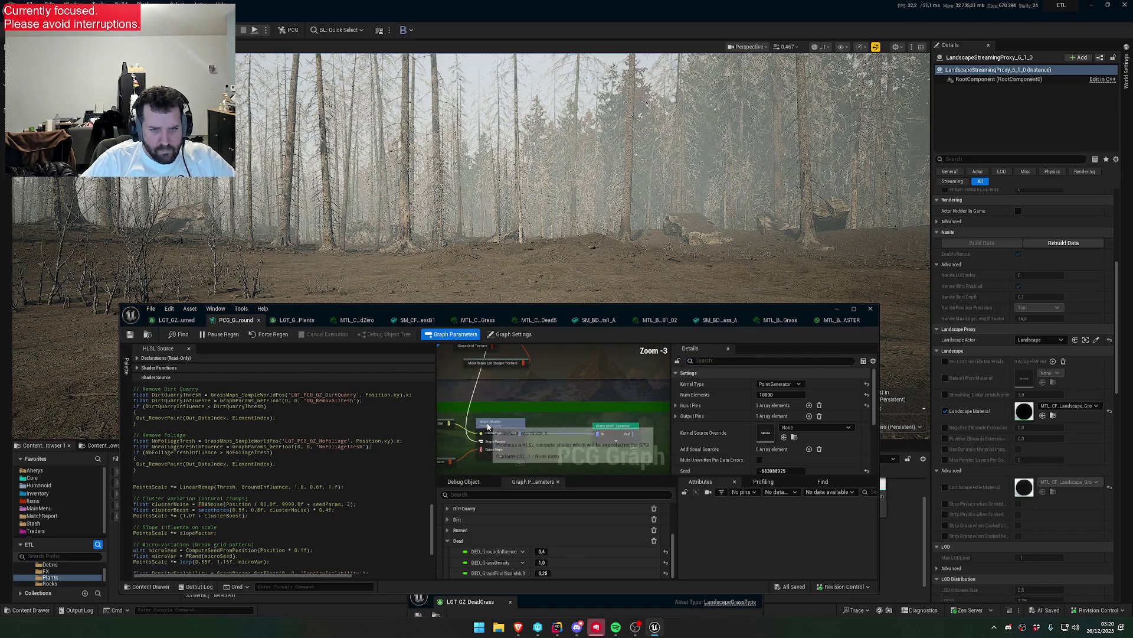
click(501, 424)
click(137, 368)
scroll(211, 439, down, 2)
scroll(211, 439, down, 5)
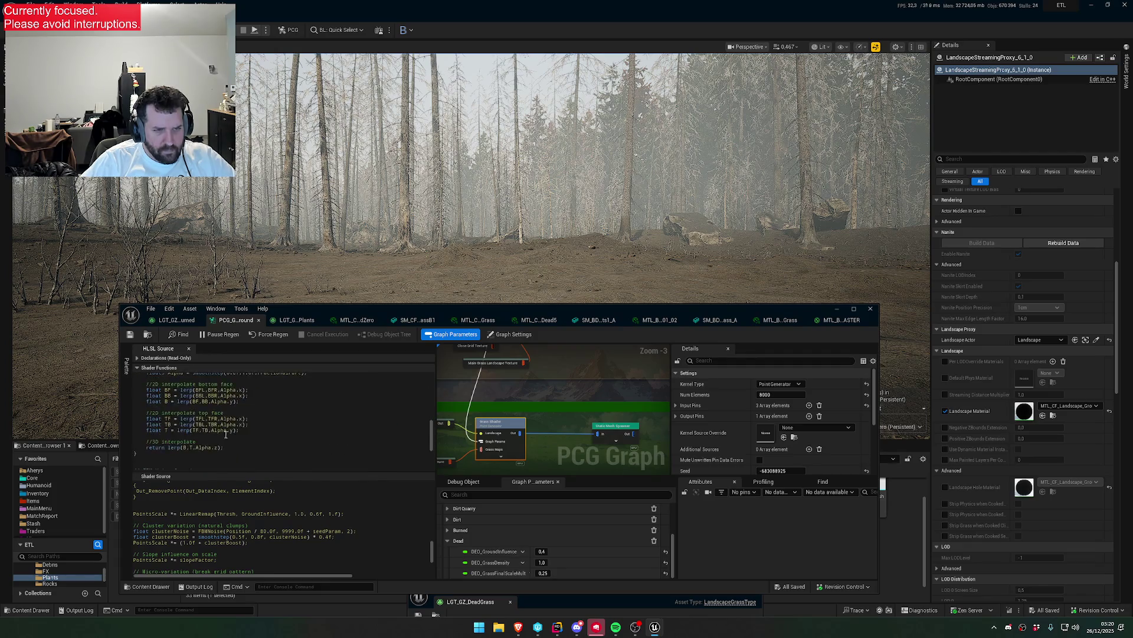
drag(195, 464, 135, 431)
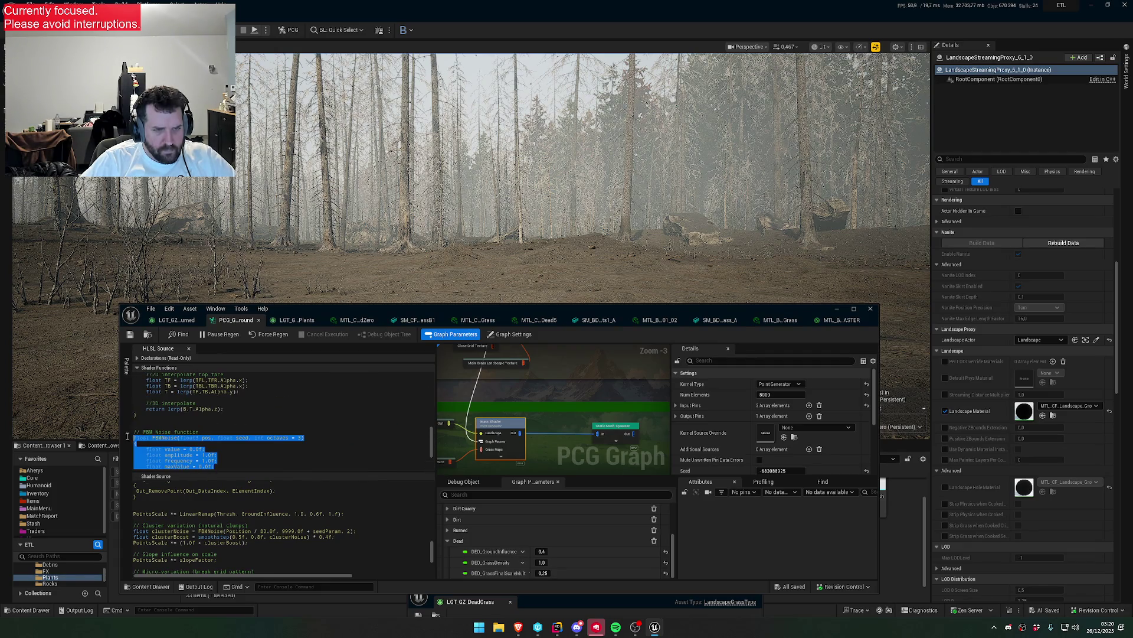
- Scroll the Shader Source back to the top and reposition the graph editor window
scroll(571, 424, down, 8)
scroll(571, 423, up, 4)
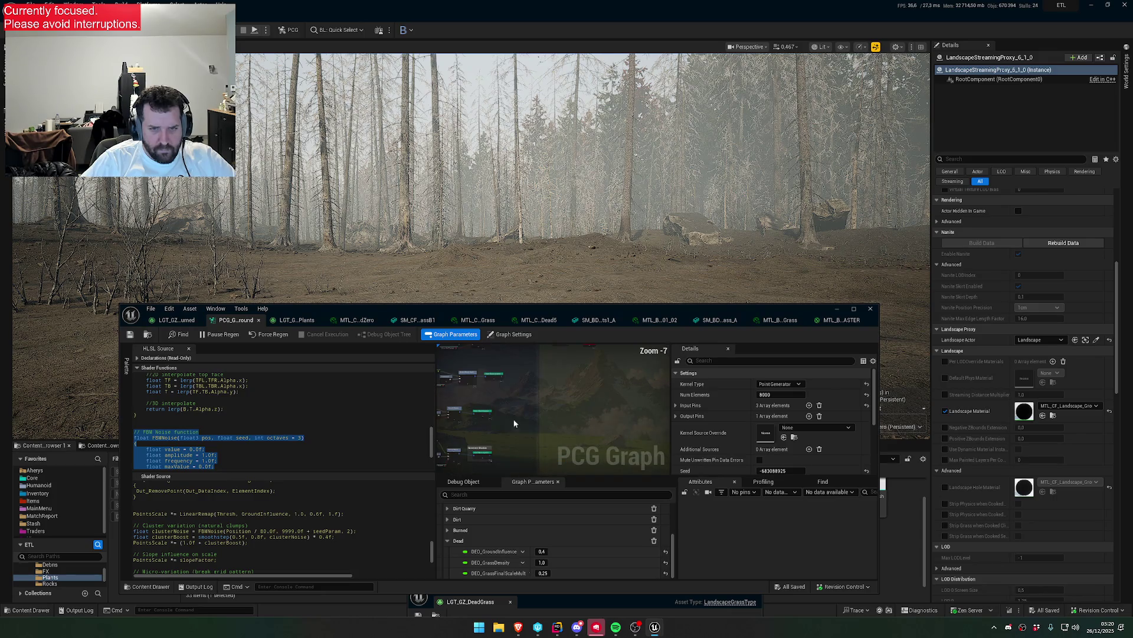
scroll(539, 417, up, 4)
scroll(285, 439, up, 6)
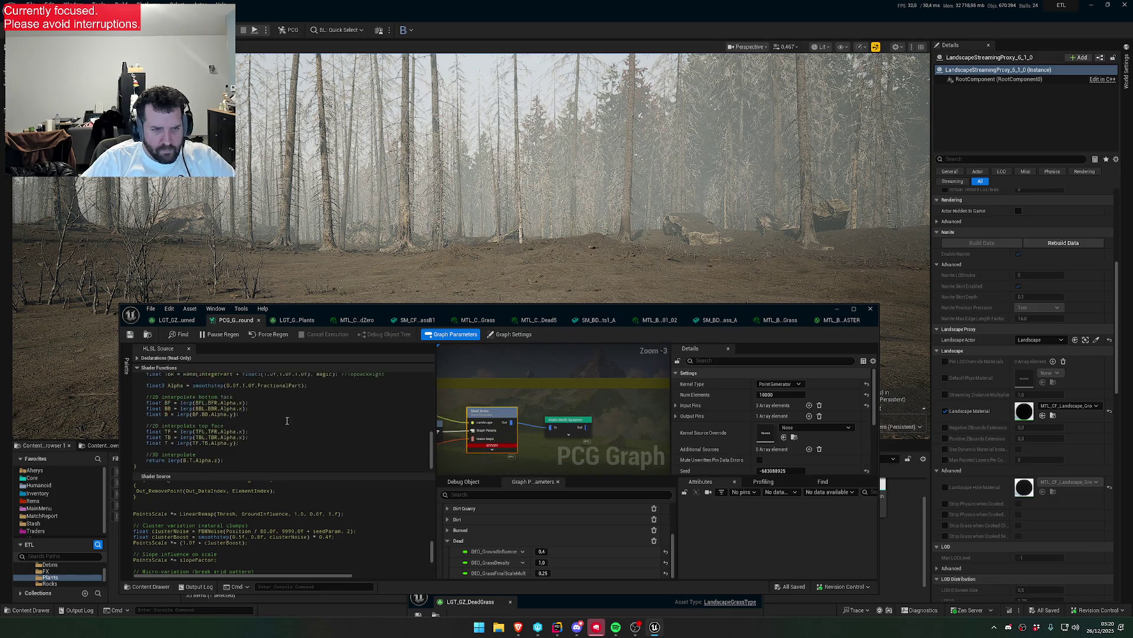
scroll(284, 438, down, 5)
scroll(265, 459, down, 5)
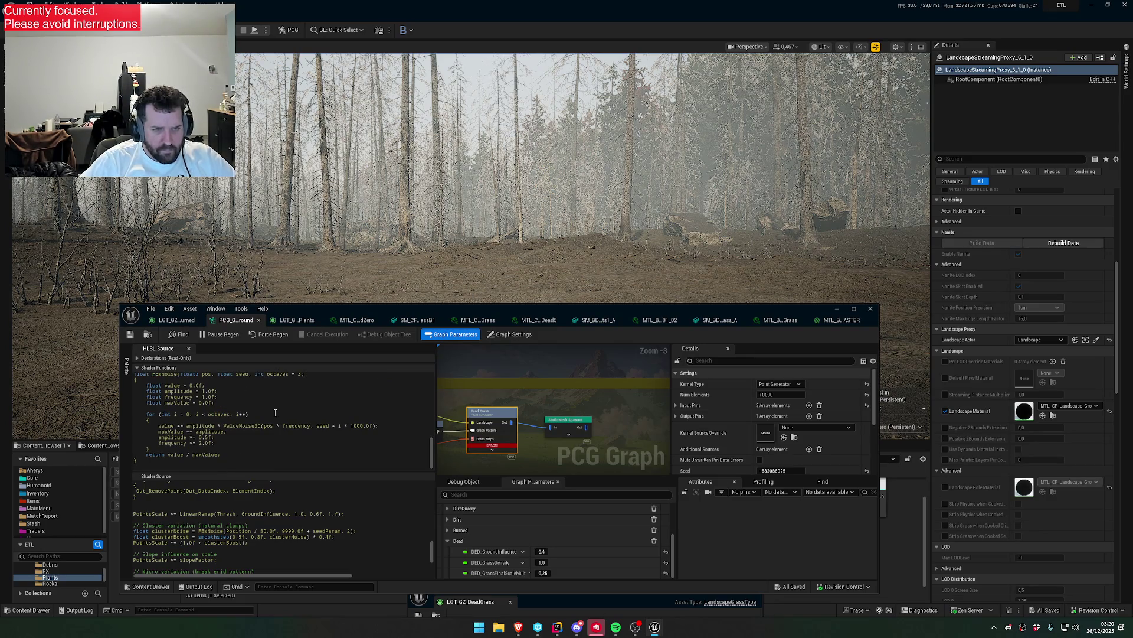
drag(370, 311, 360, 392)
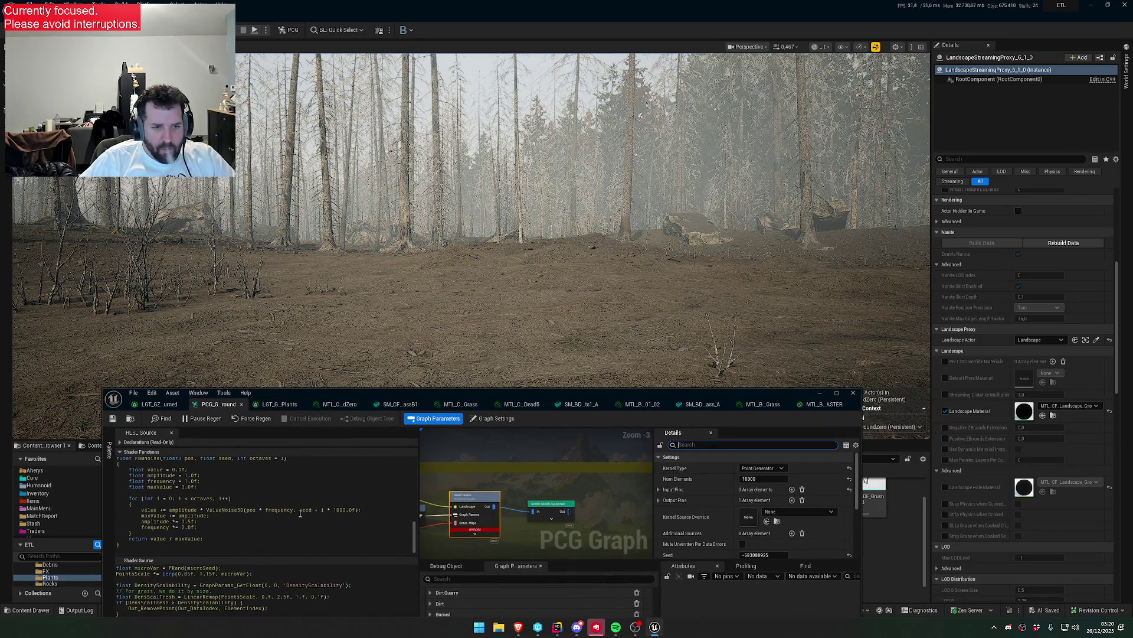
drag(385, 388, 409, 252)
scroll(319, 482, up, 10)
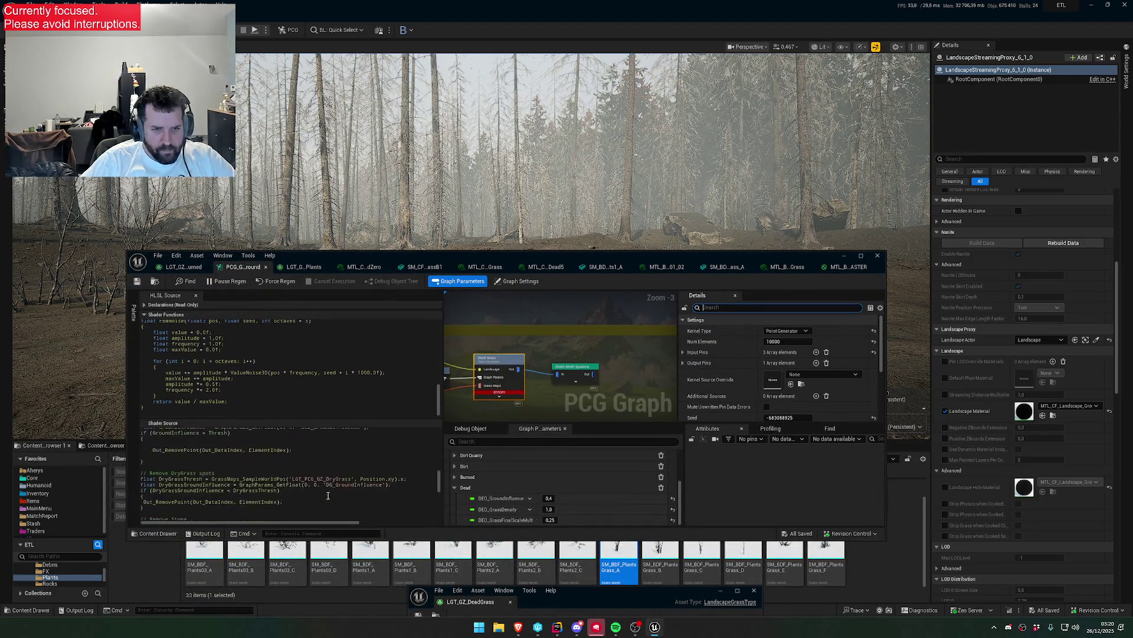
scroll(336, 498, up, 5)
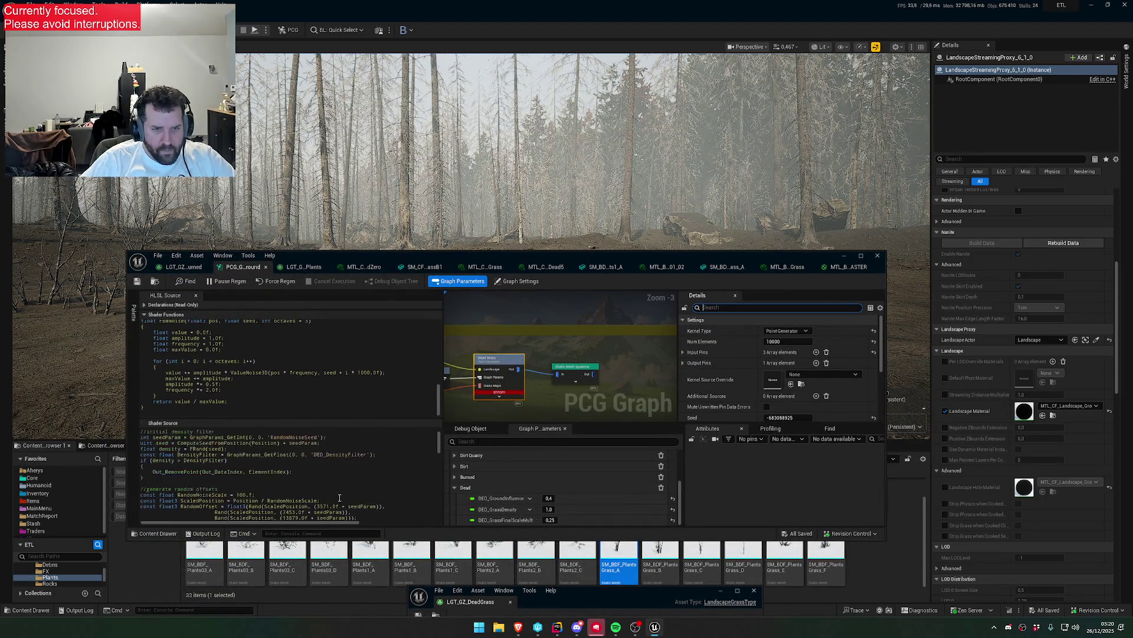
mouse_move(501, 258)
mouse_down()
mouse_move(485, 424)
mouse_move(530, 231)
mouse_up()
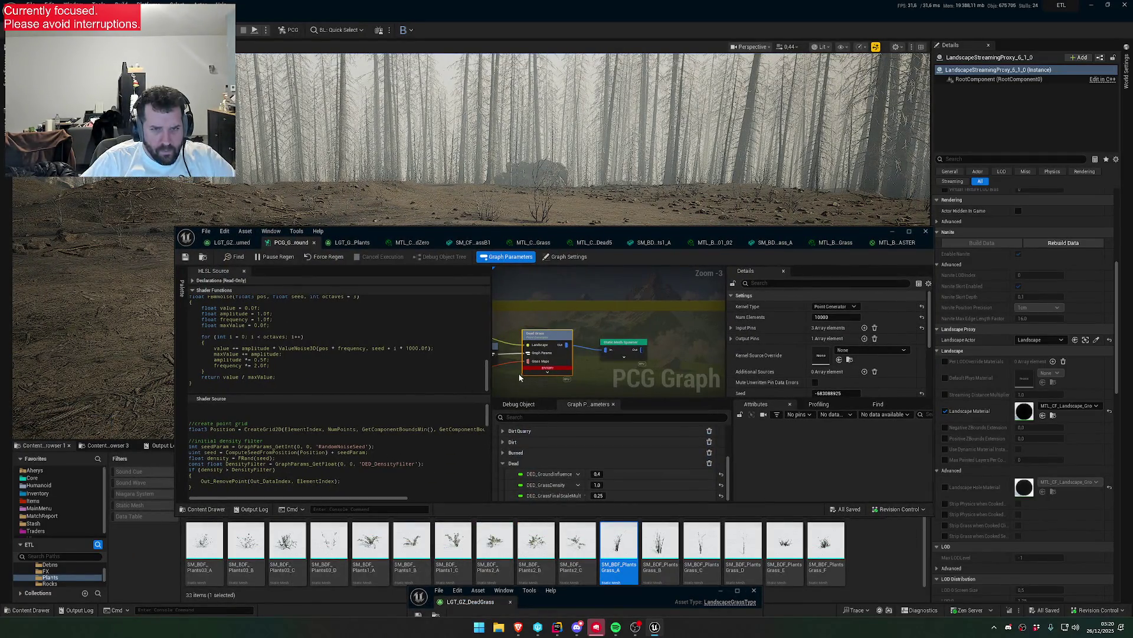
- In the Dead group, add a Main Grass Grid Out reroute wired into the generator's Landscape input
drag(518, 373, 625, 360)
click(548, 318)
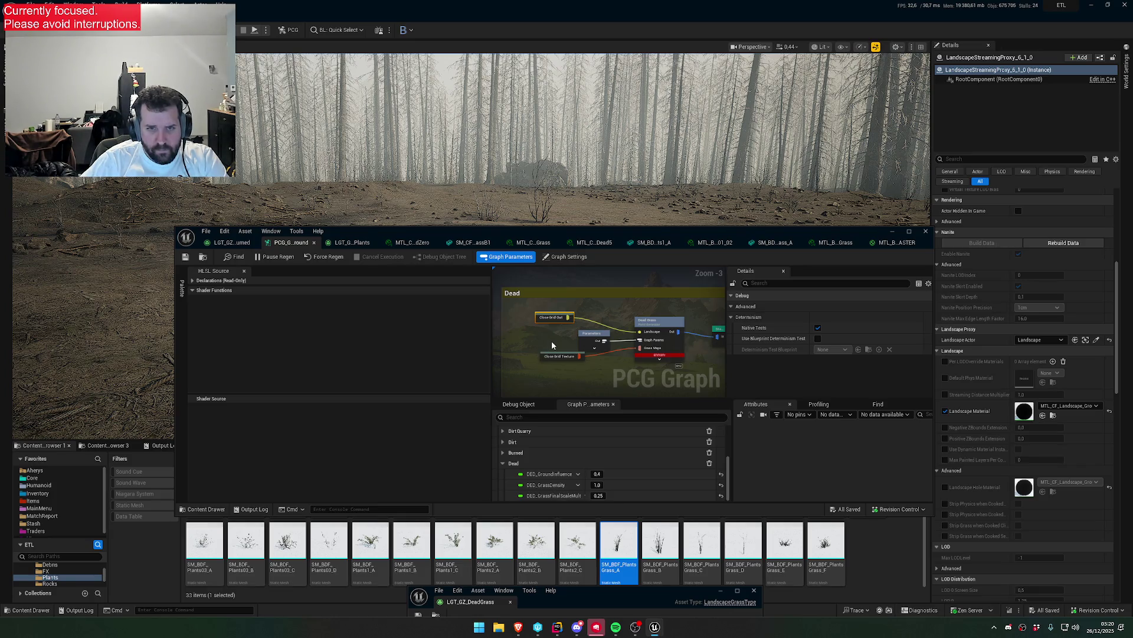
click(551, 341)
right_click(547, 324)
text(maing)
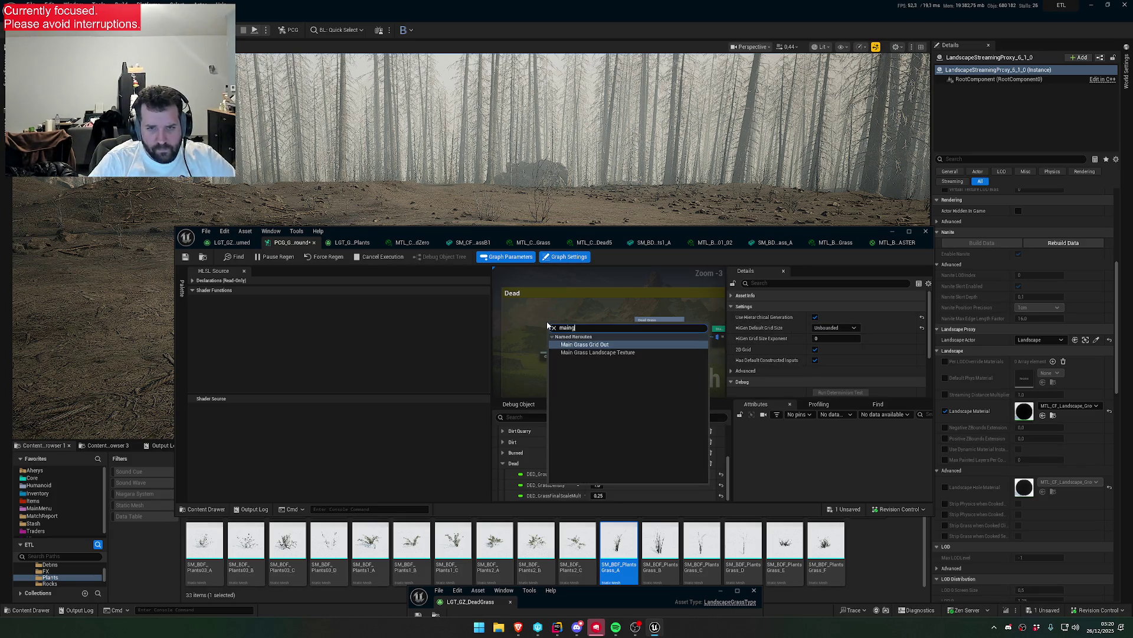
key(Escape)
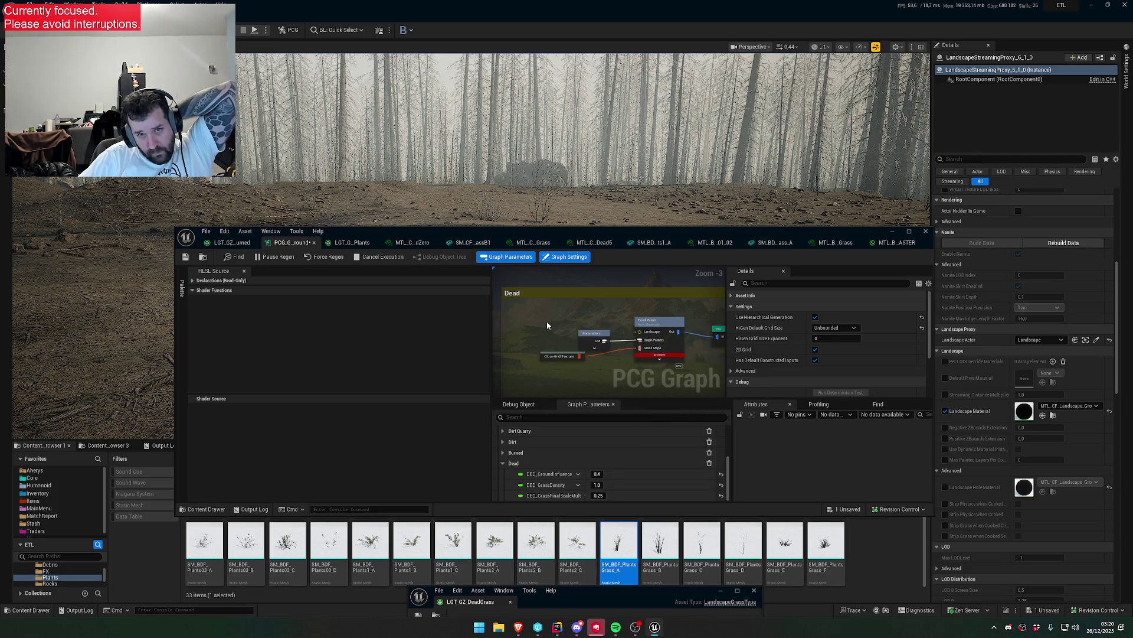
drag(592, 326, 639, 335)
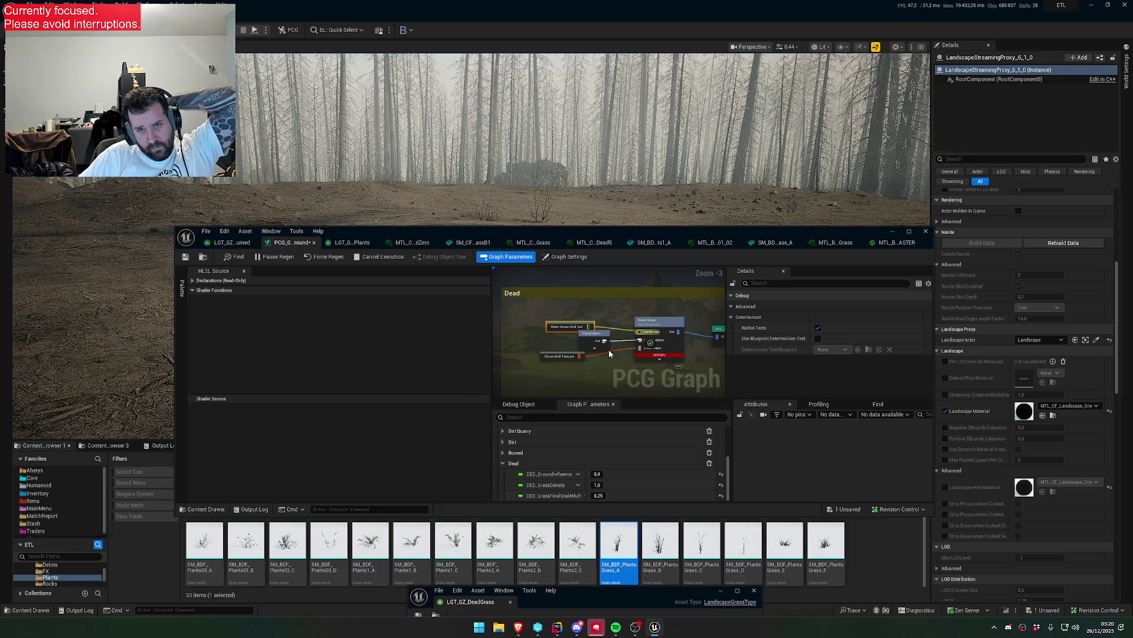
- Replace Close Grid Texture with Main Grass Landscape Texture wired into the Grass Maps input
key(Delete)
right_click(554, 367)
text(maing)
key(Down)
key(Return)
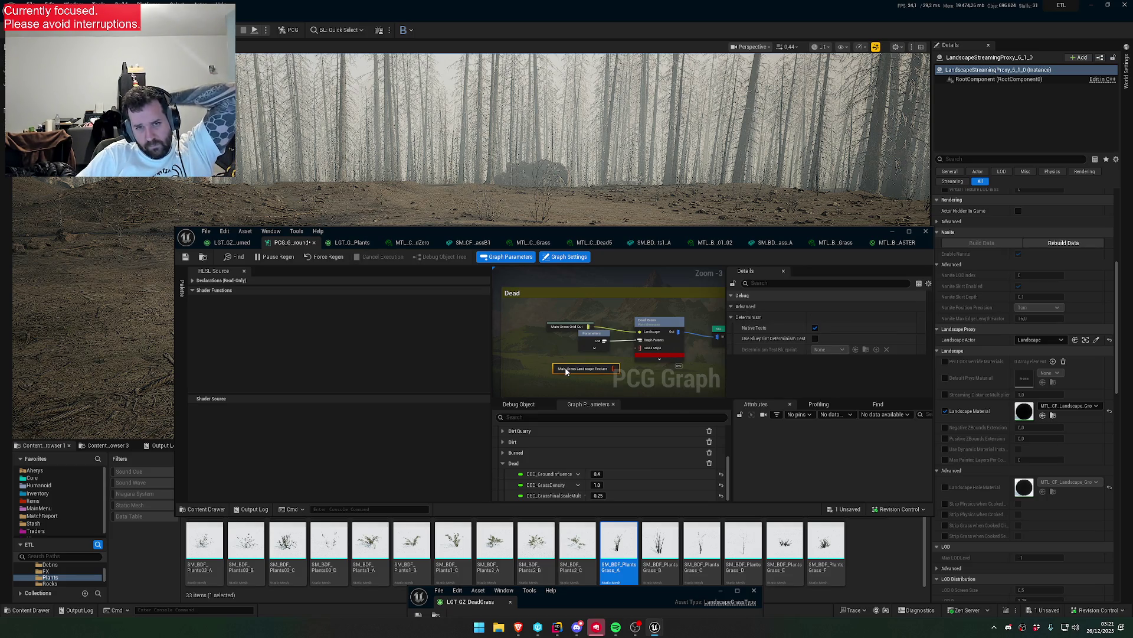
drag(617, 368, 642, 349)
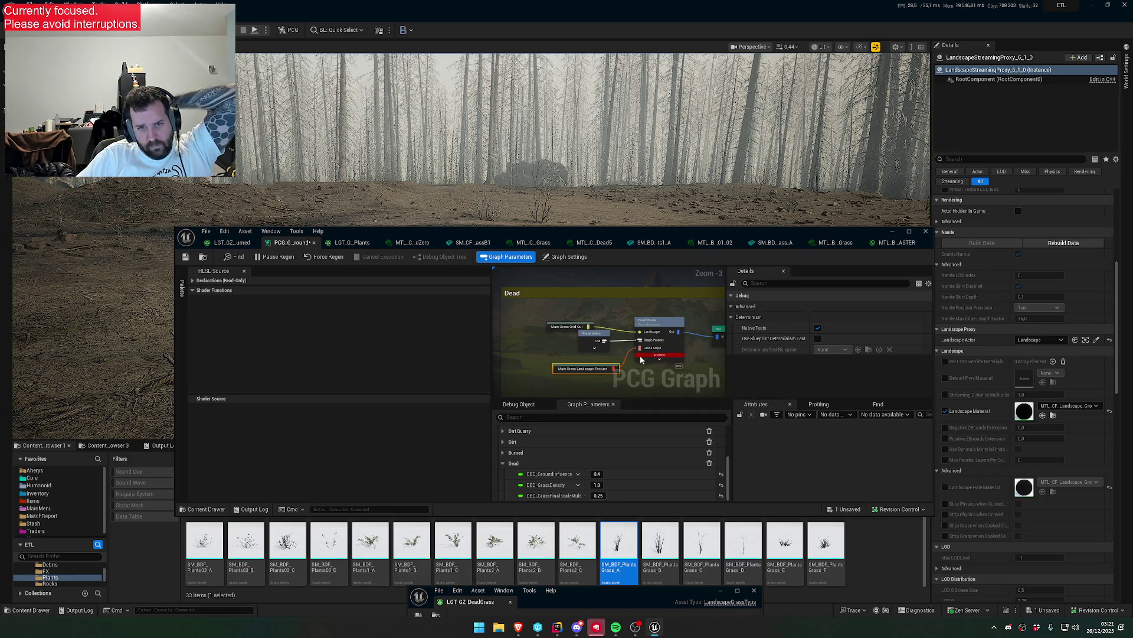
click(581, 324)
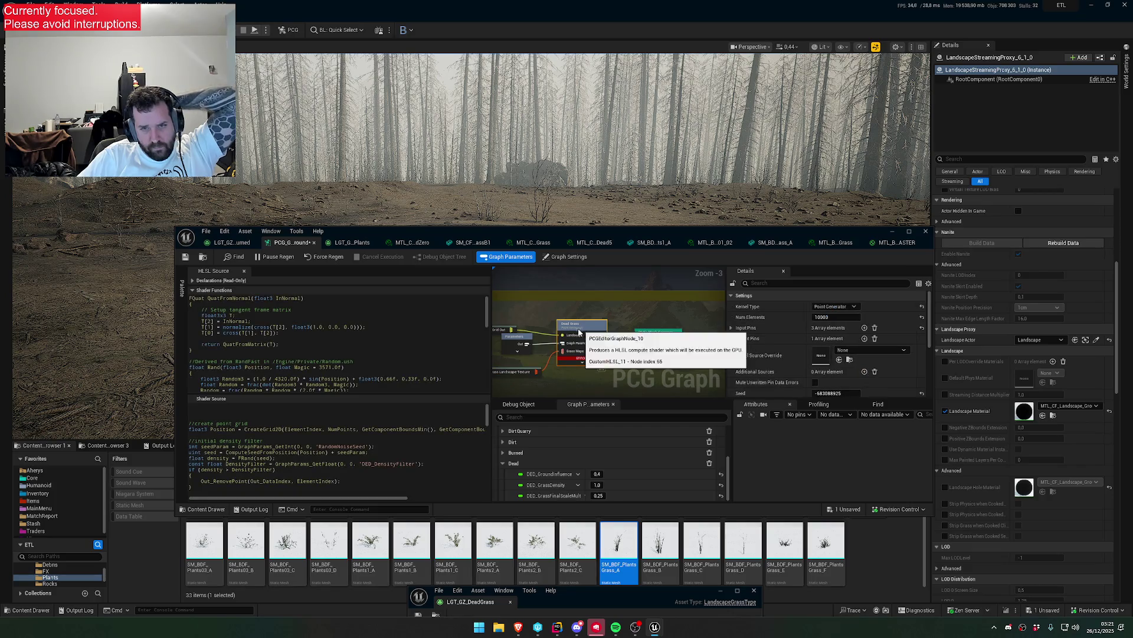
- Copy DED_GrassFinalScaleMult from Graph Parameters and paste it over the old name in the shader source
scroll(390, 448, up, 3)
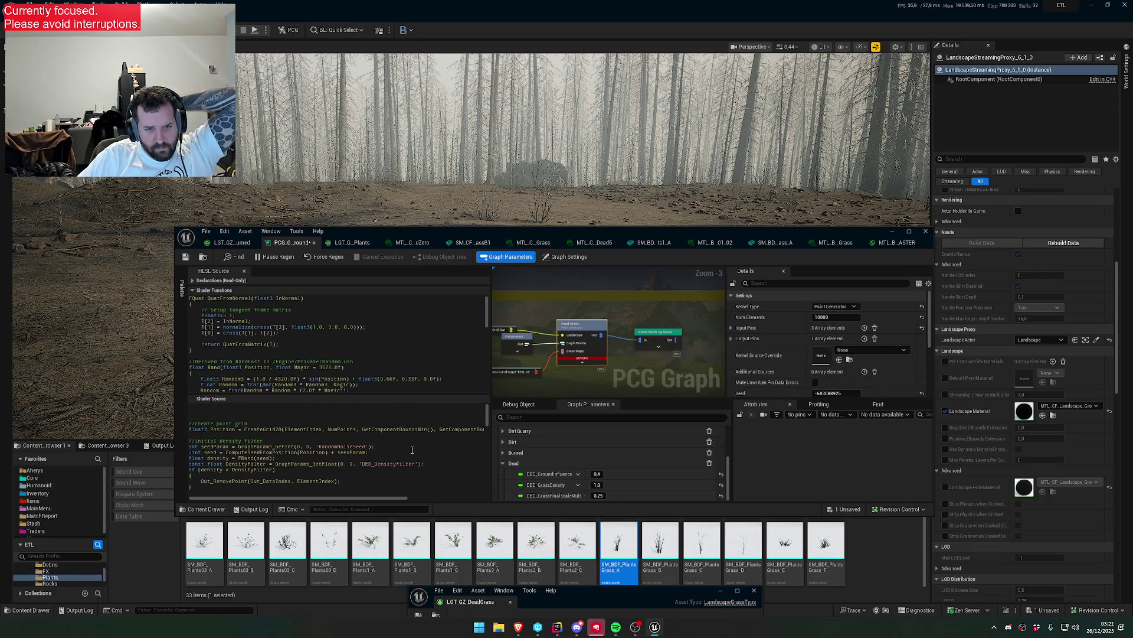
scroll(413, 453, down, 5)
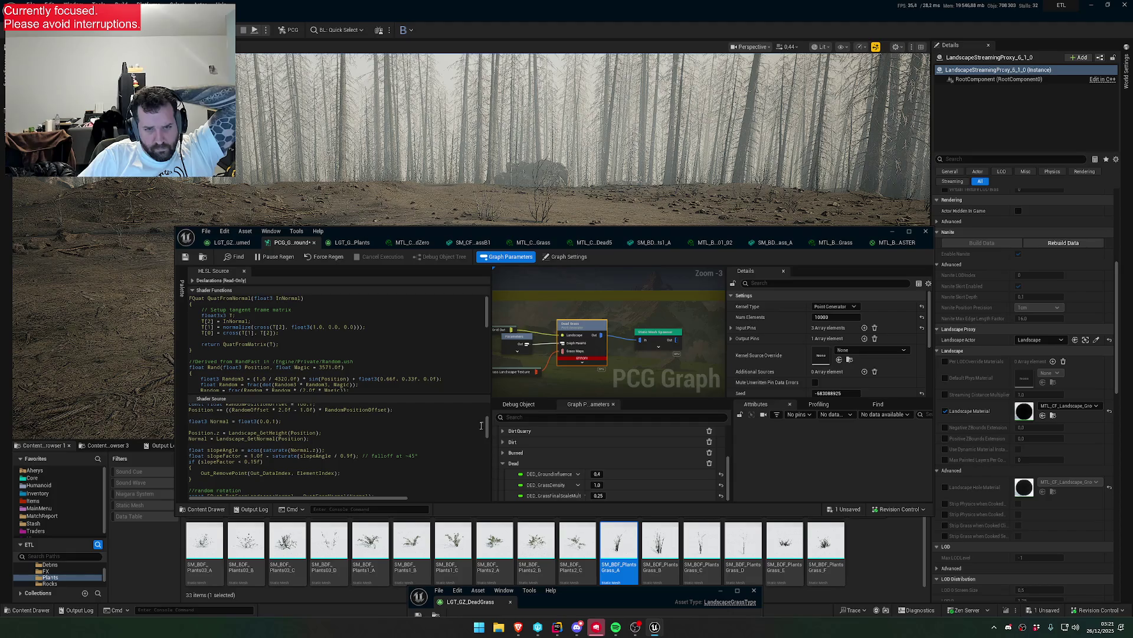
drag(488, 431, 482, 490)
double_click(550, 494)
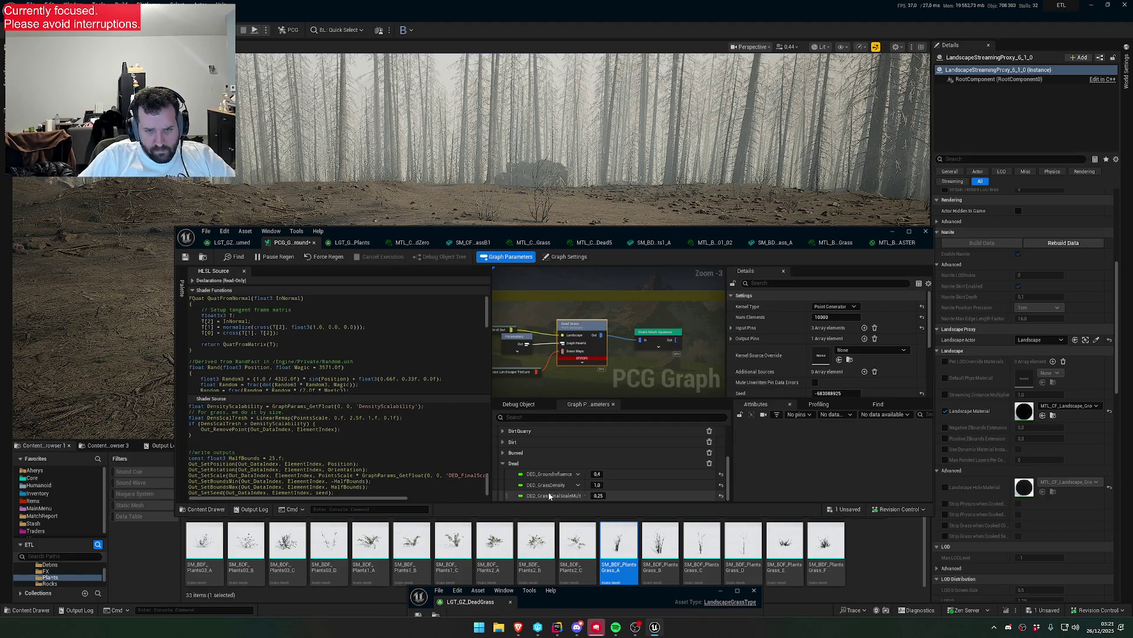
key(ctrl+c)
double_click(466, 475)
key(ctrl+v)
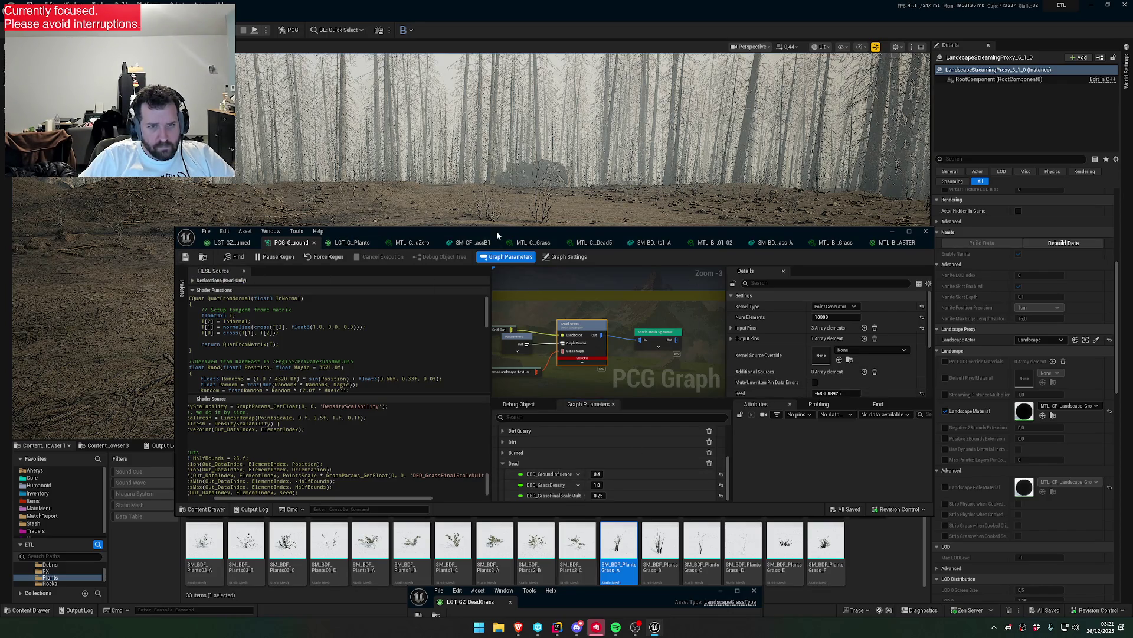
drag(497, 232, 445, 340)
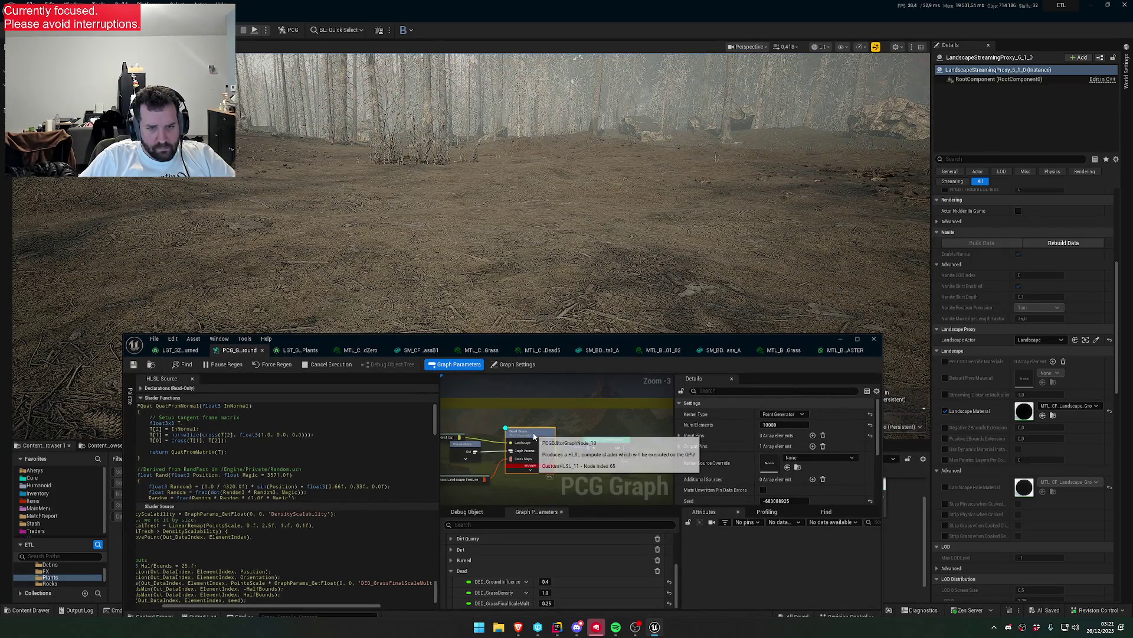
- Check the Generate Landscape Textures node's selected grass types, then reselect the Dead Grass node
scroll(534, 437, down, 3)
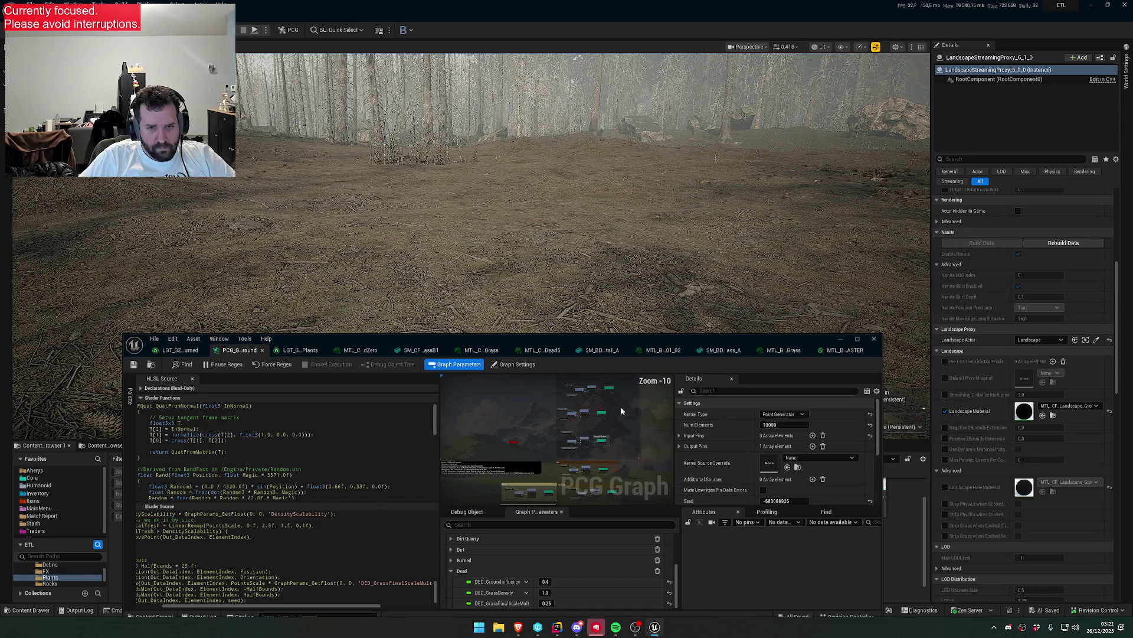
scroll(566, 422, up, 5)
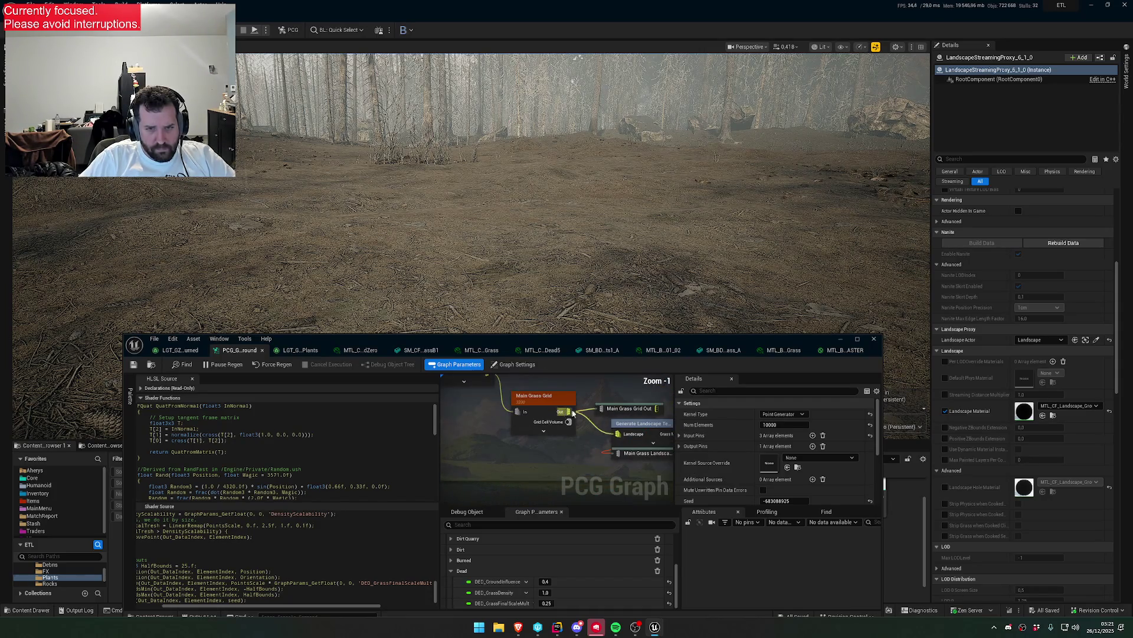
click(640, 423)
click(709, 416)
scroll(743, 448, down, 3)
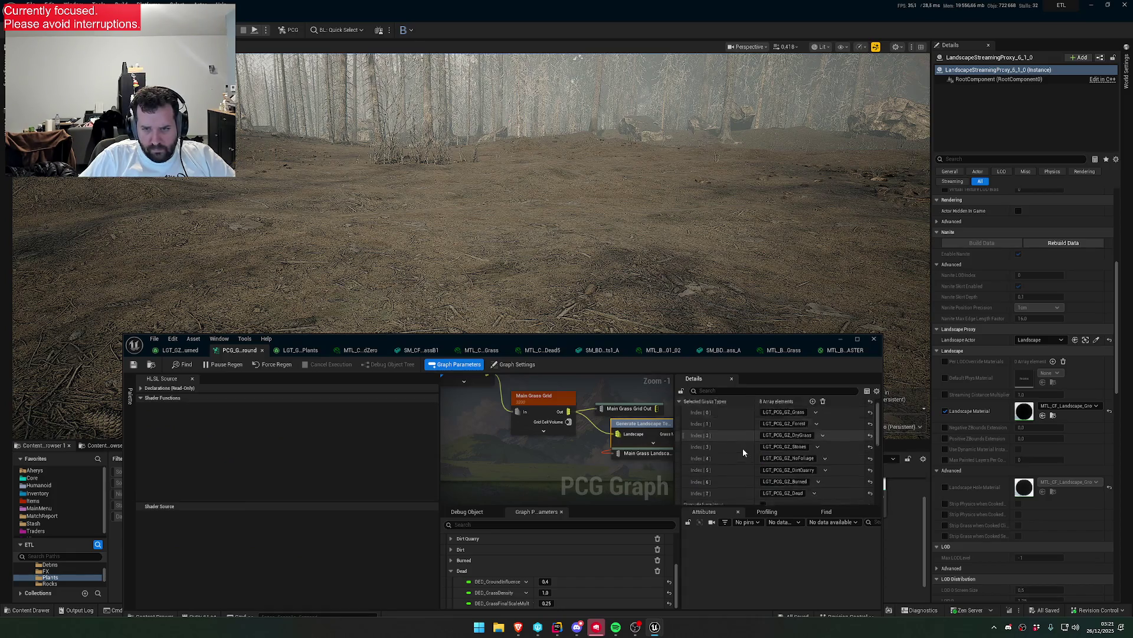
scroll(540, 451, down, 7)
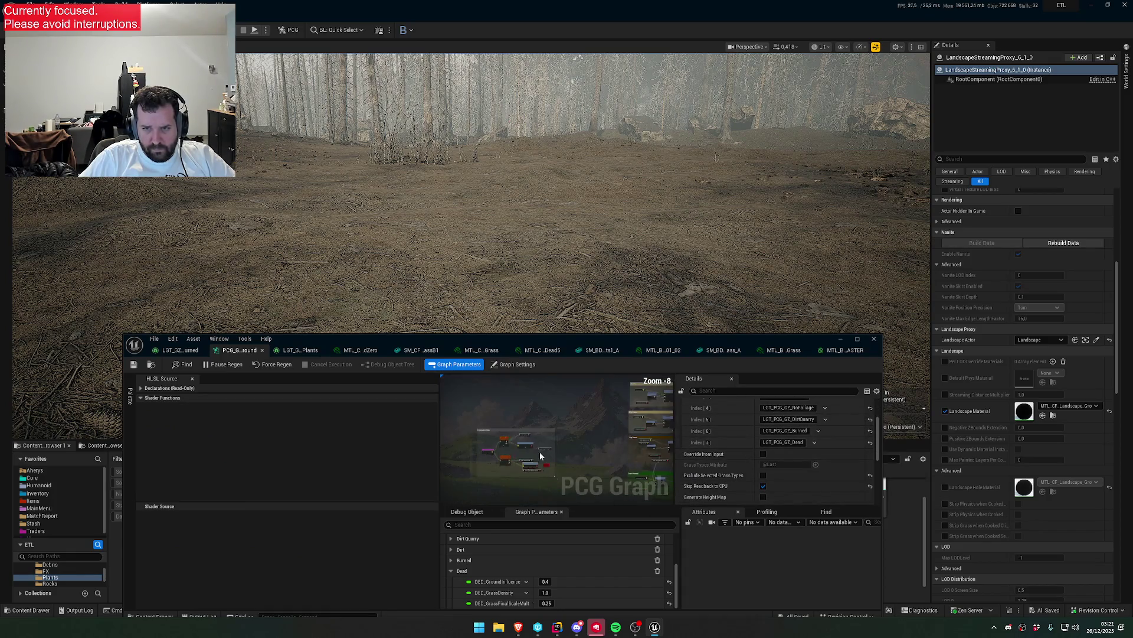
scroll(498, 457, up, 4)
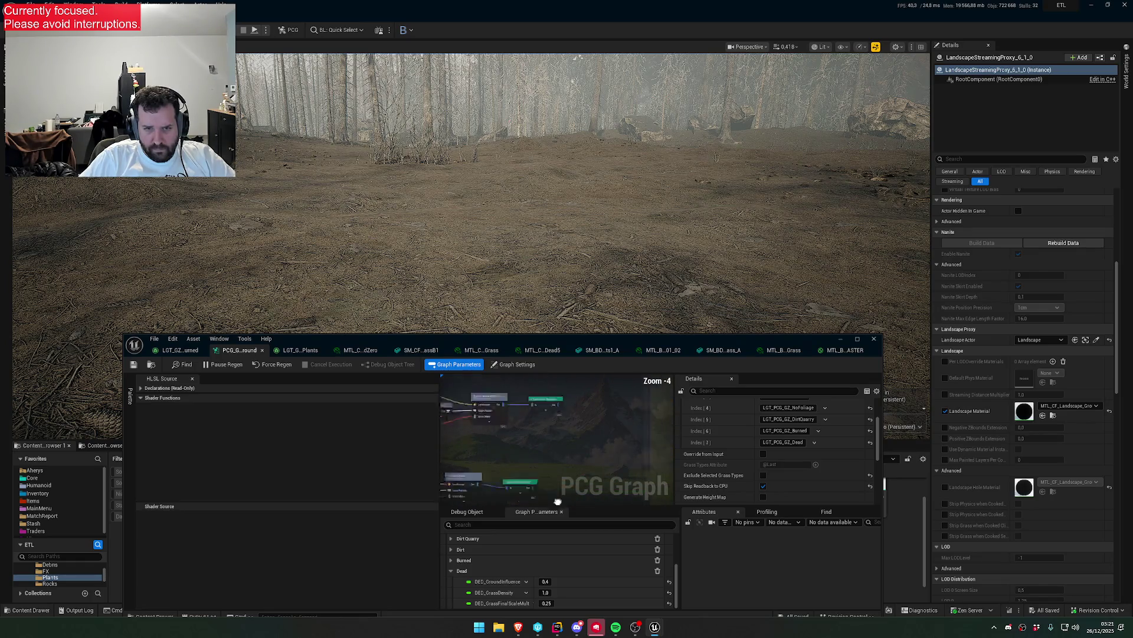
scroll(558, 472, up, 4)
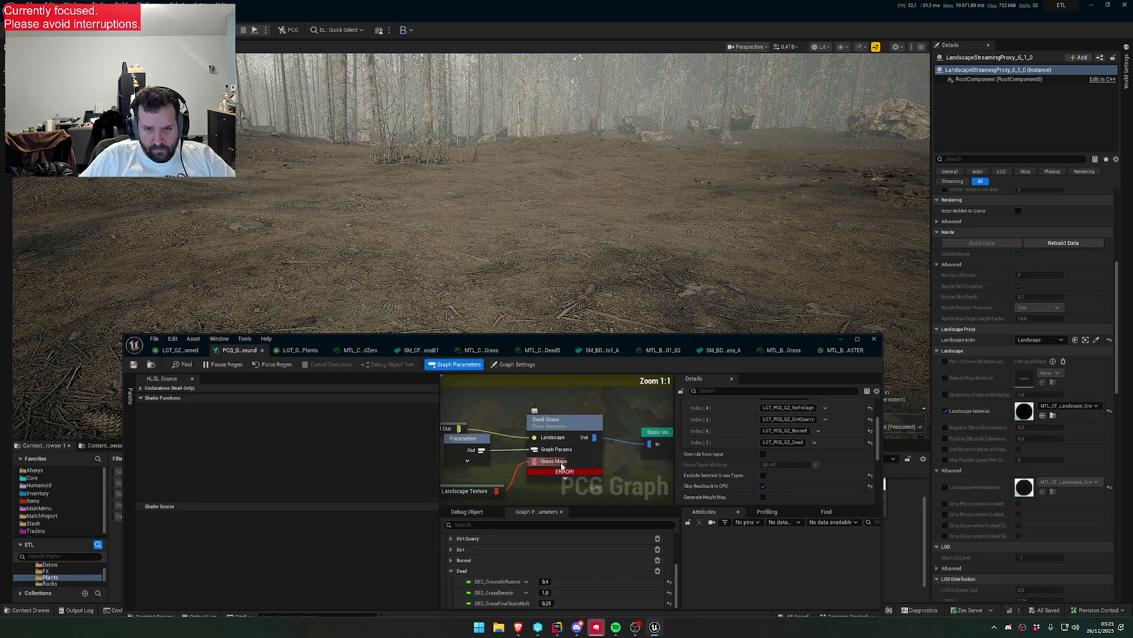
mouse_move(566, 473)
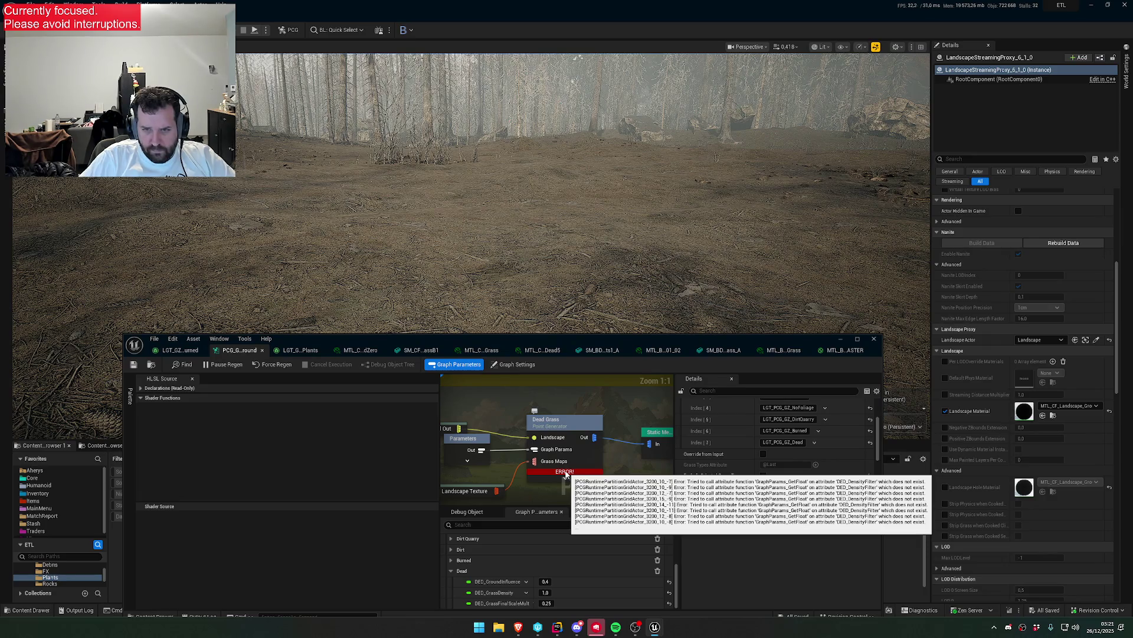
click(565, 473)
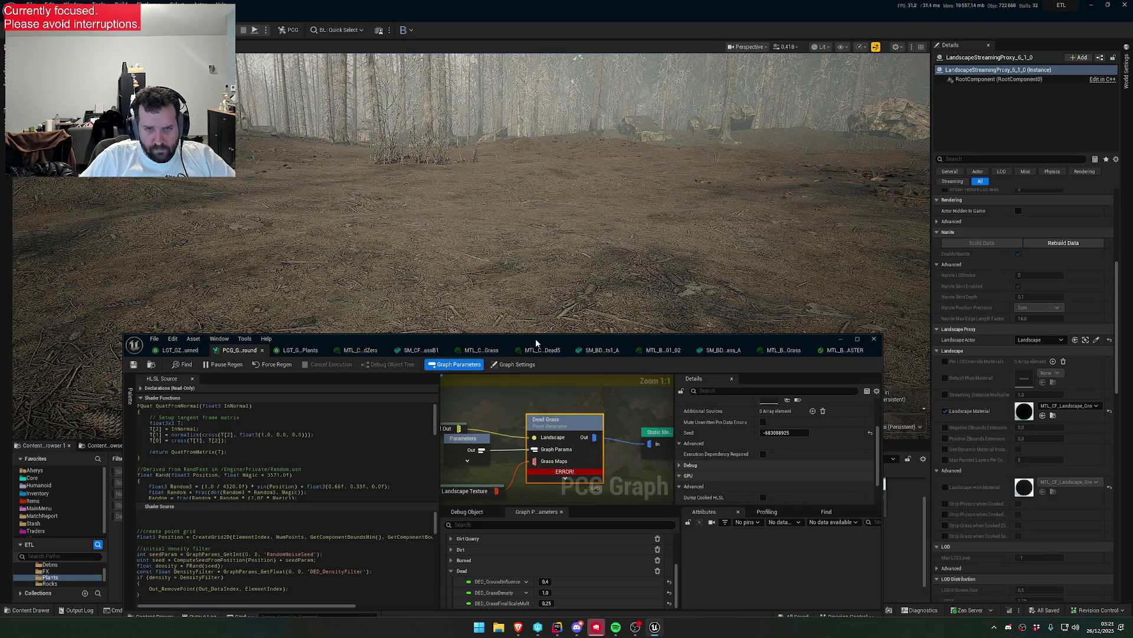
drag(536, 338, 556, 237)
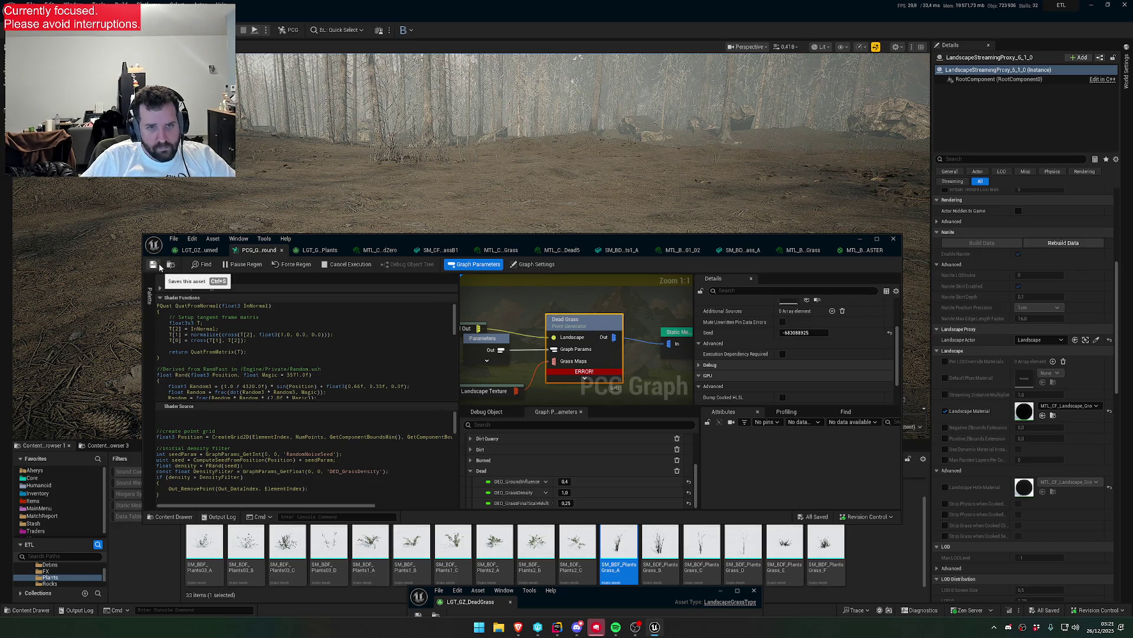
- Set DED_GrassFinalScaleMult to 0.5 under Dead in Graph Parameters to regenerate larger grass
drag(463, 245, 451, 349)
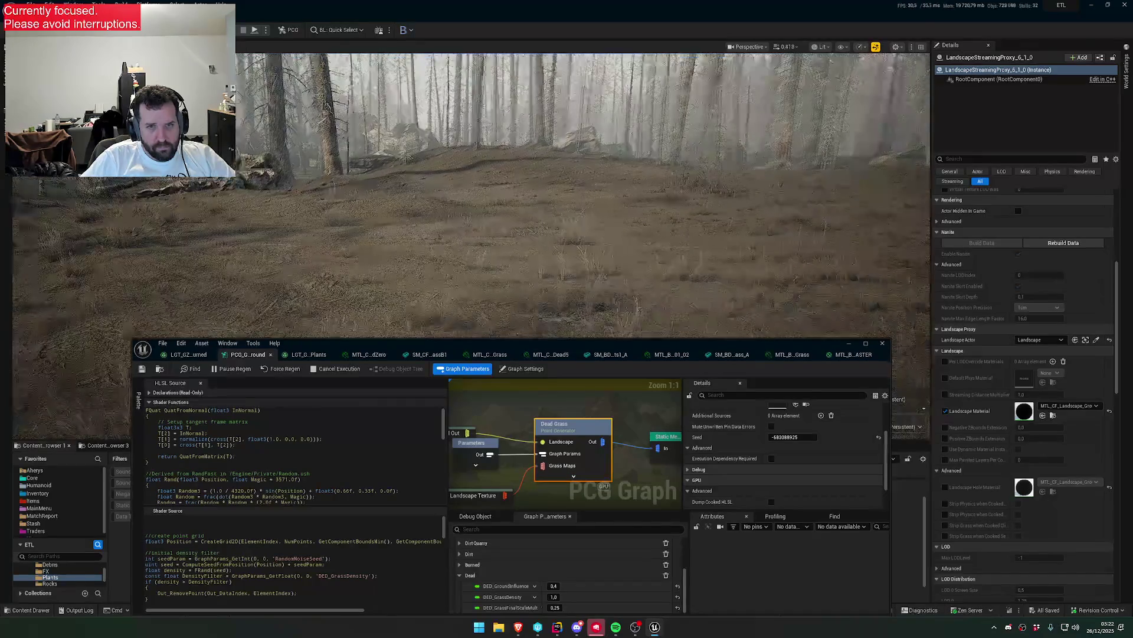
scroll(583, 195, up, 2)
key(w)
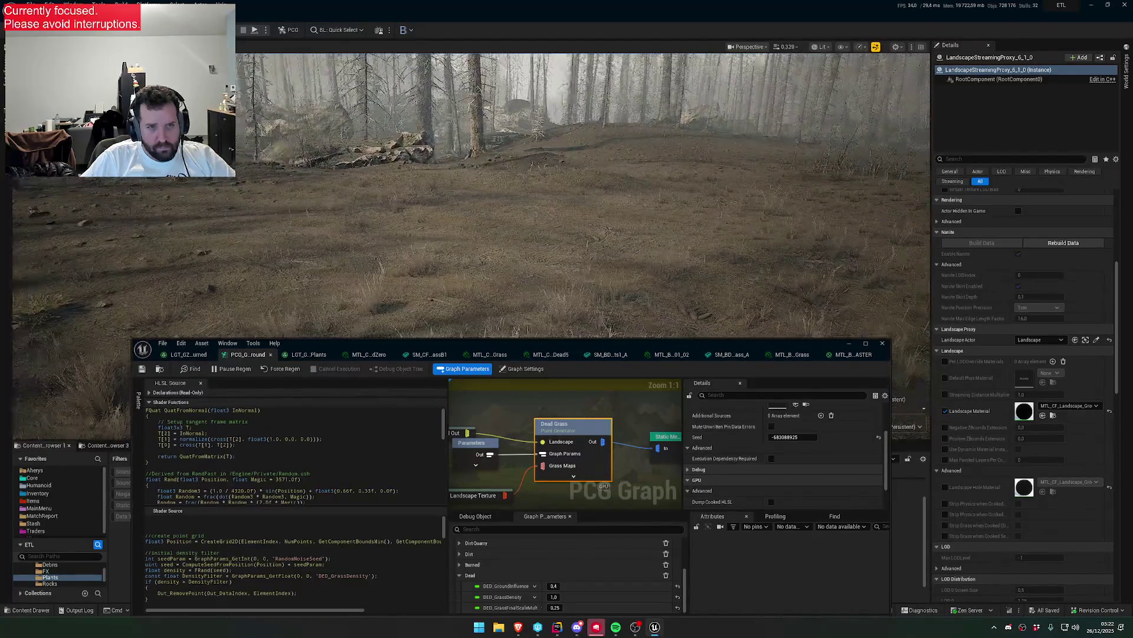
scroll(583, 195, up, 1)
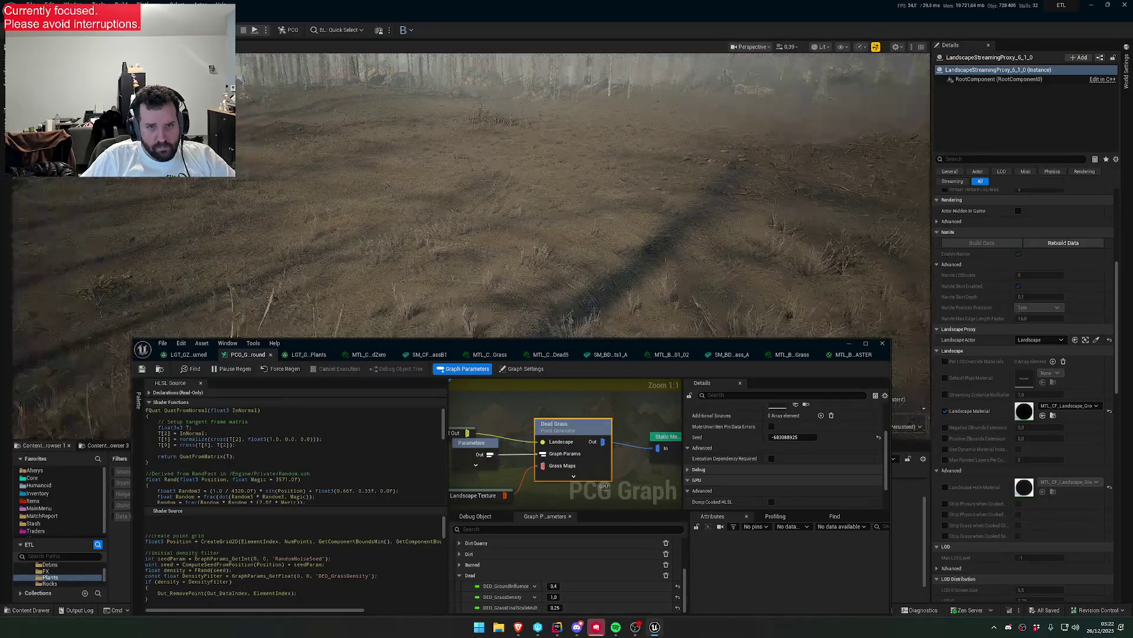
scroll(519, 272, up, 1)
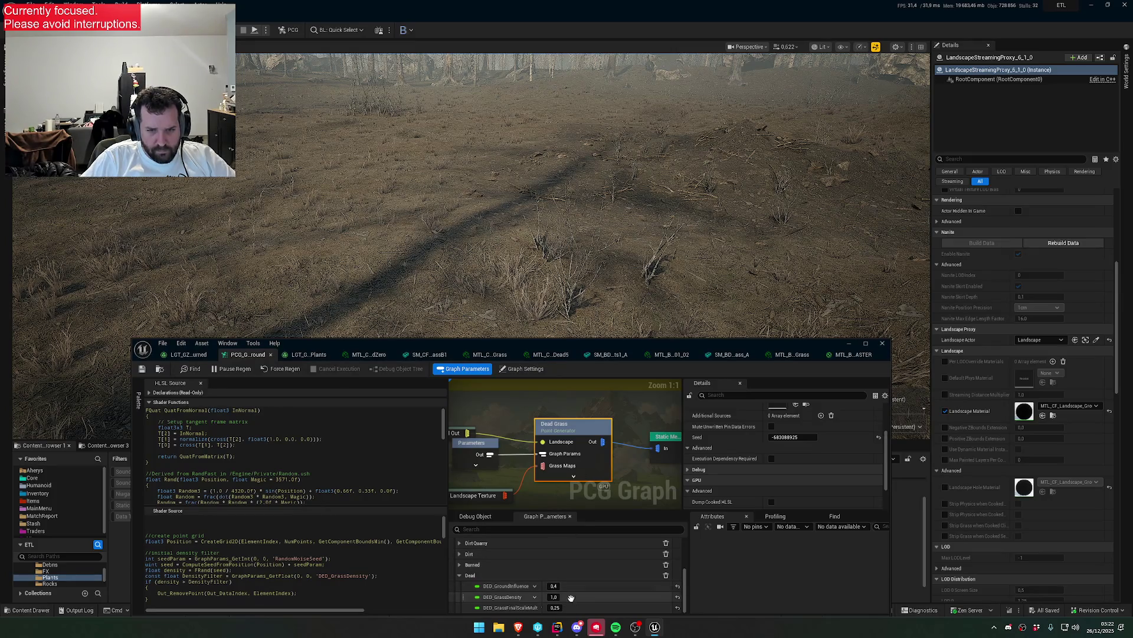
scroll(751, 479, up, 3)
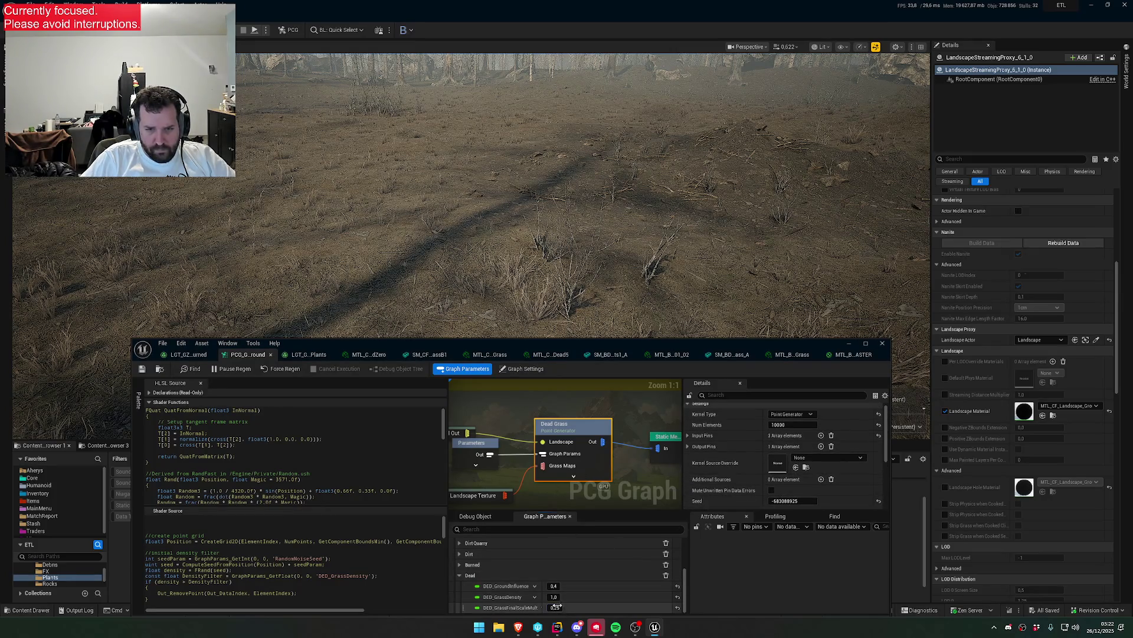
text(1)
key(Return)
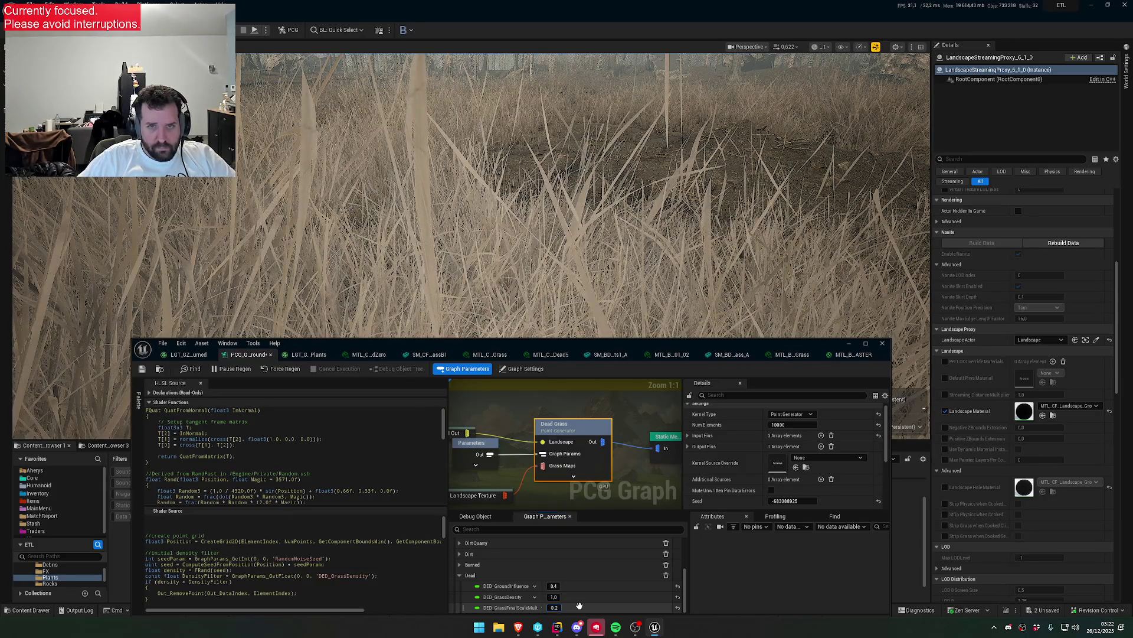
key(Return)
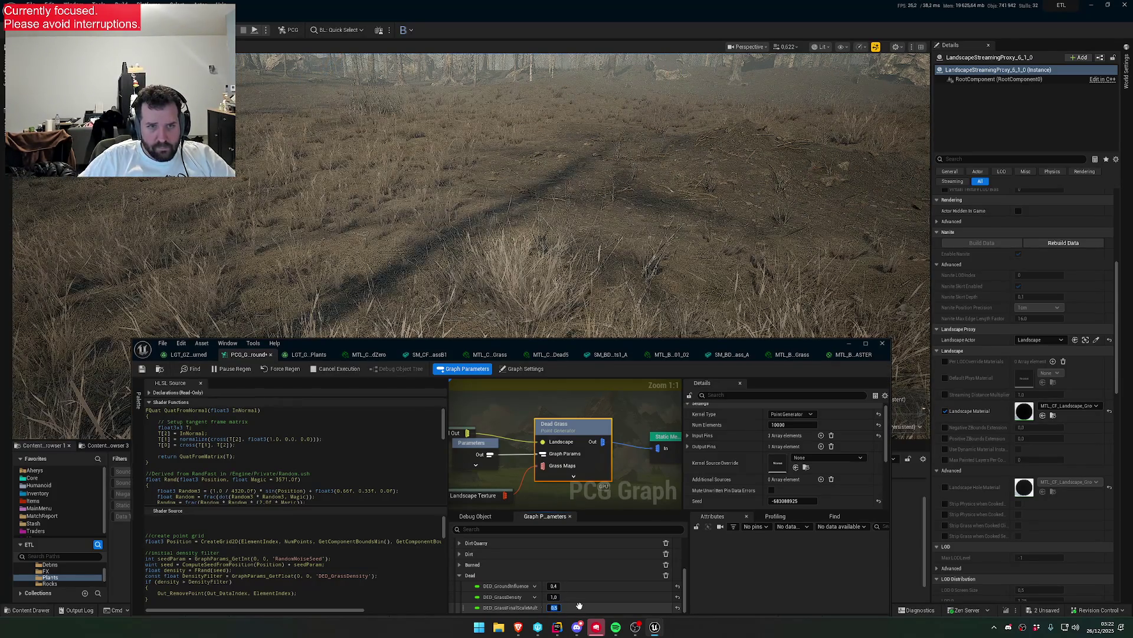
key(Return)
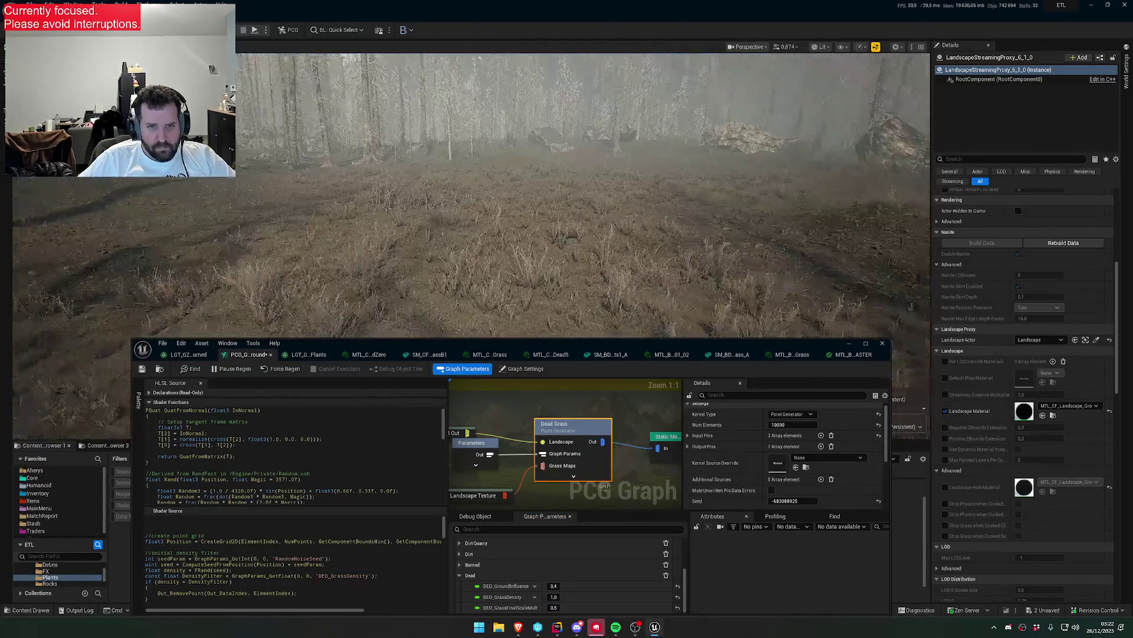
click(791, 425)
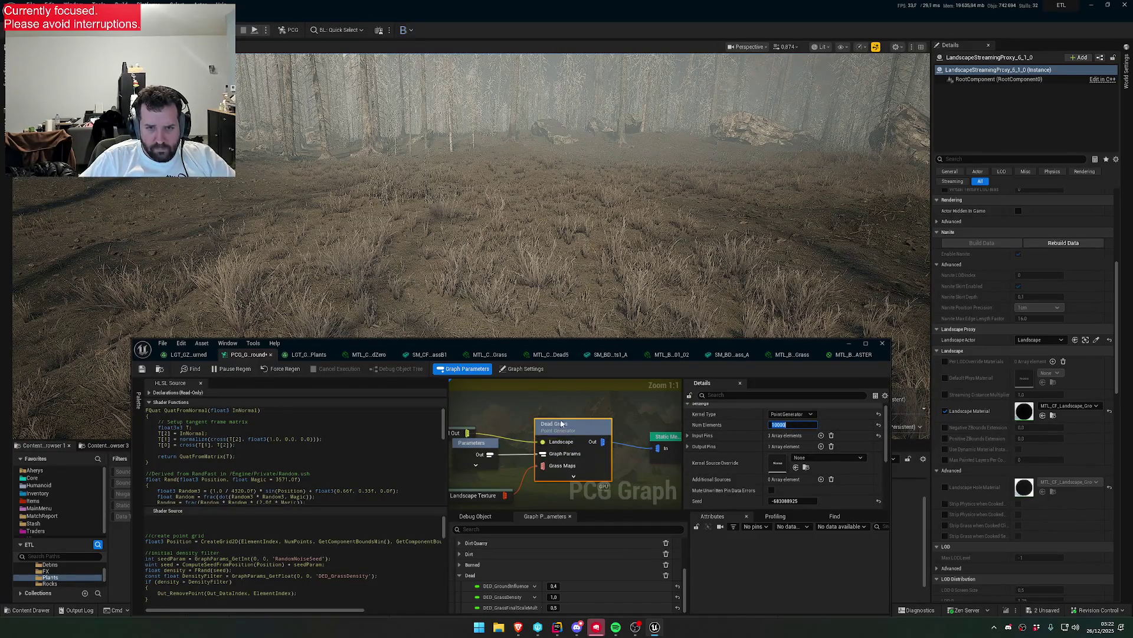
scroll(561, 424, down, 2)
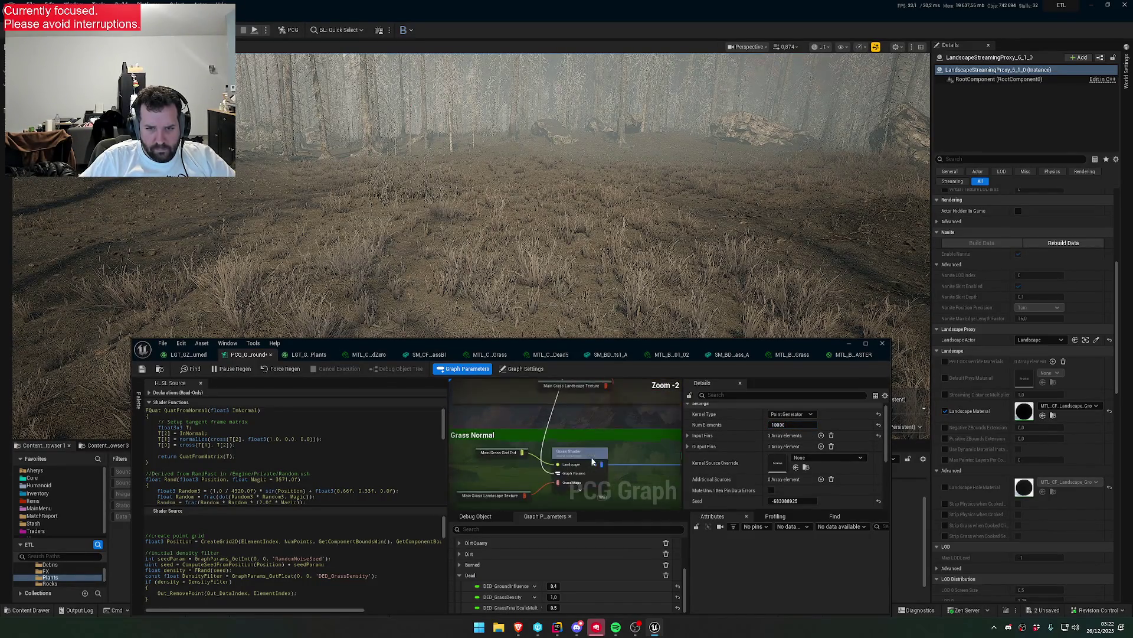
- Set the Dead Grass generator's Num Elements to 20000
click(592, 461)
scroll(639, 420, down, 6)
scroll(640, 420, up, 8)
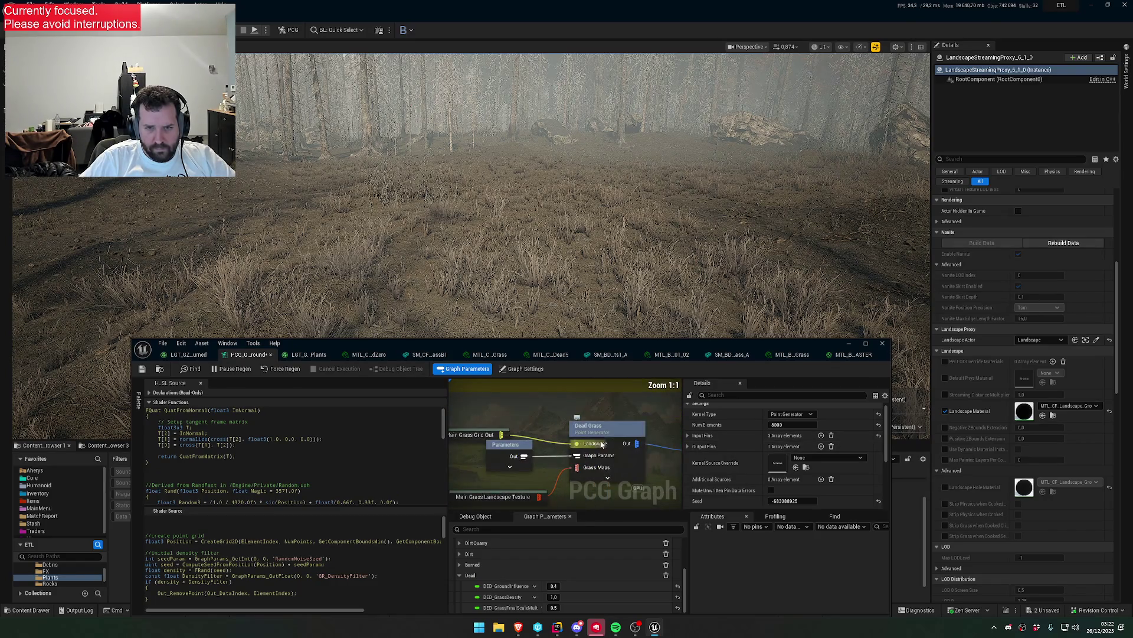
click(602, 444)
click(804, 425)
text(20000)
key(Return)
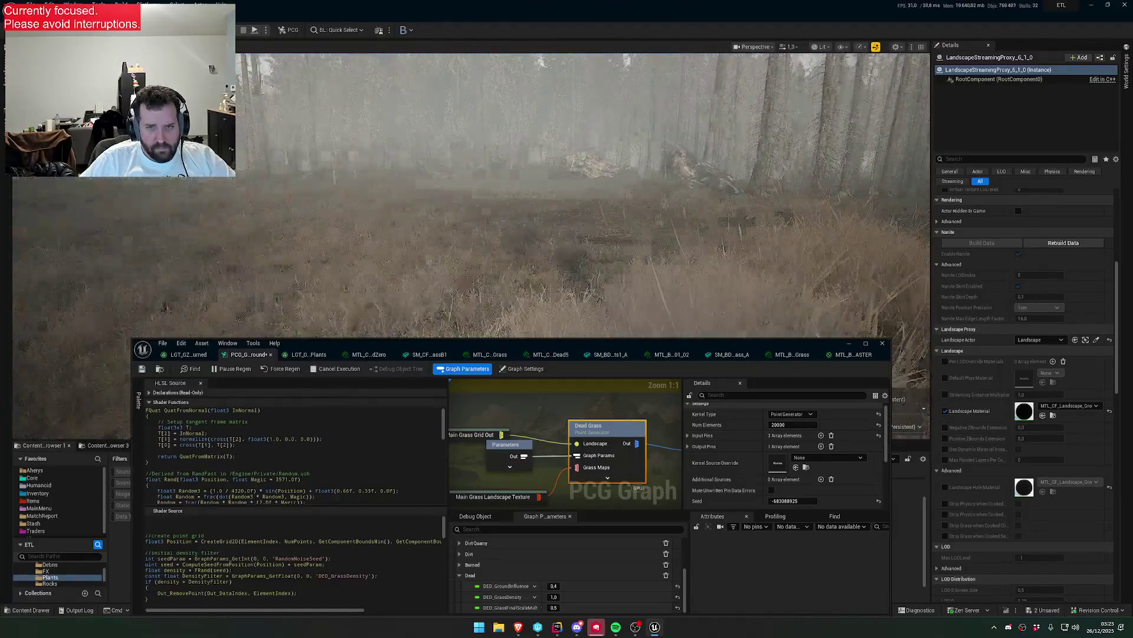
- Collapse Shader Functions to show more of the Dead Grass shader source
scroll(295, 461, down, 5)
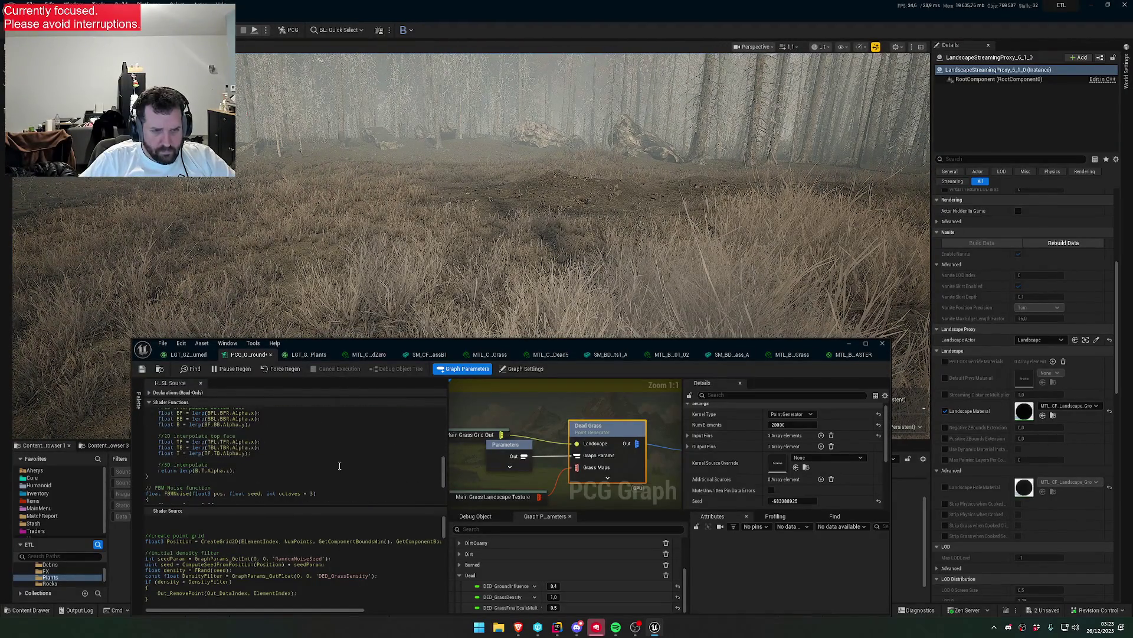
scroll(336, 550, down, 4)
click(149, 402)
scroll(287, 519, down, 15)
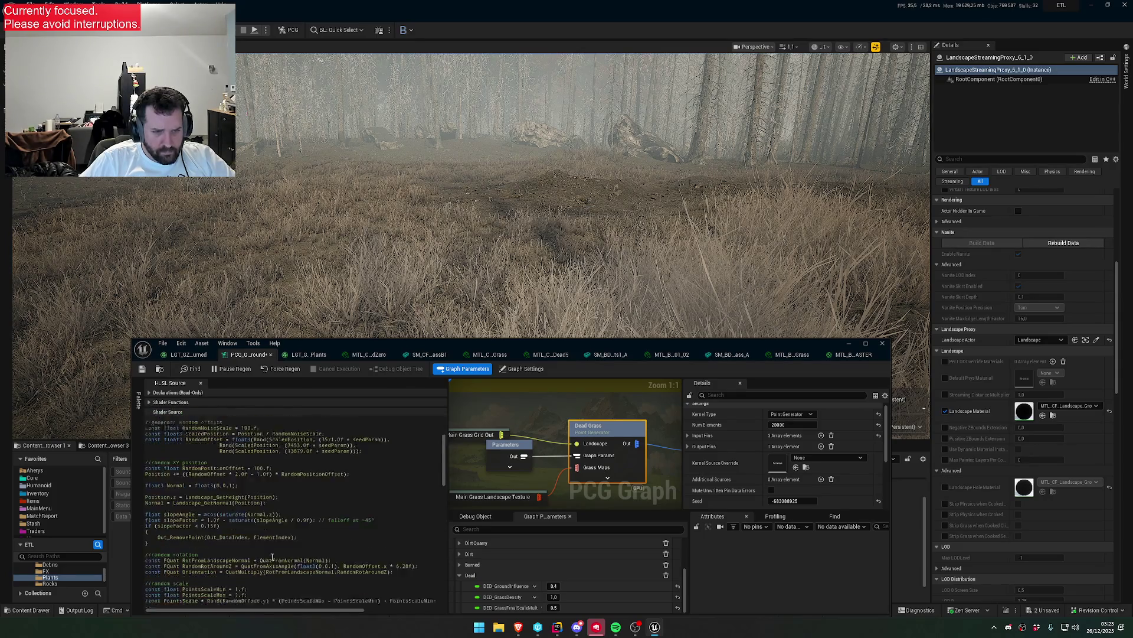
scroll(287, 520, down, 7)
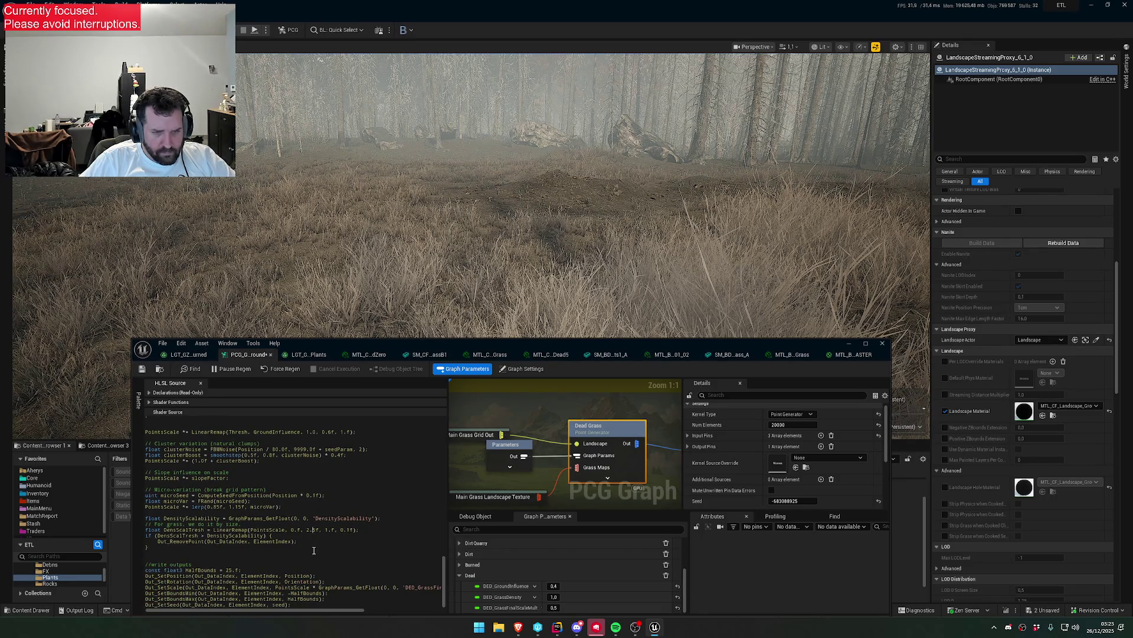
scroll(313, 550, up, 6)
- Change HighGrassSpatialNoiseStrength to 1.5f in the HLSL source and save the graph
scroll(301, 524, up, 18)
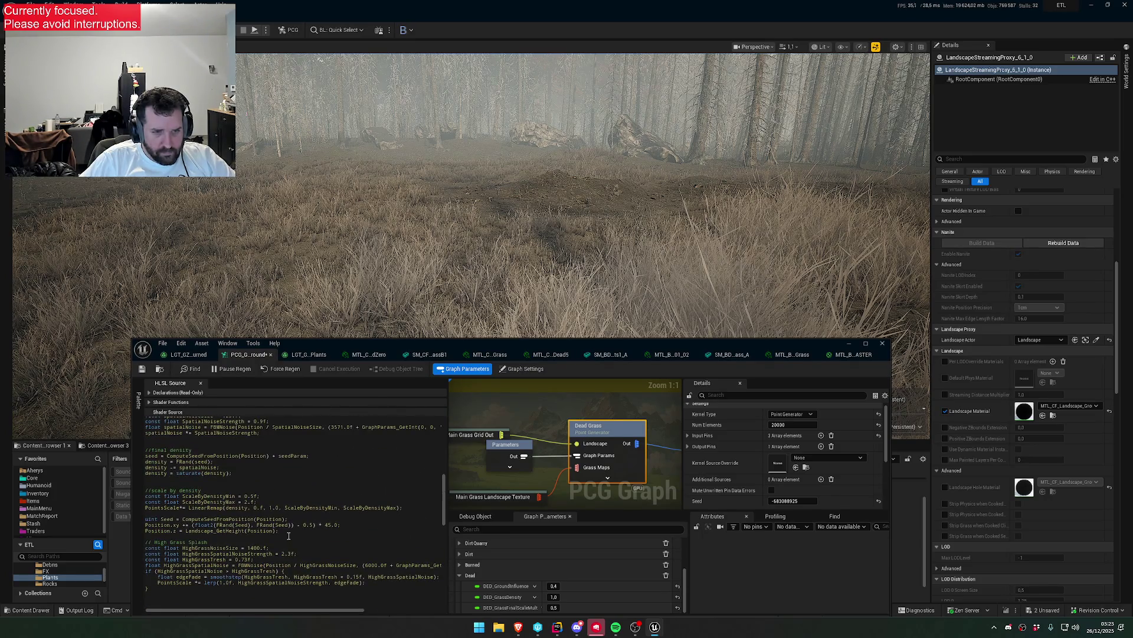
scroll(352, 568, up, 1)
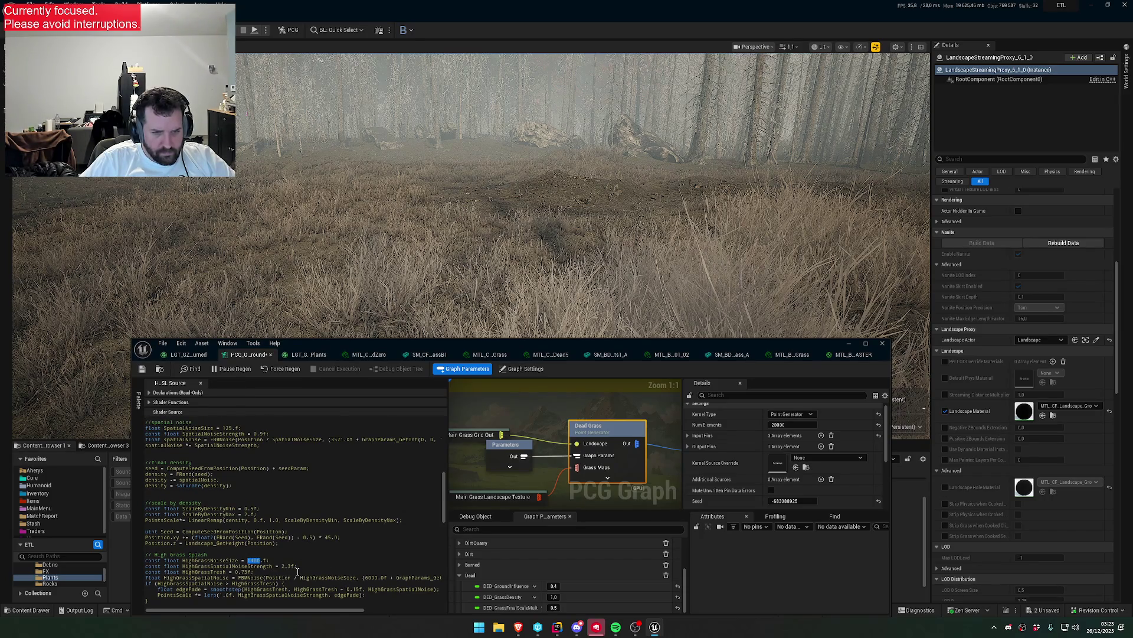
key(BackSpace)
text(1)
text(5)
click(142, 369)
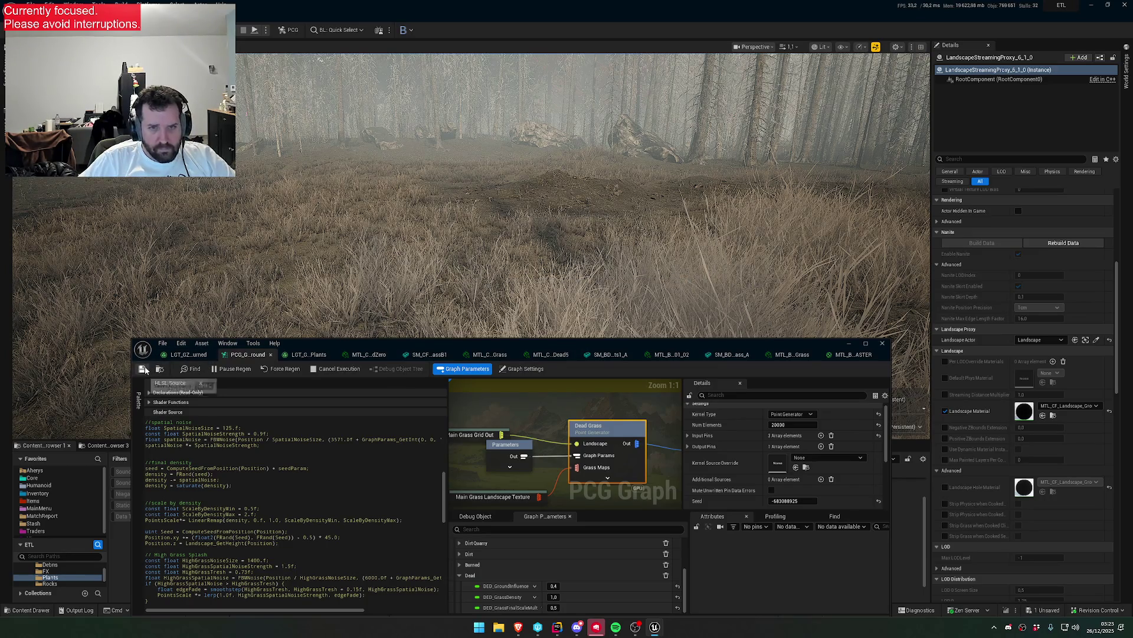
drag(455, 255, 456, 256)
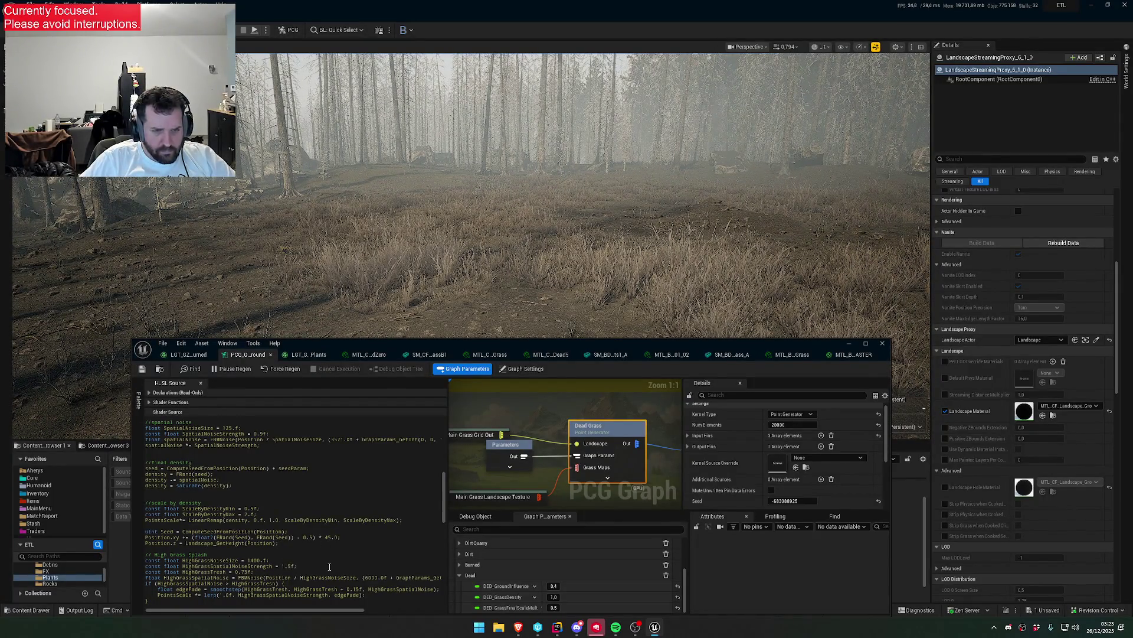
click(143, 369)
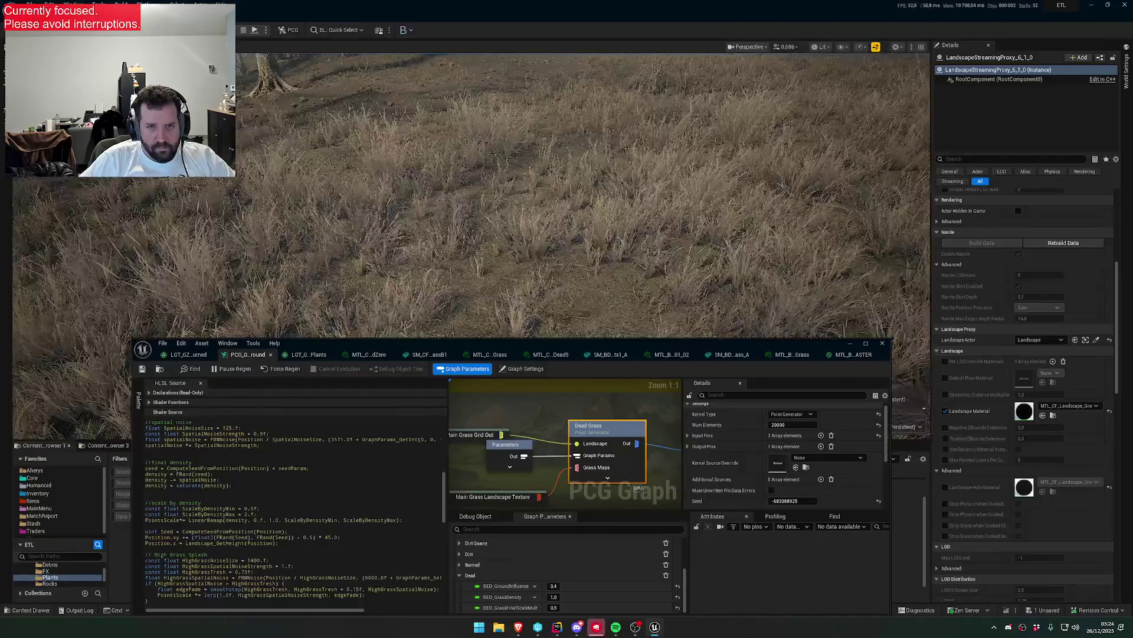
- Toggle the Dead Grass node's debug point display on and back off
key(d)
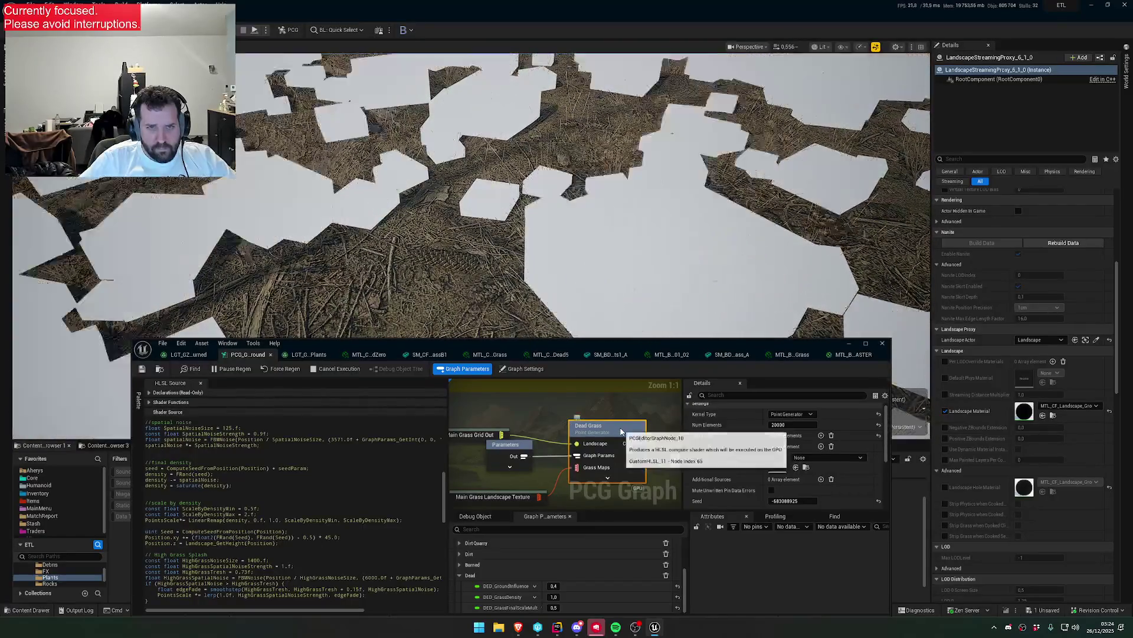
key(d)
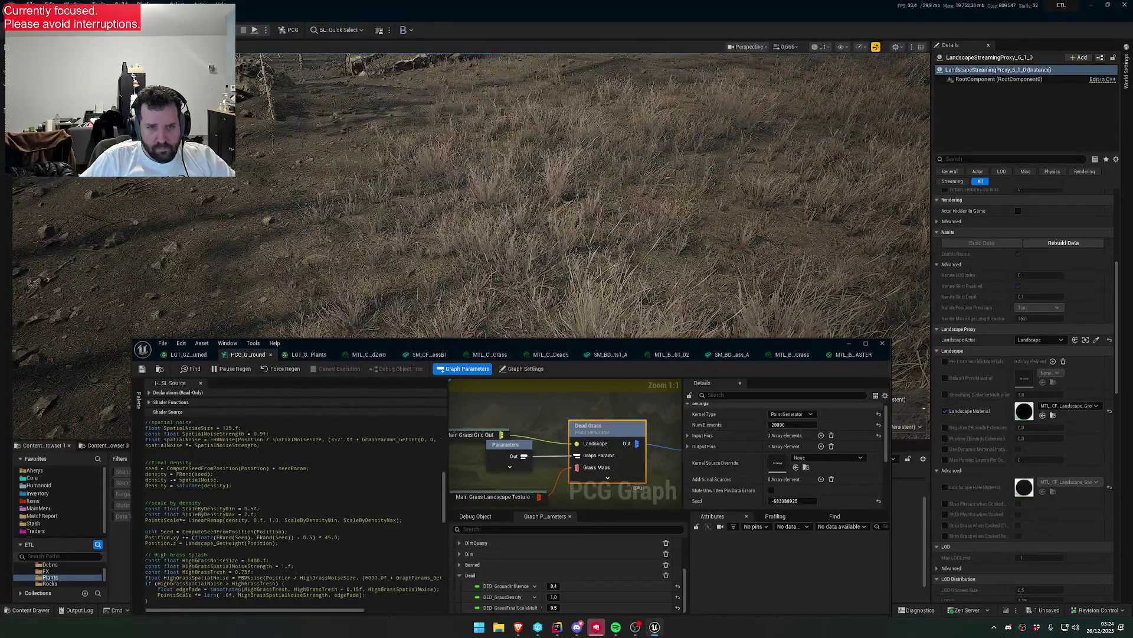
scroll(368, 566, down, 3)
scroll(369, 566, down, 10)
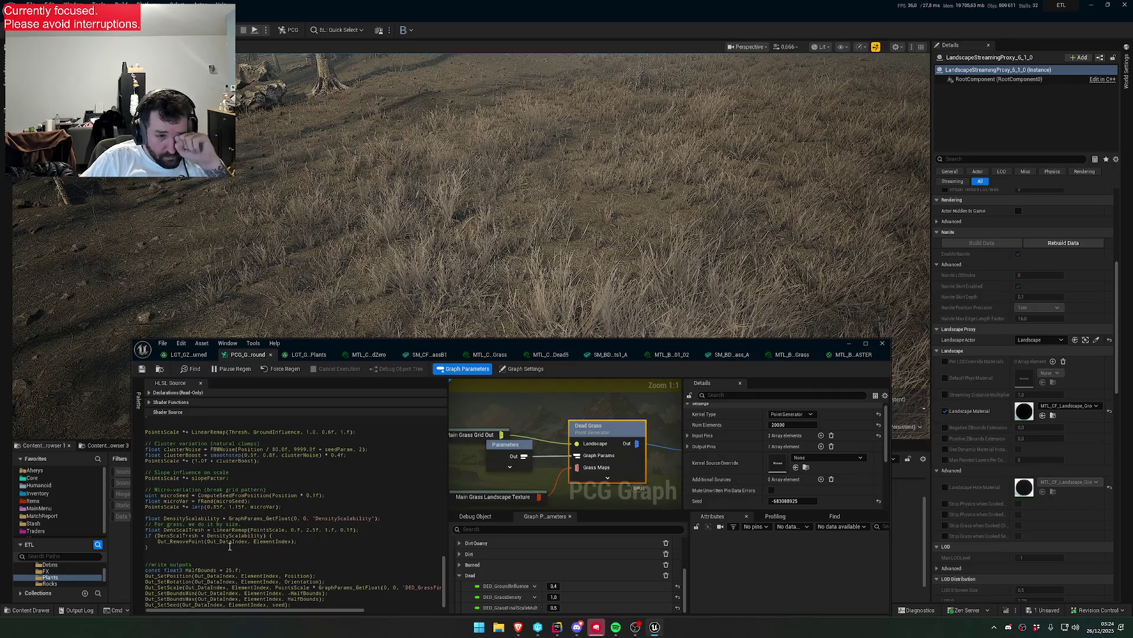
- Edit the HighGrassSpatialNoiseStrength digit to 5 and save the graph
scroll(313, 540, up, 2)
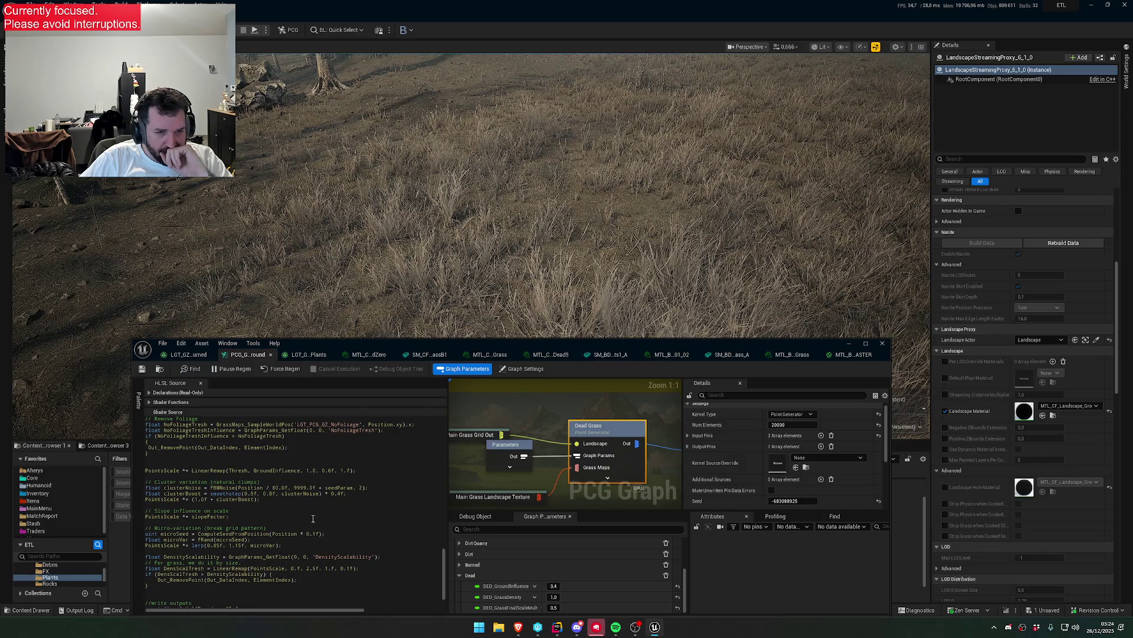
scroll(313, 519, up, 18)
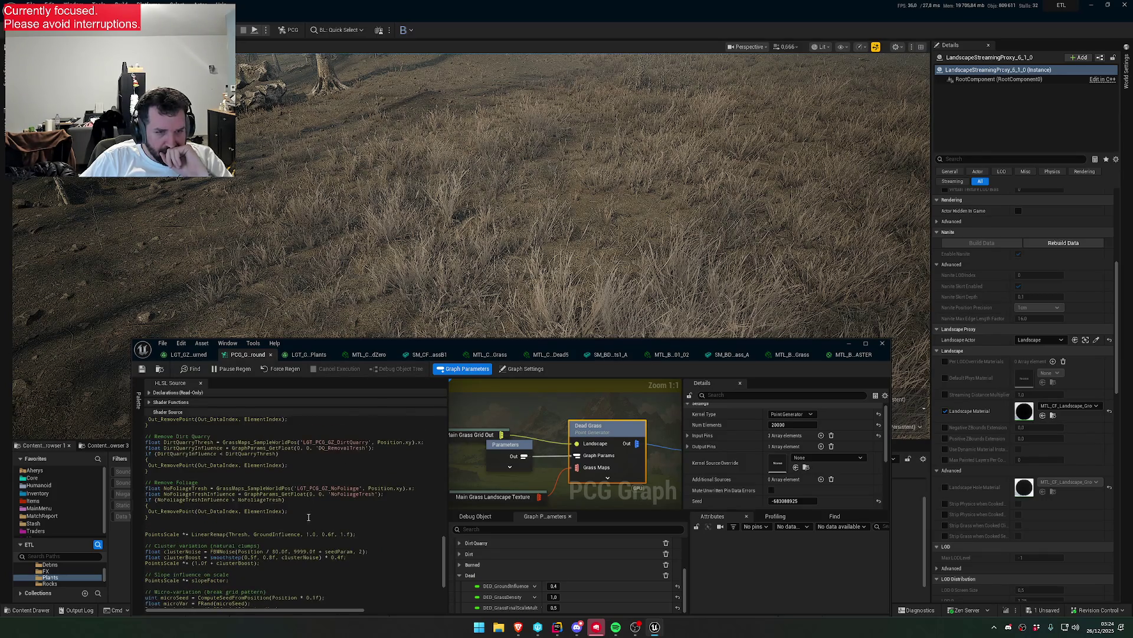
scroll(307, 518, up, 4)
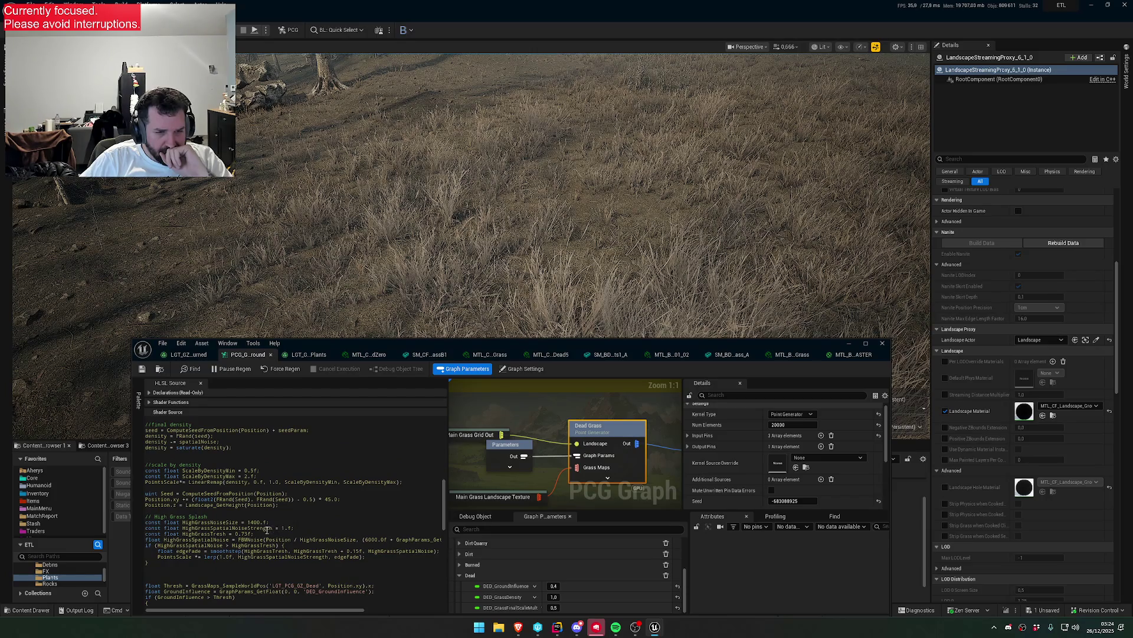
click(283, 528)
key(BackSpace)
text(0)
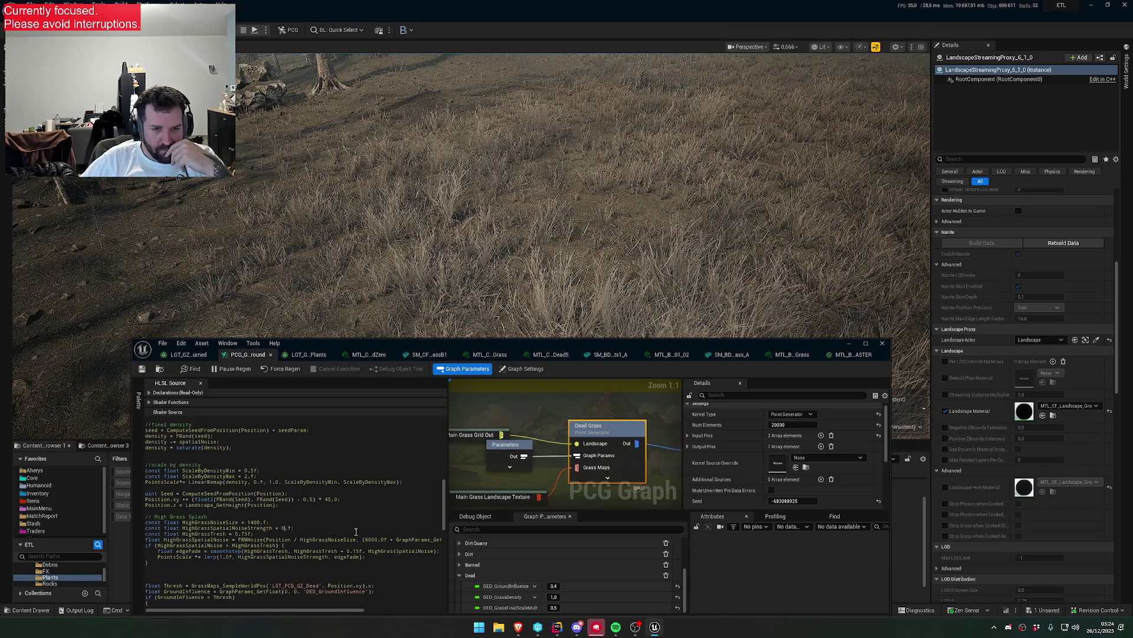
text(5)
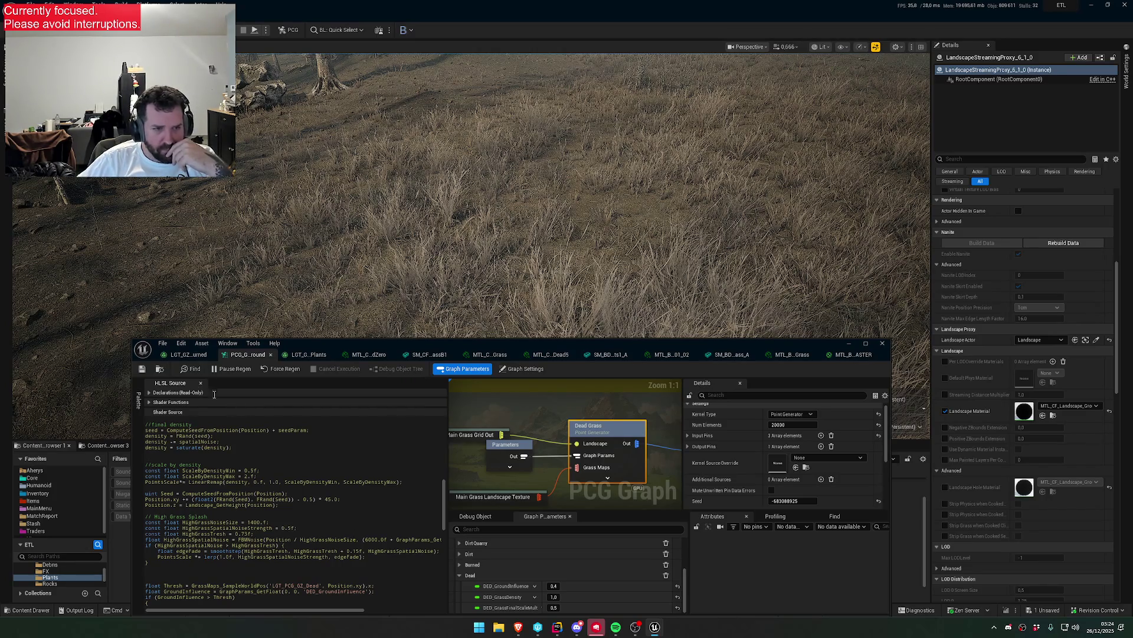
click(146, 372)
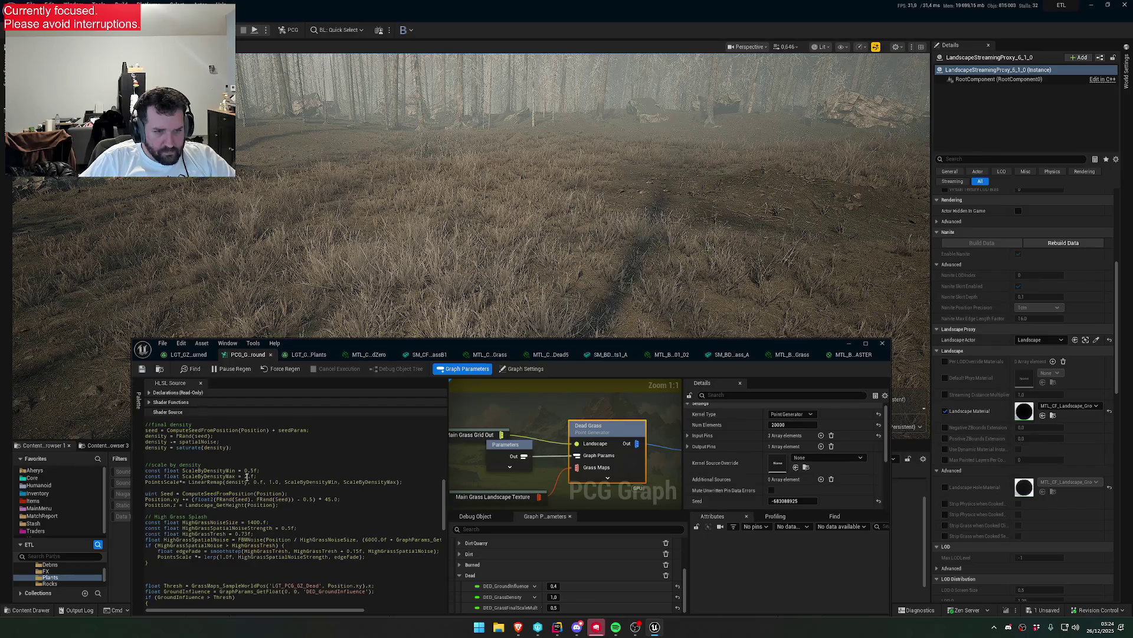
- Set ScaleByDensityMin to 1.0 and ScaleByDensityMax to 1.5, then save to regenerate the grass
key(BackSpace)
key(BackSpace)
text(1)
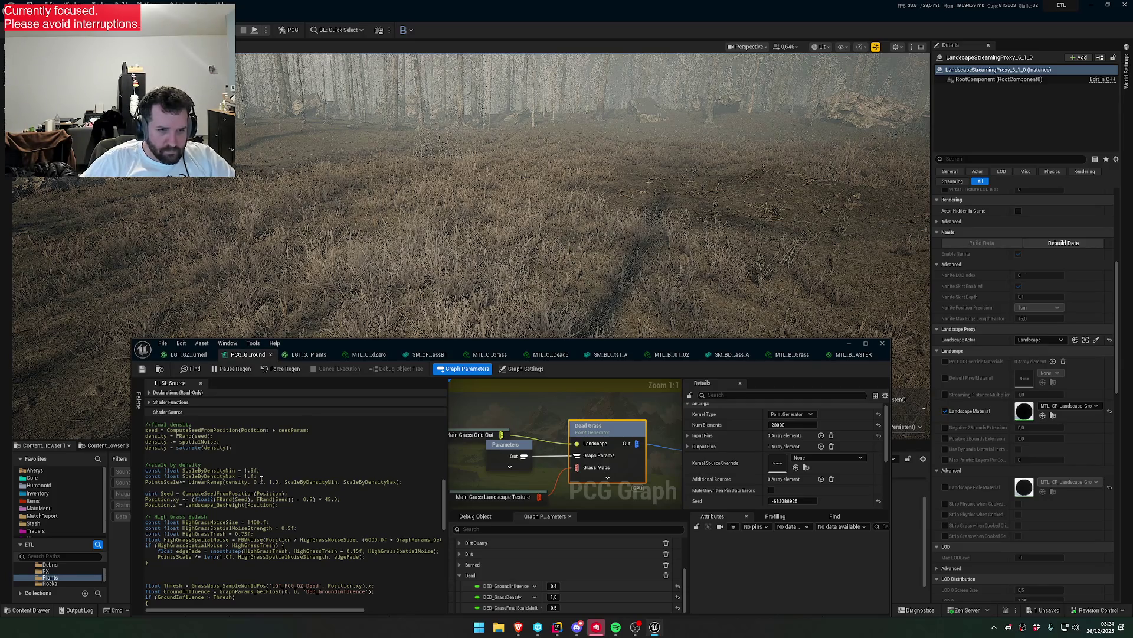
key(BackSpace)
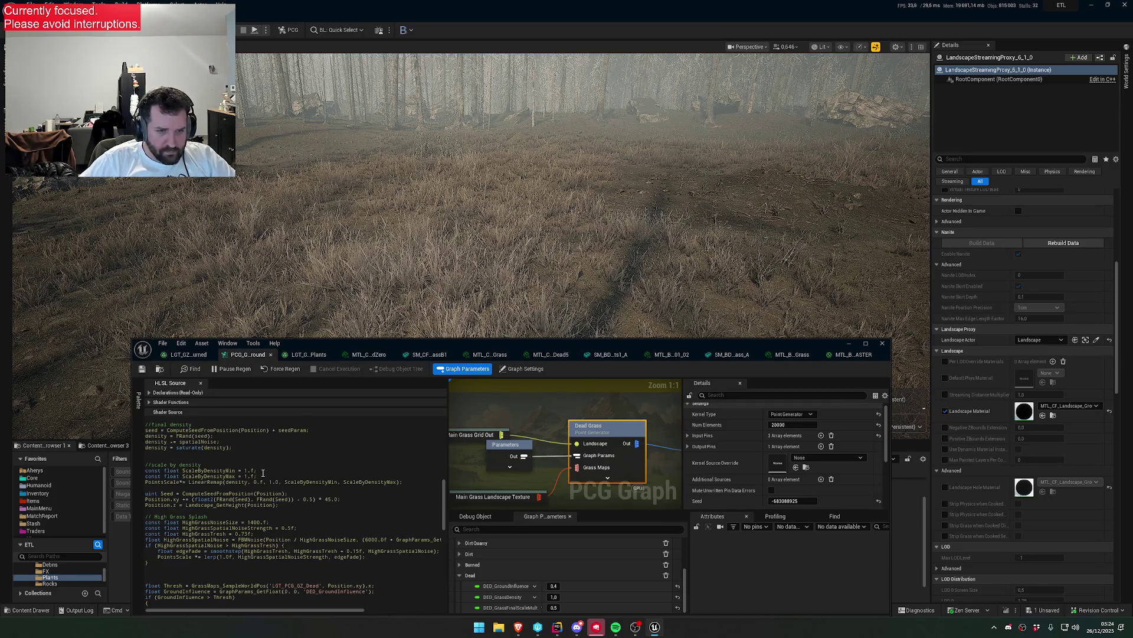
key(ctrl+s)
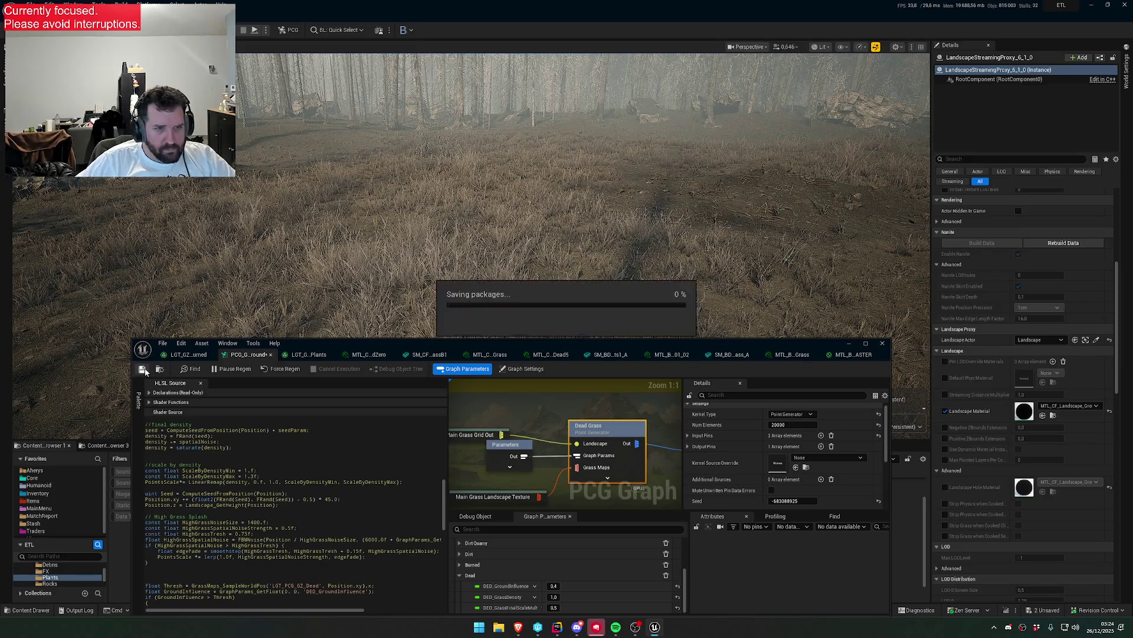
mouse_move(380, 293)
mouse_down()
mouse_move(349, 275)
mouse_move(354, 260)
mouse_up()
- Halve the Dead Grass element count to 10000 and fly into the forest to inspect
click(791, 425)
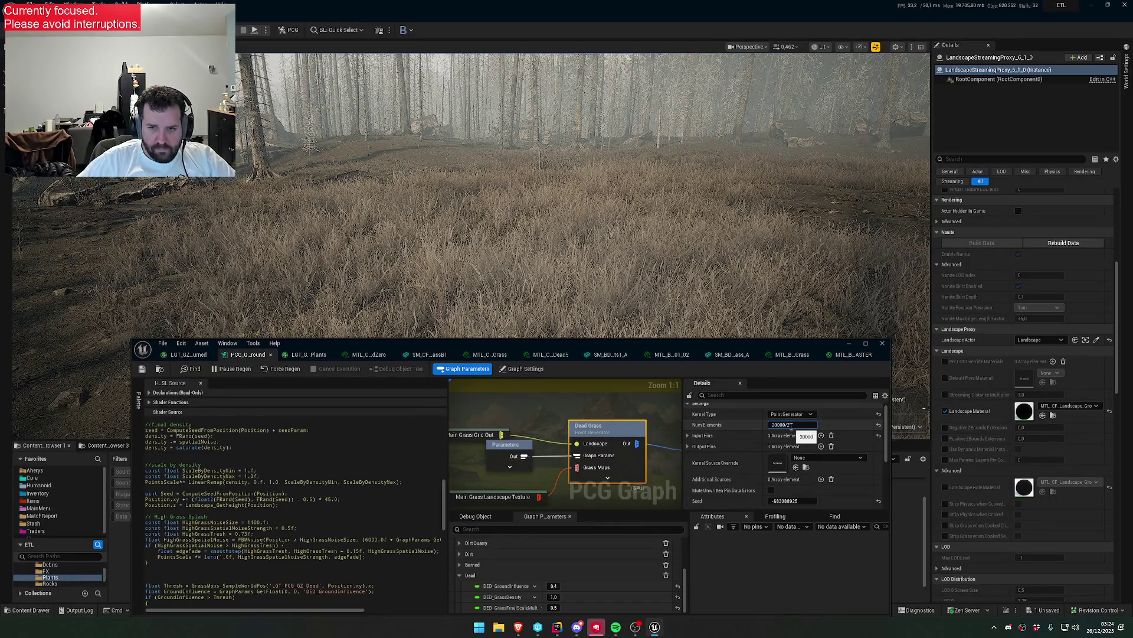
key(Return)
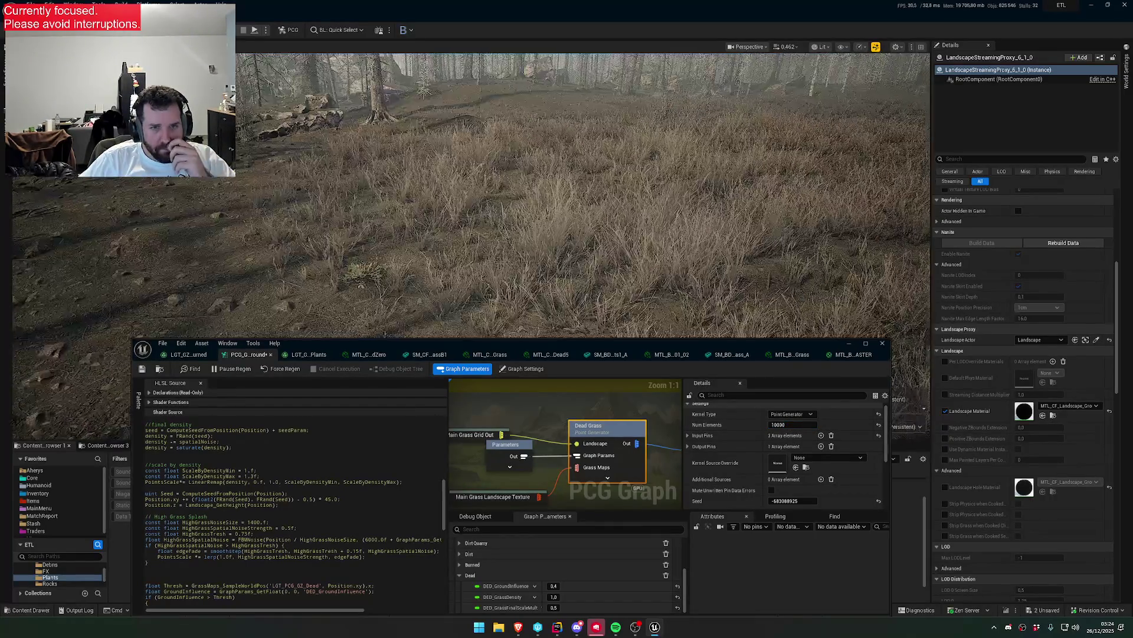
mouse_move(474, 258)
mouse_down()
mouse_move(476, 246)
mouse_move(476, 262)
mouse_up()
scroll(476, 262, down, 3)
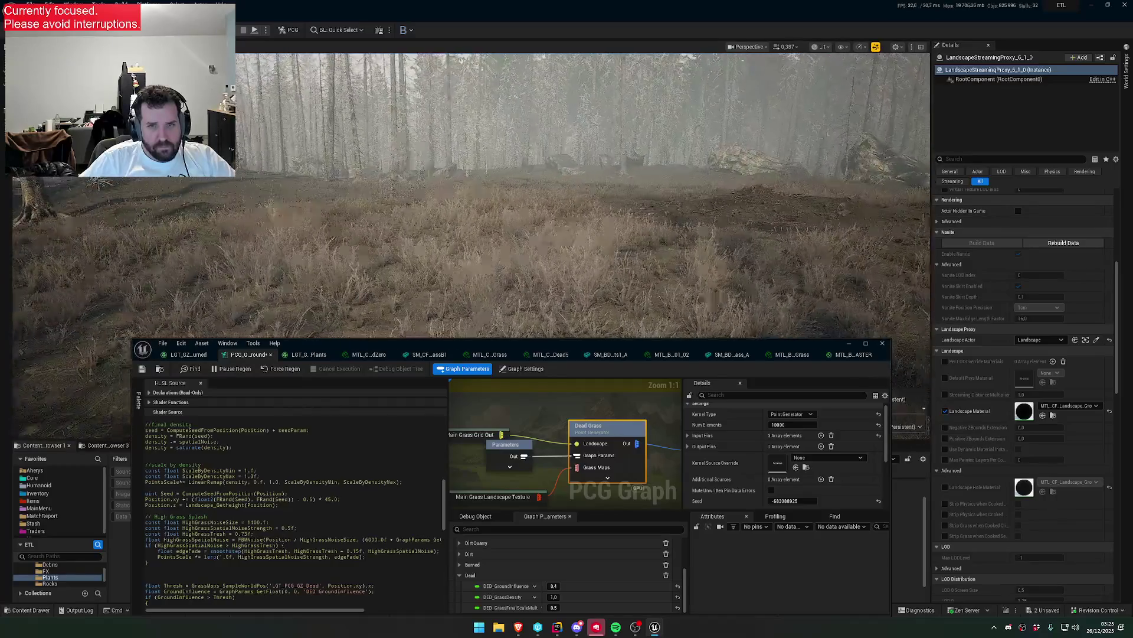
scroll(472, 195, up, 2)
key(w)
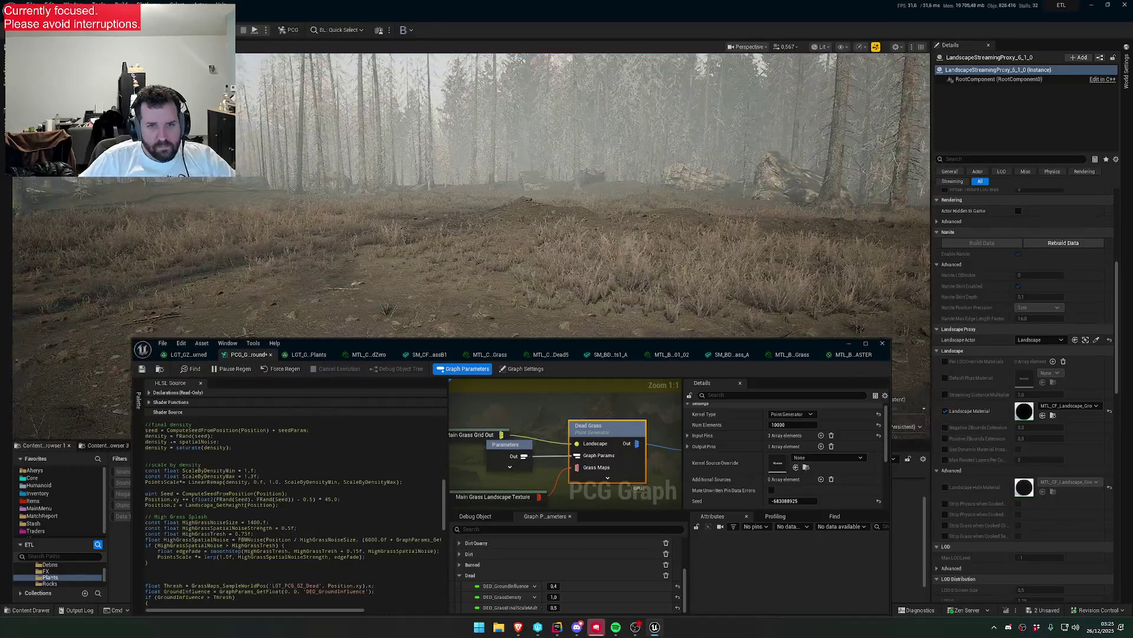
scroll(472, 195, down, 2)
key(w)
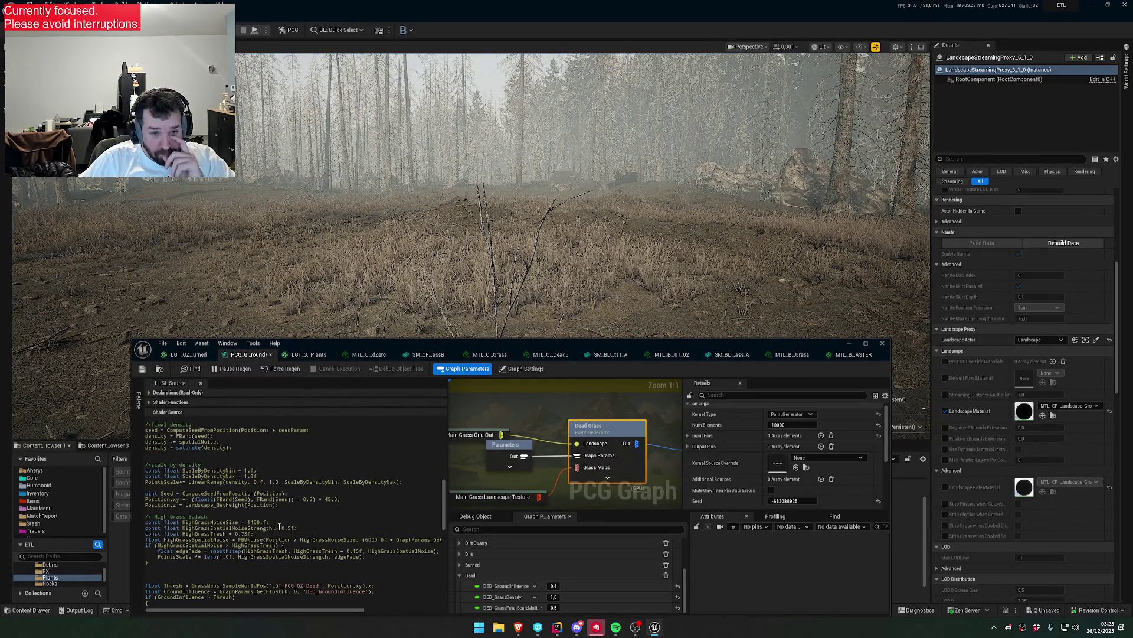
- Lower HighGrassSpatialNoiseStrength to 0.2f and save to regenerate the grass
click(295, 529)
key(BackSpace)
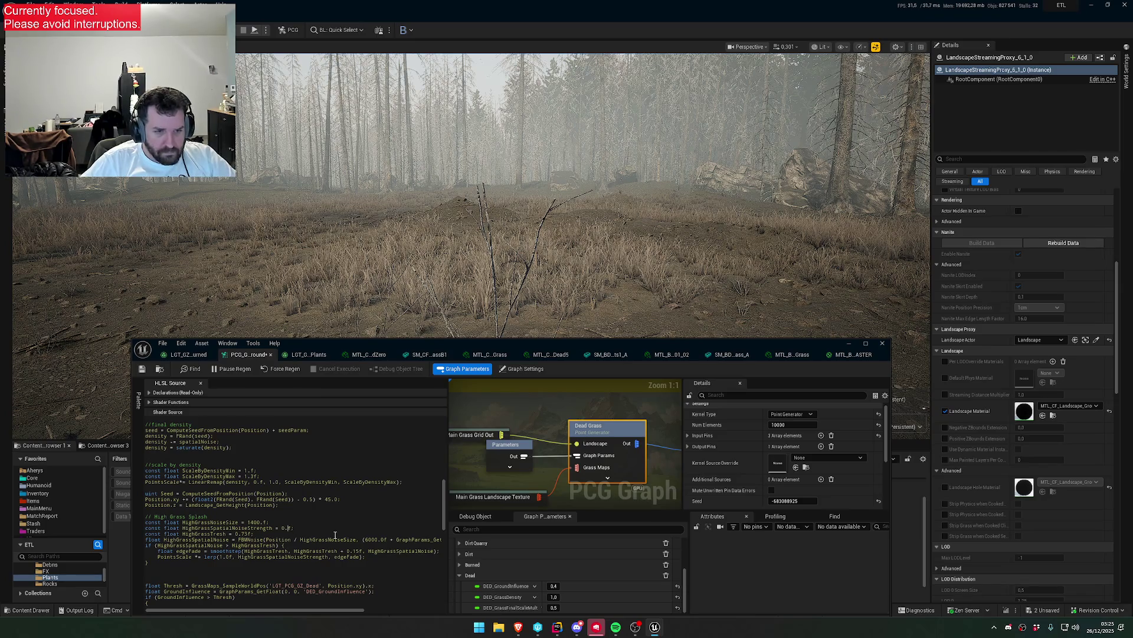
text(2)
click(142, 372)
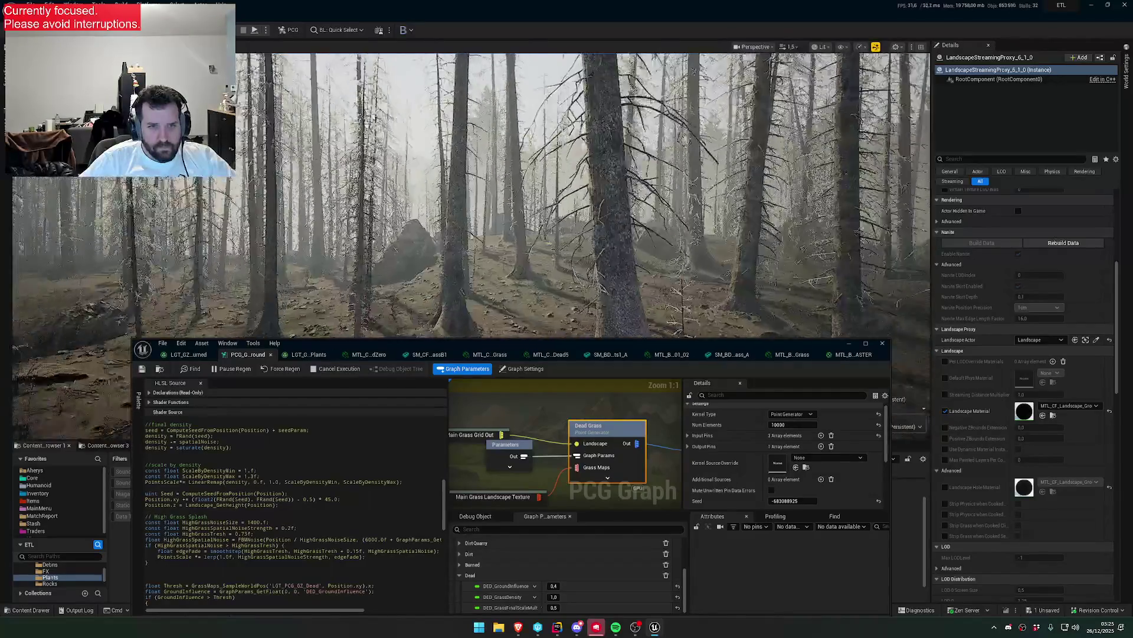
scroll(583, 195, down, 2)
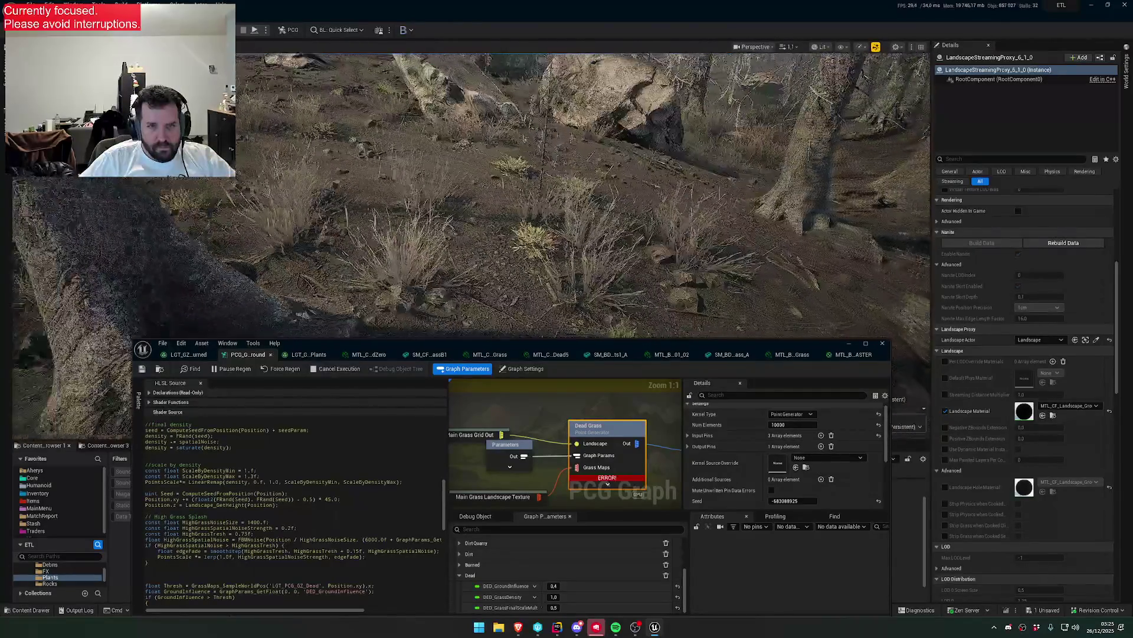
scroll(583, 195, up, 3)
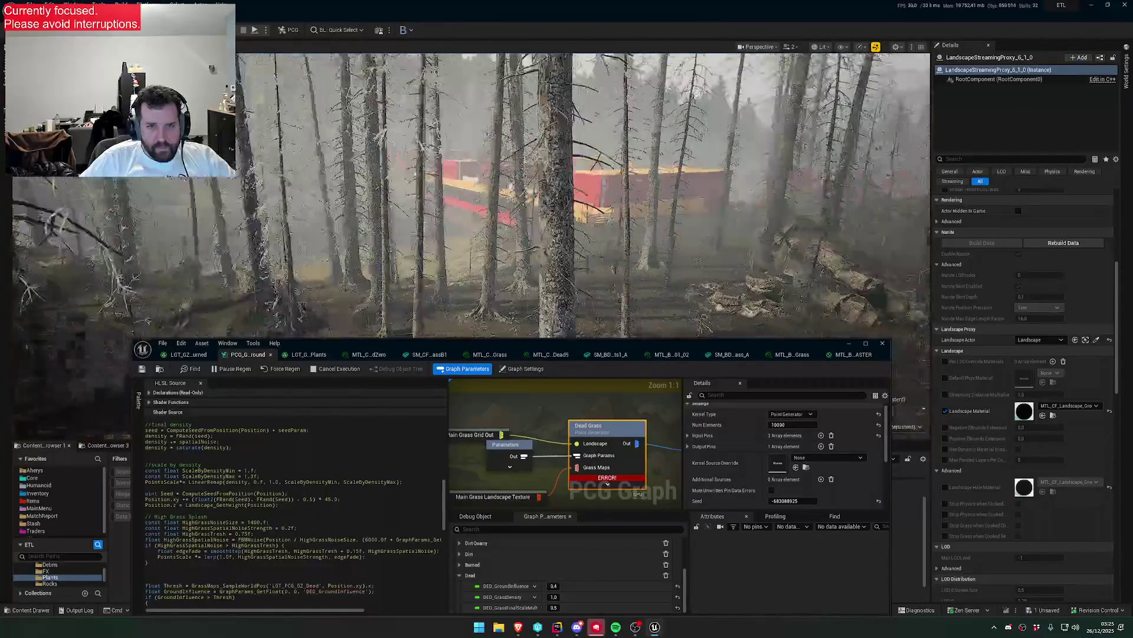
key(w)
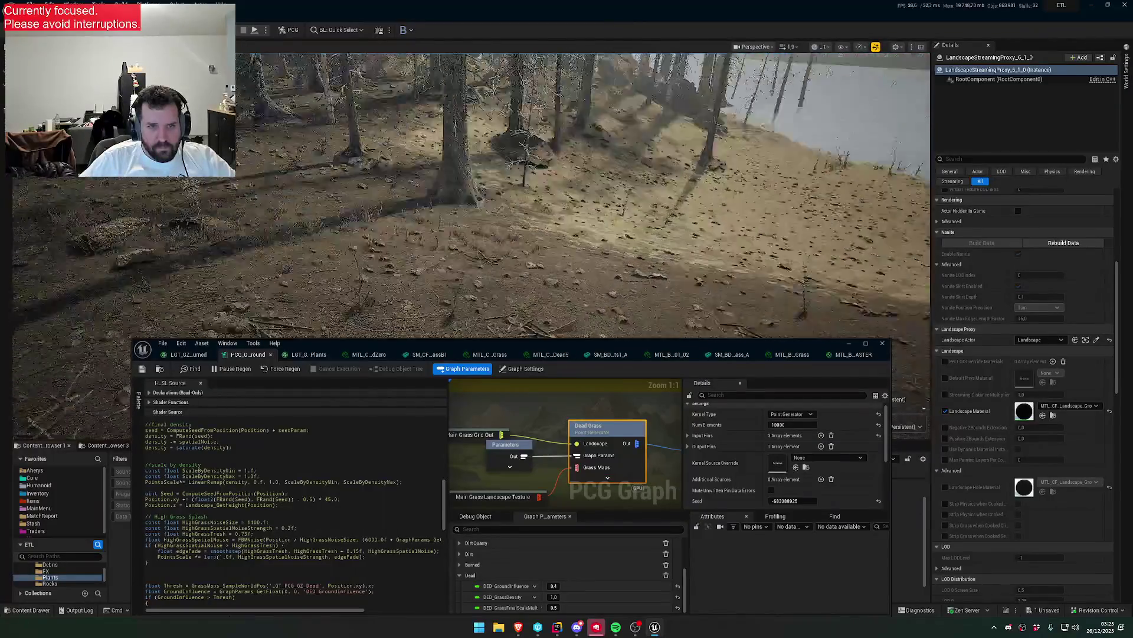
scroll(470, 195, up, 1)
key(w)
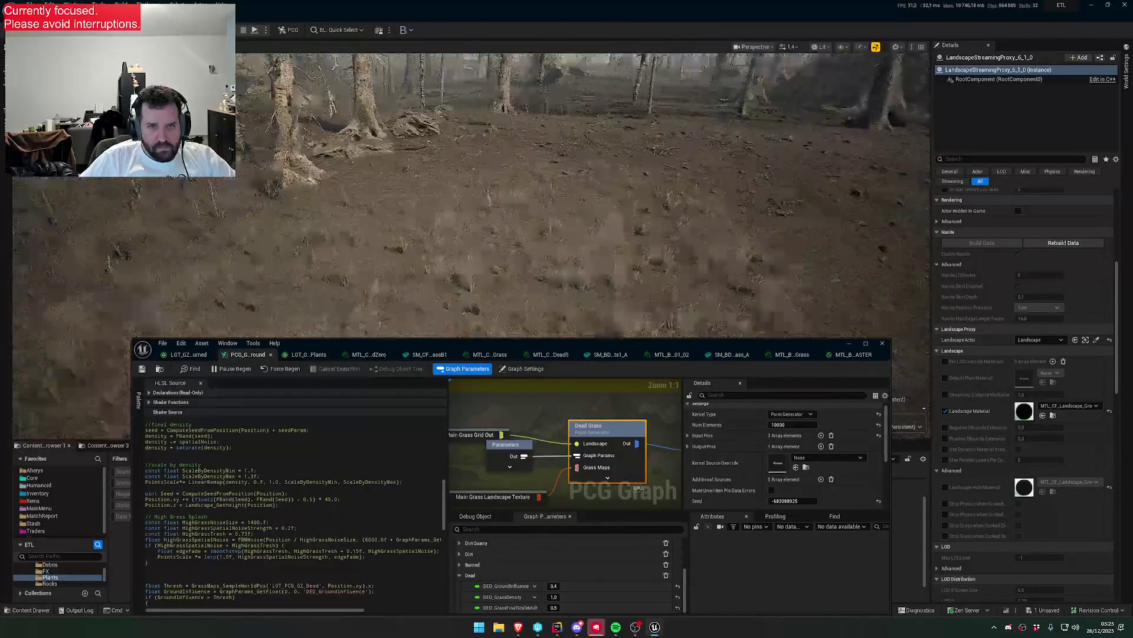
scroll(472, 195, down, 2)
scroll(472, 194, down, 1)
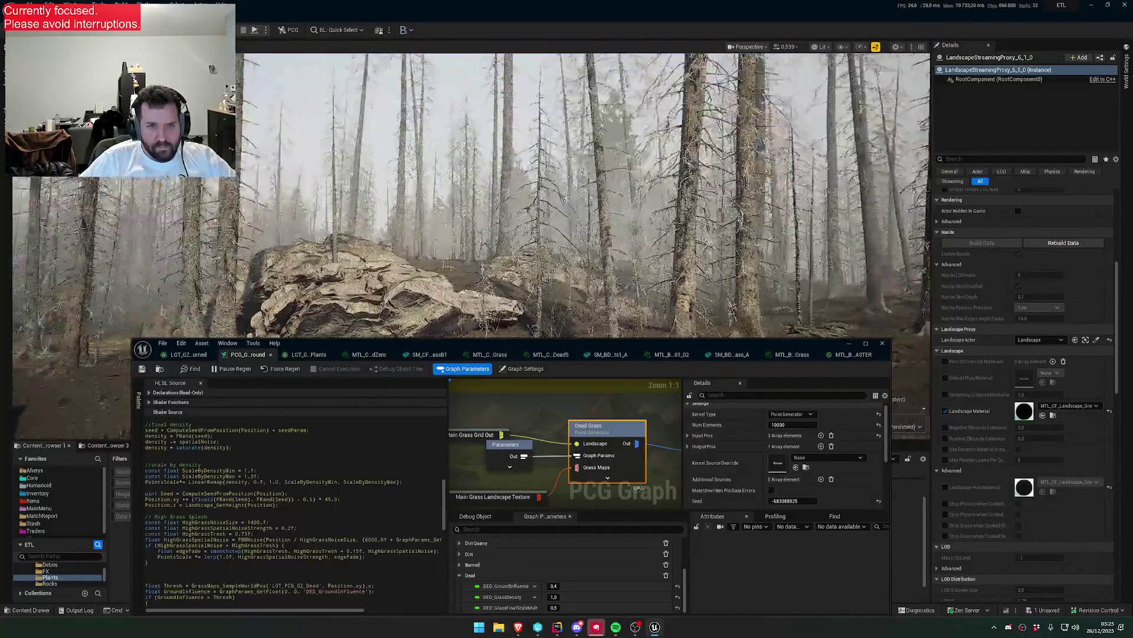
scroll(472, 195, up, 2)
key(w)
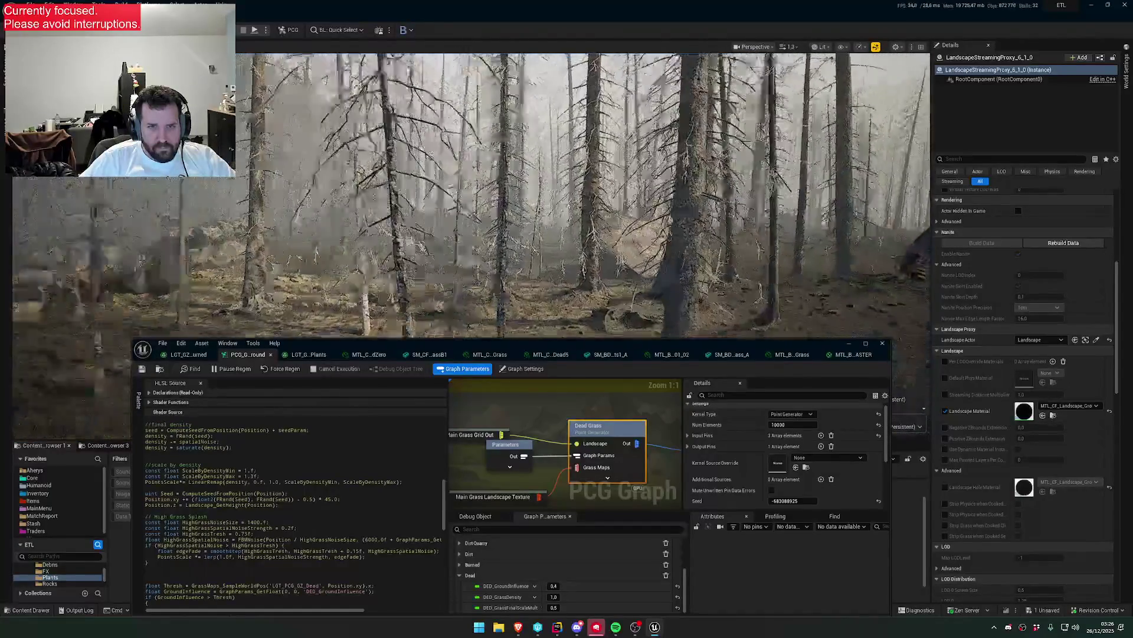
scroll(472, 195, down, 3)
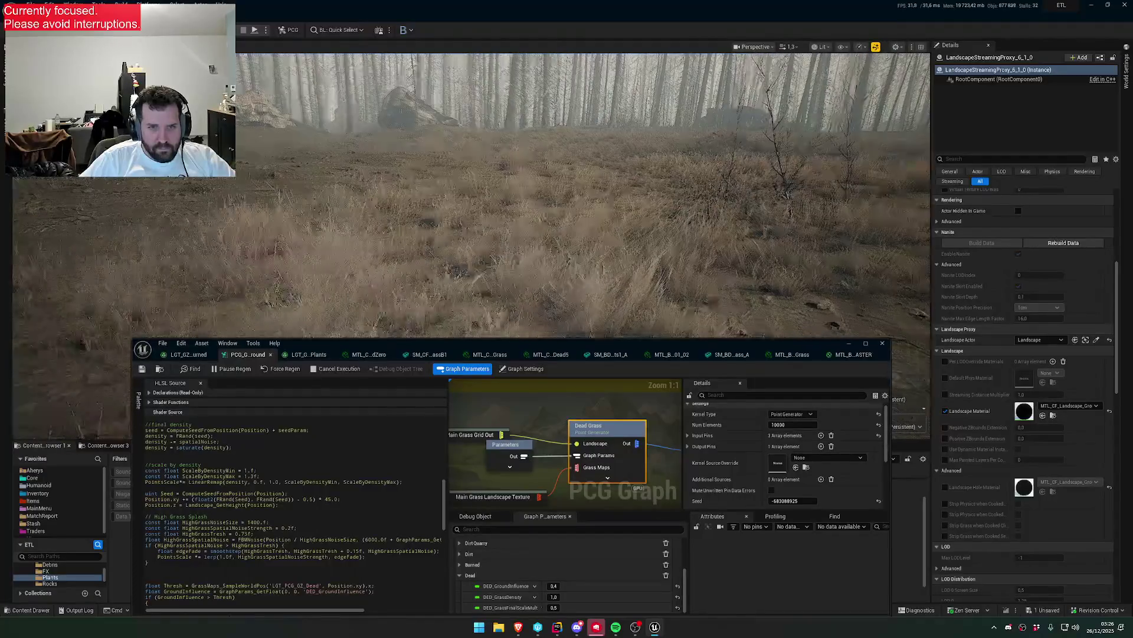
scroll(472, 194, down, 1)
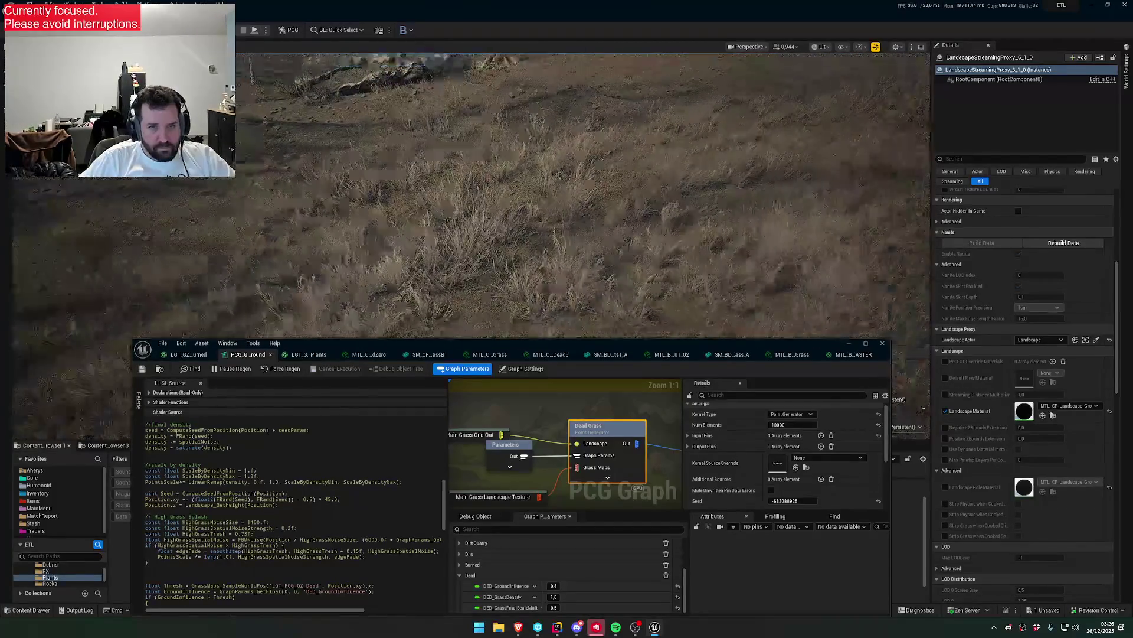
scroll(472, 195, up, 1)
scroll(472, 195, down, 1)
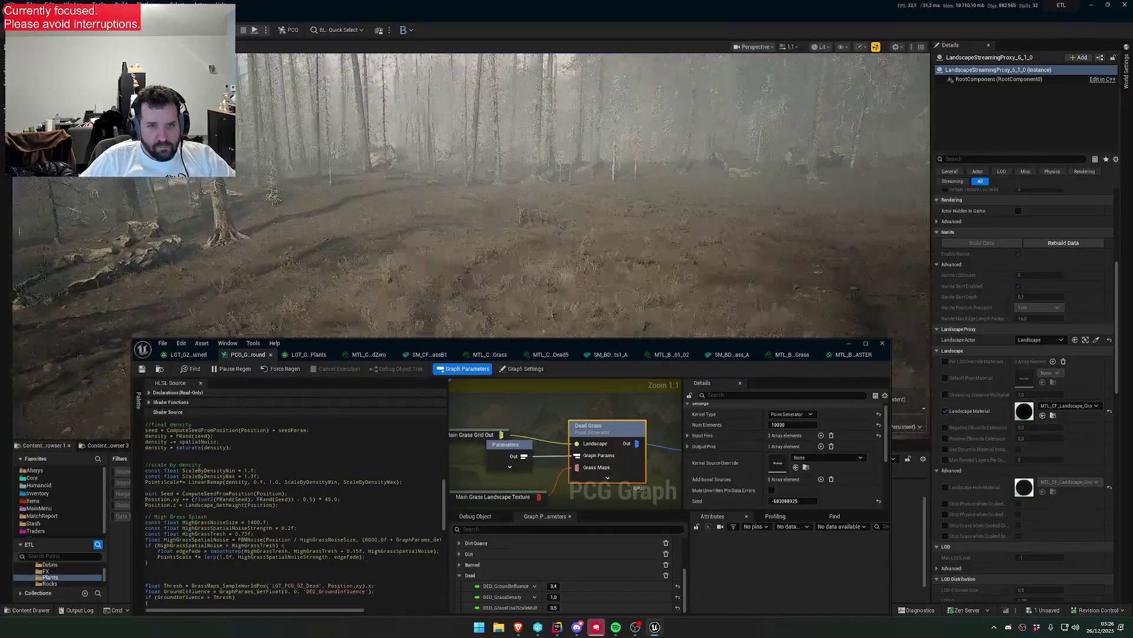
key(w)
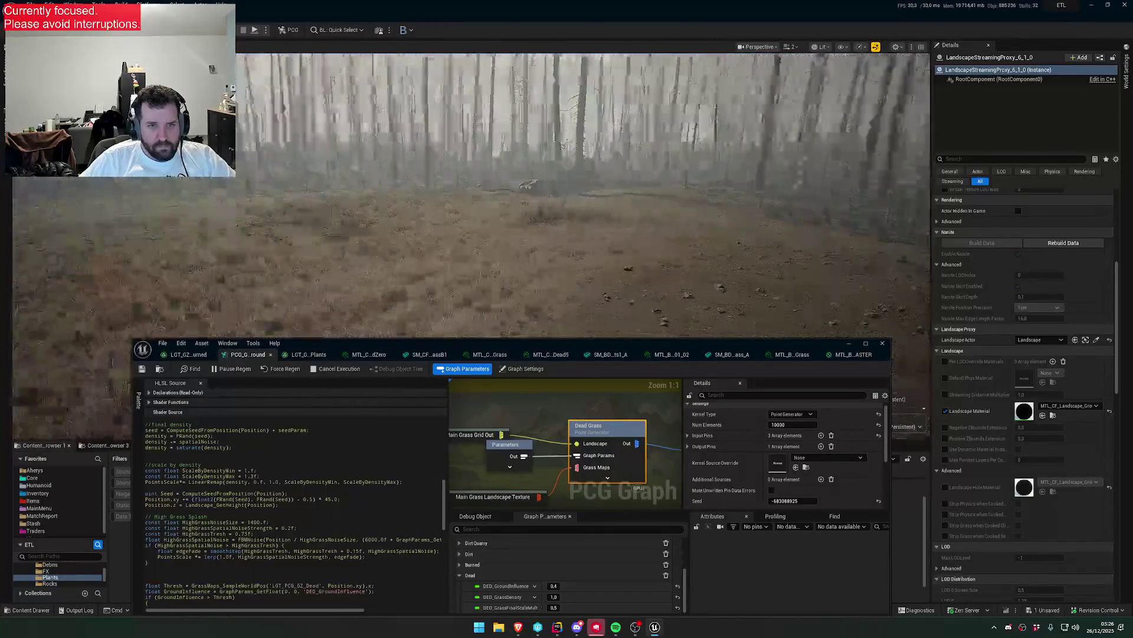
scroll(473, 194, down, 3)
key(s)
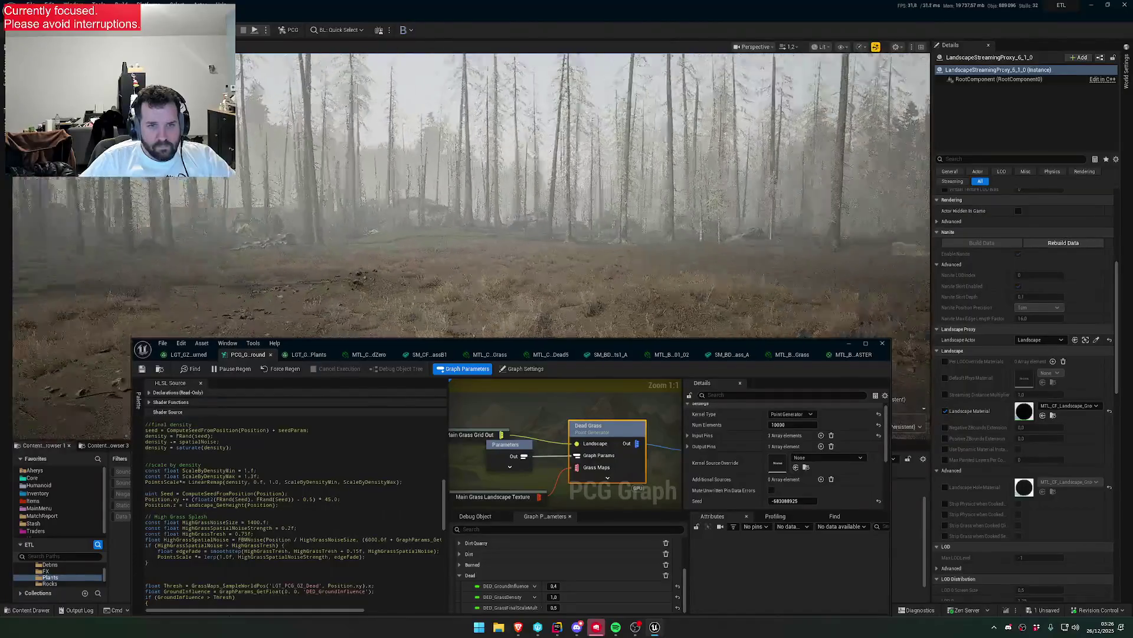
key(w)
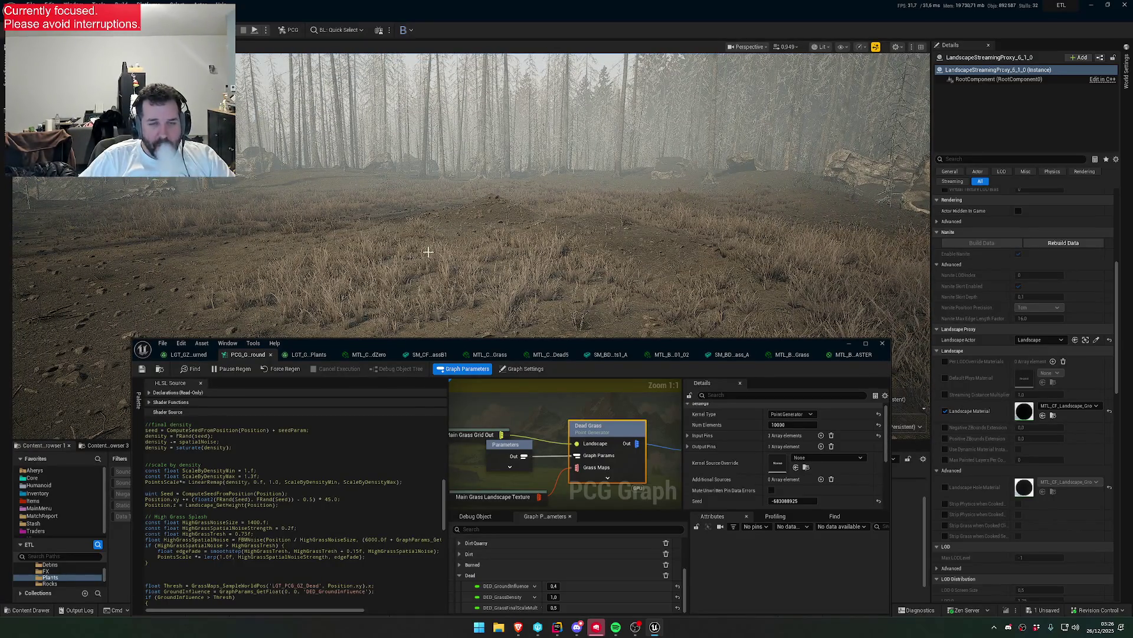
key(w)
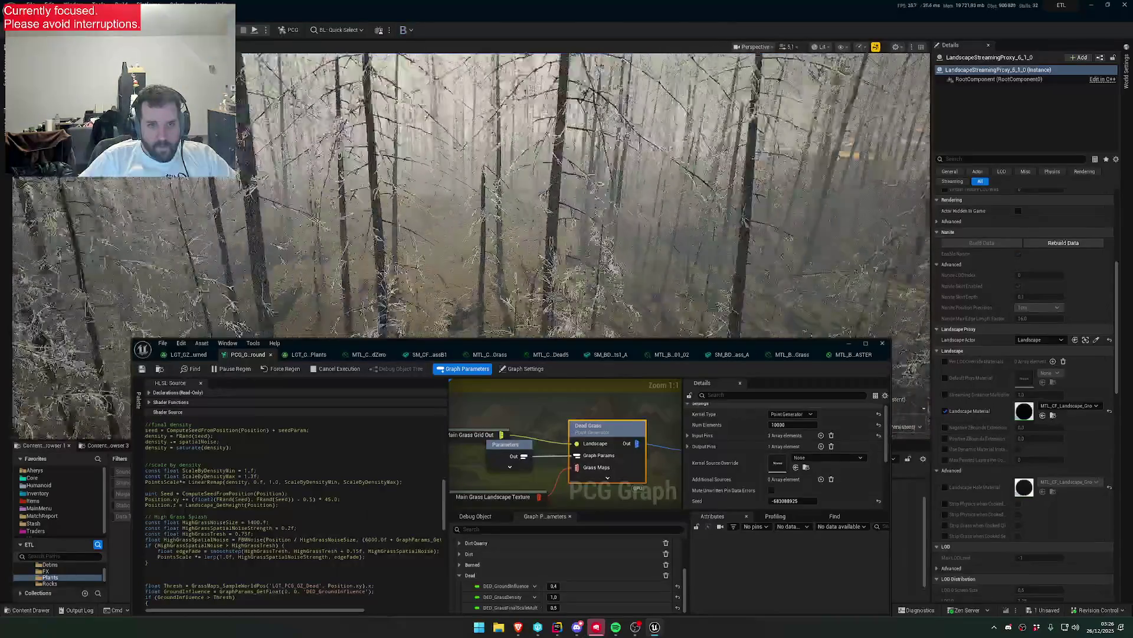
key(w)
scroll(583, 195, down, 2)
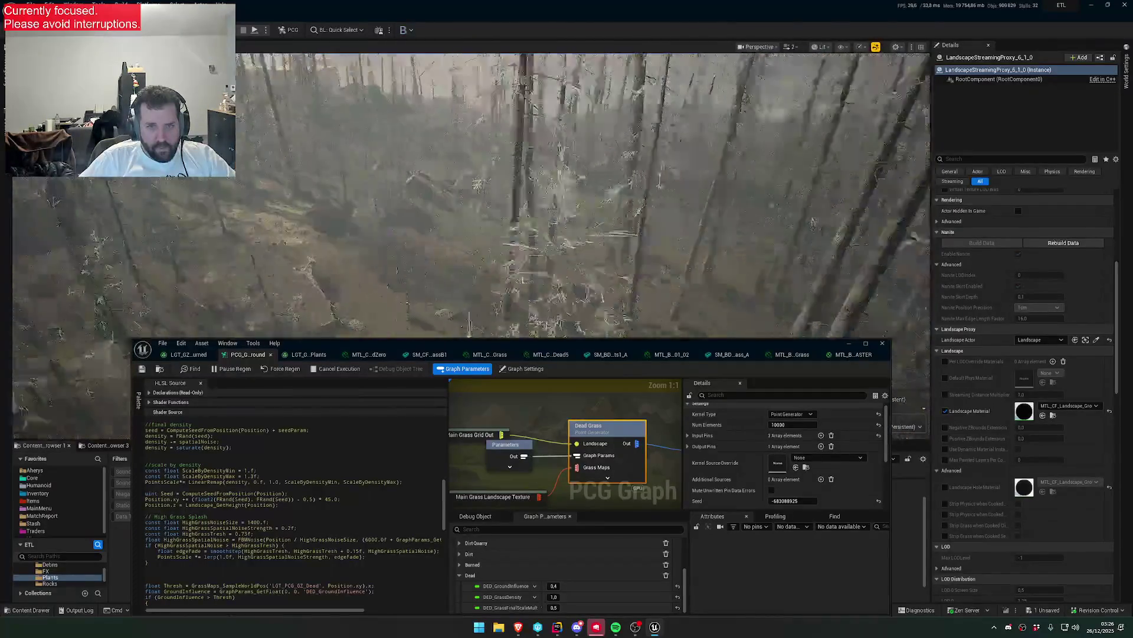
key(w)
scroll(583, 195, down, 1)
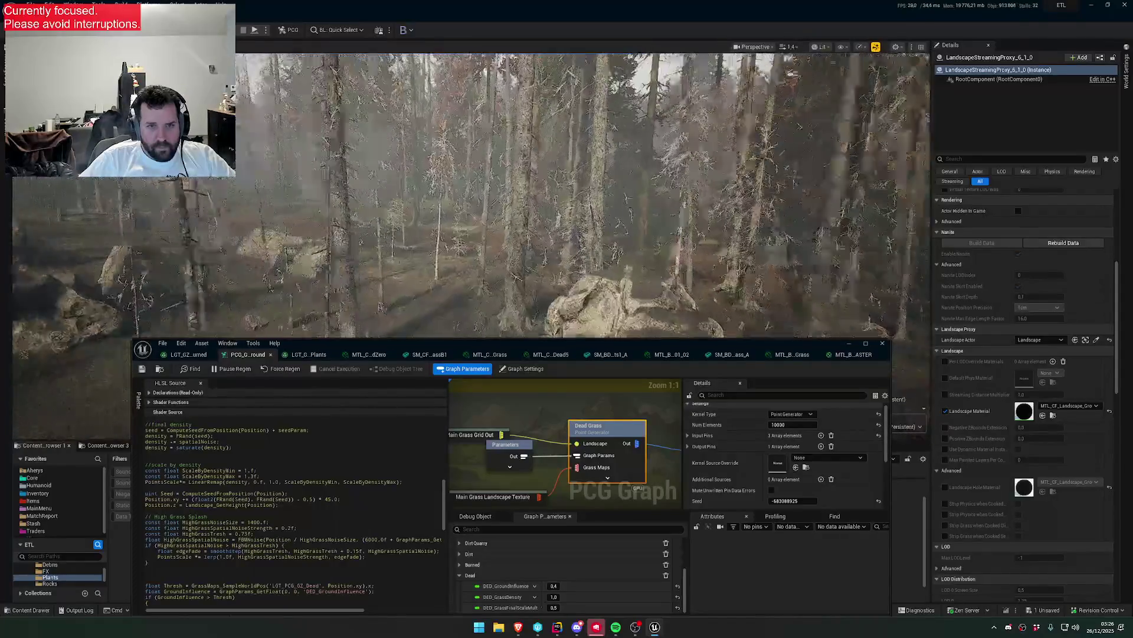
key(w)
scroll(584, 195, down, 1)
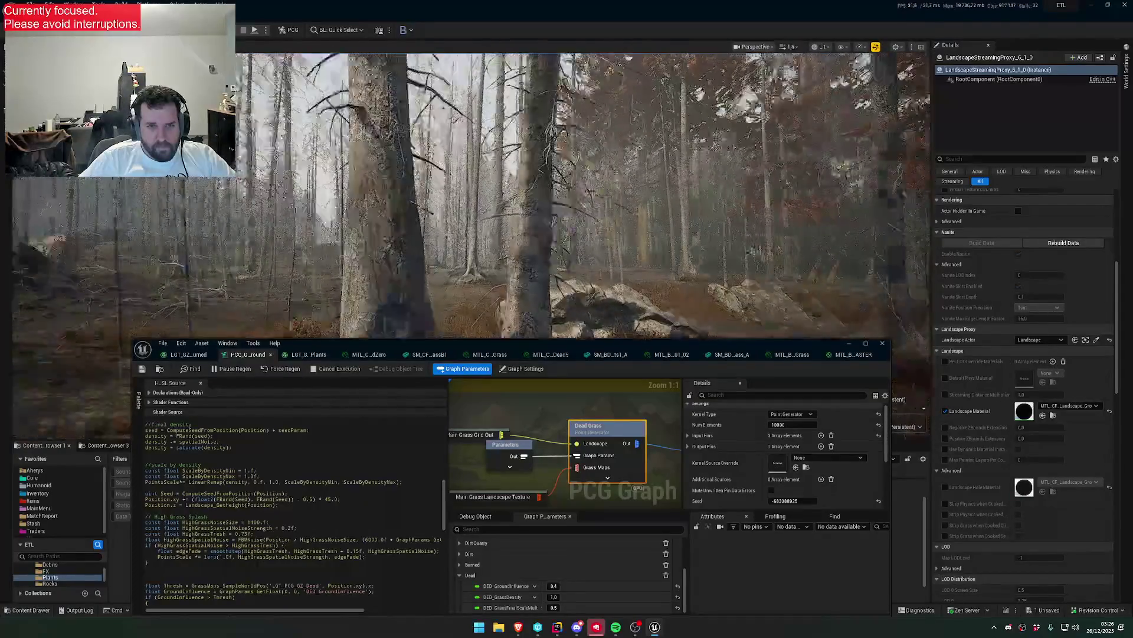
key(w)
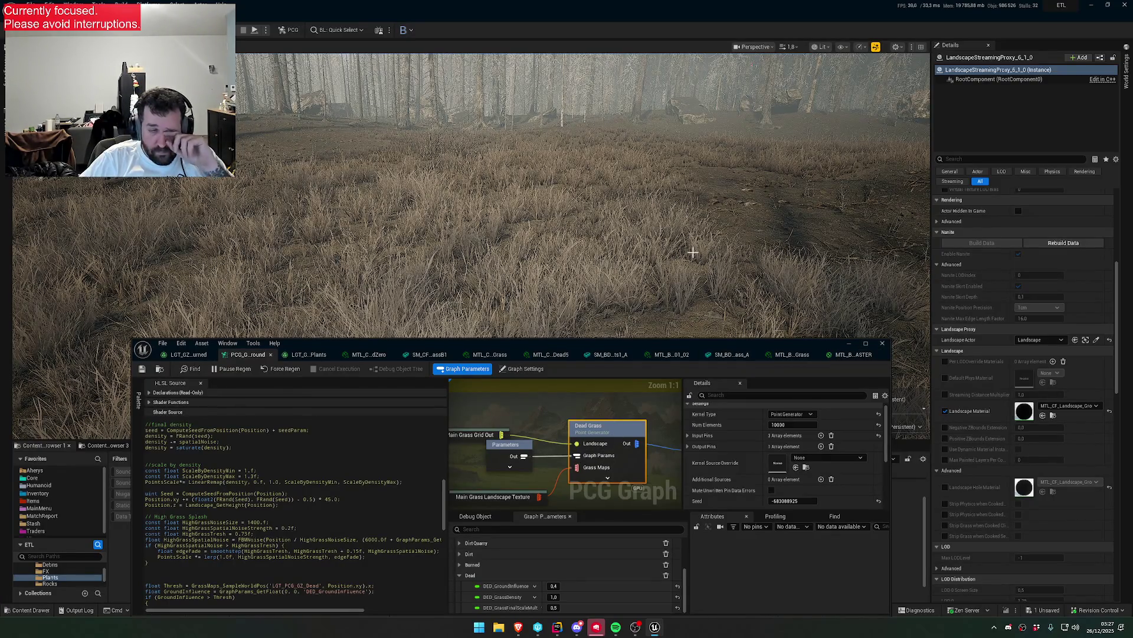
- Inspect the foliage master material graph around the MW_TextureNormal node
click(853, 355)
click(790, 356)
click(852, 355)
scroll(544, 486, up, 5)
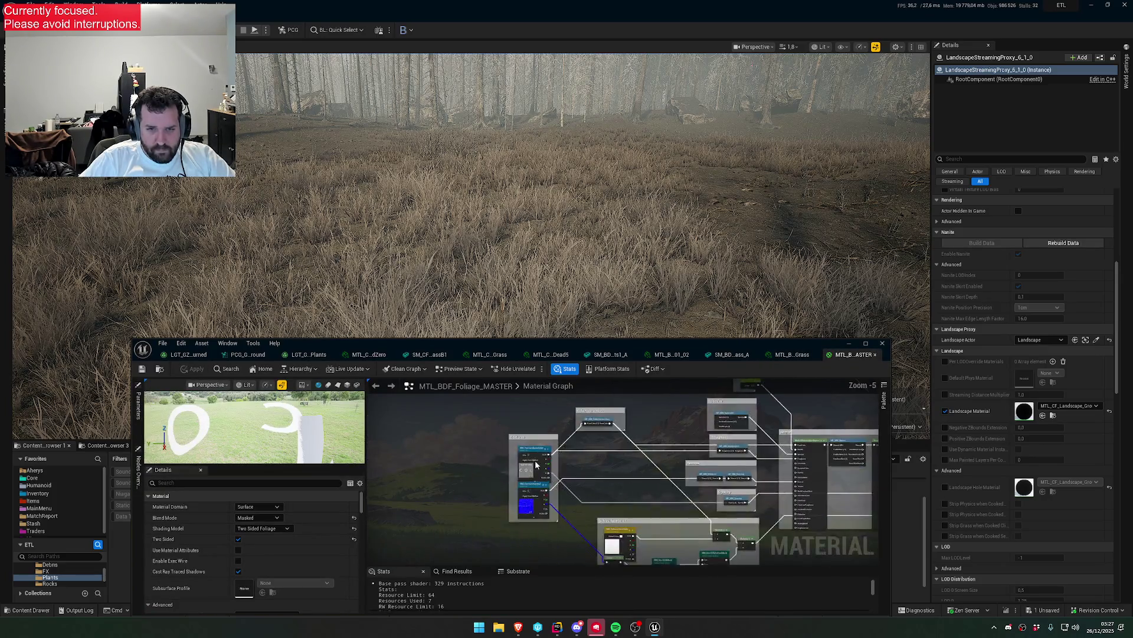
drag(579, 508, 573, 438)
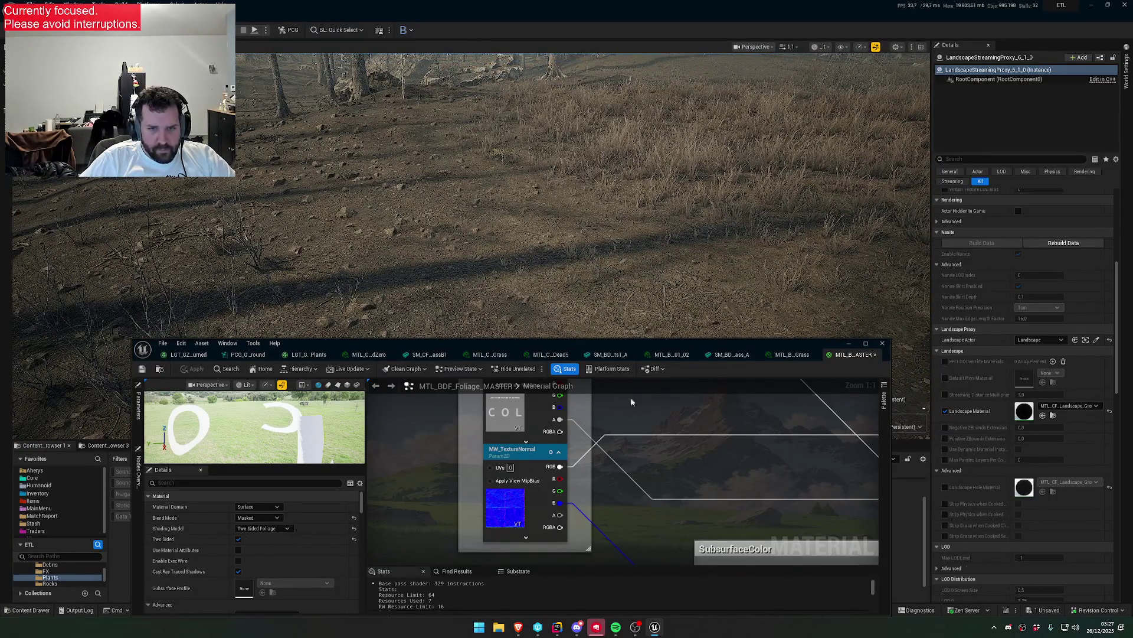
click(779, 357)
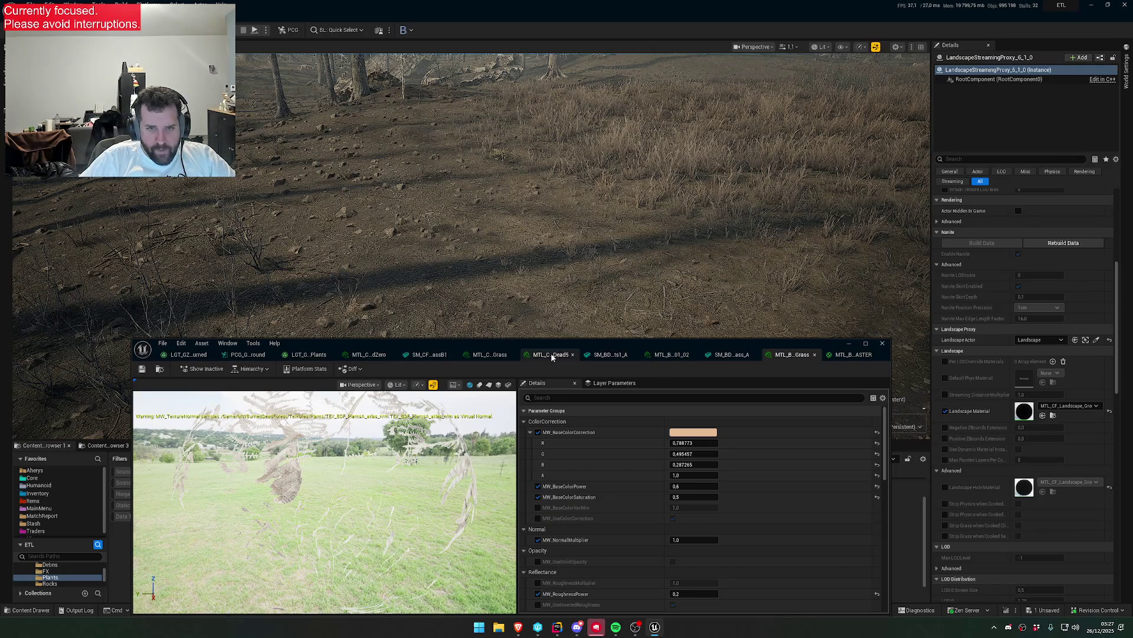
- Back in the dead grass PCG graph, try DED_GroundInfluence at 0.2
click(258, 358)
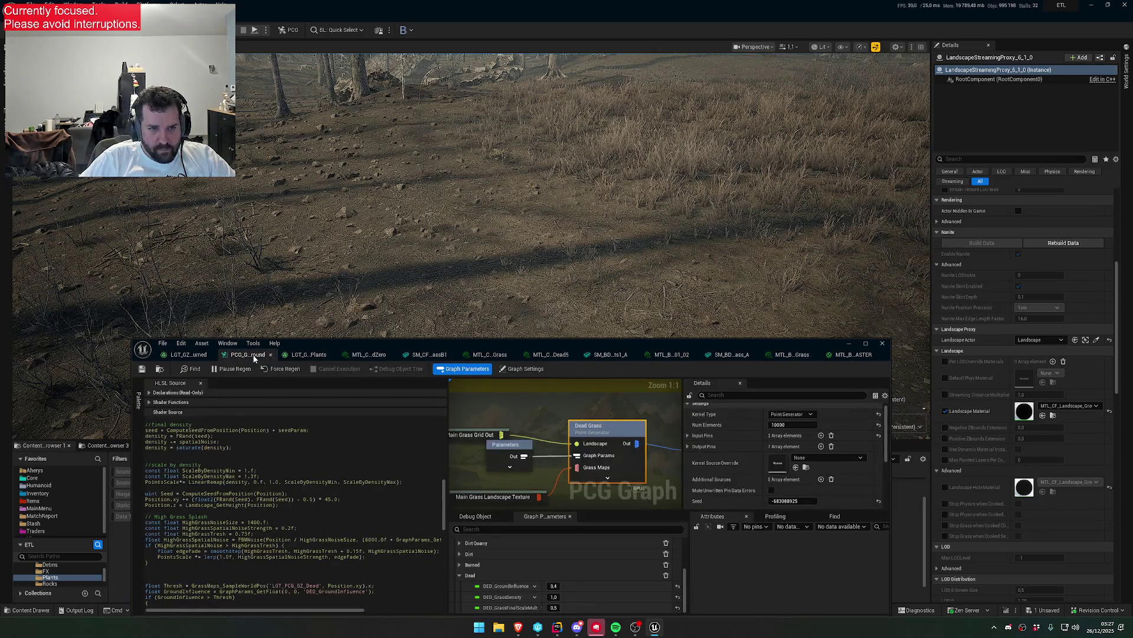
click(553, 585)
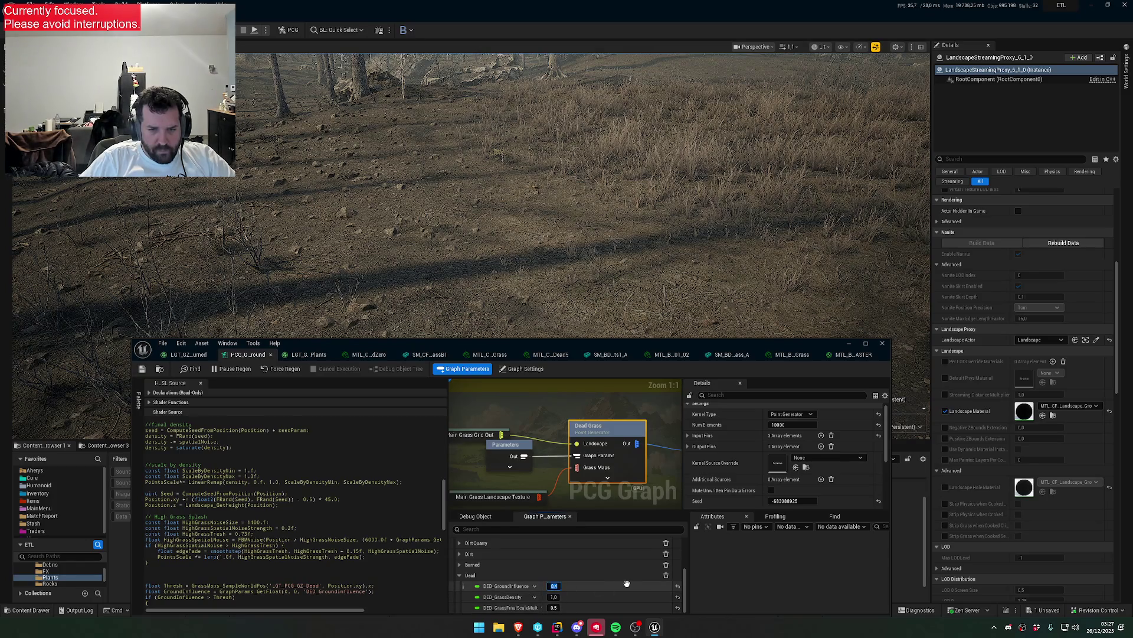
text(0.2)
key(Return)
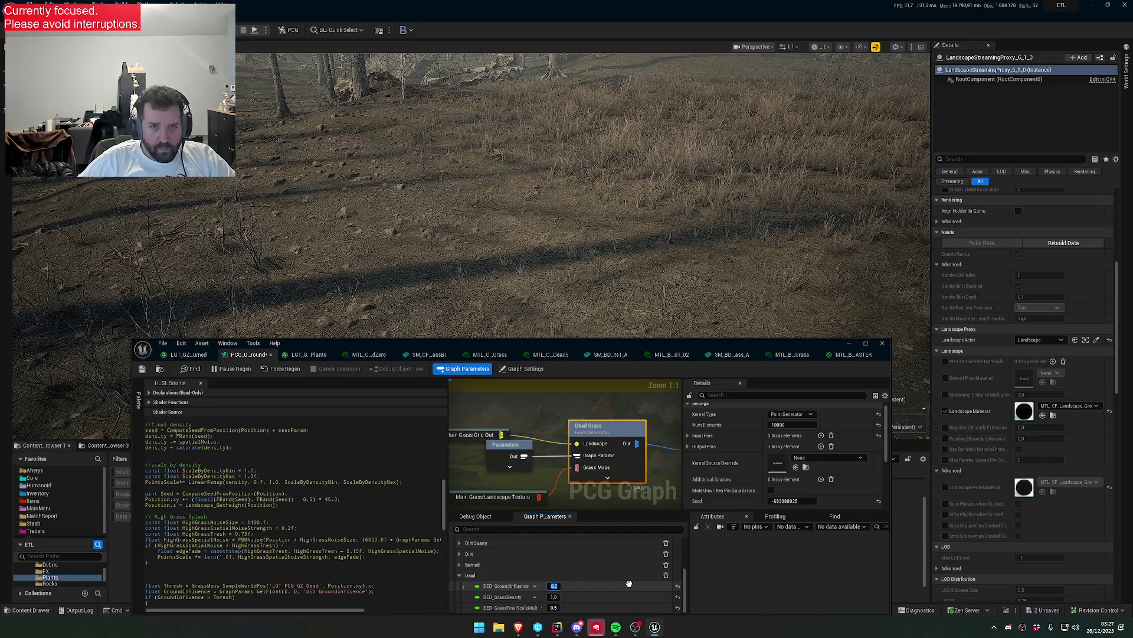
scroll(472, 195, up, 5)
scroll(472, 195, down, 3)
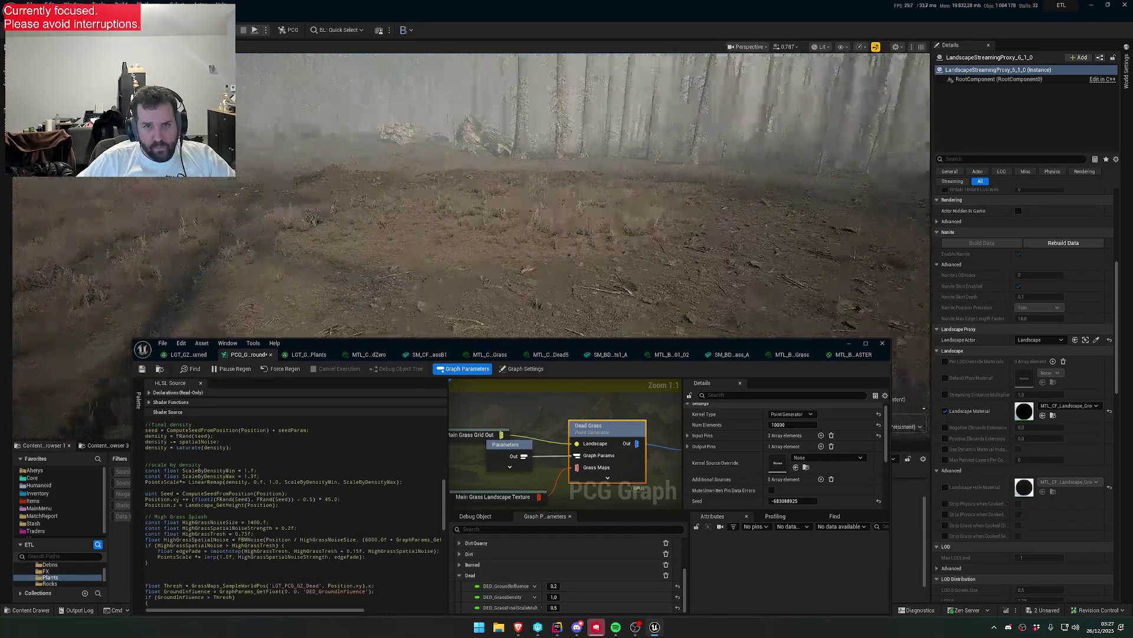
scroll(472, 194, up, 3)
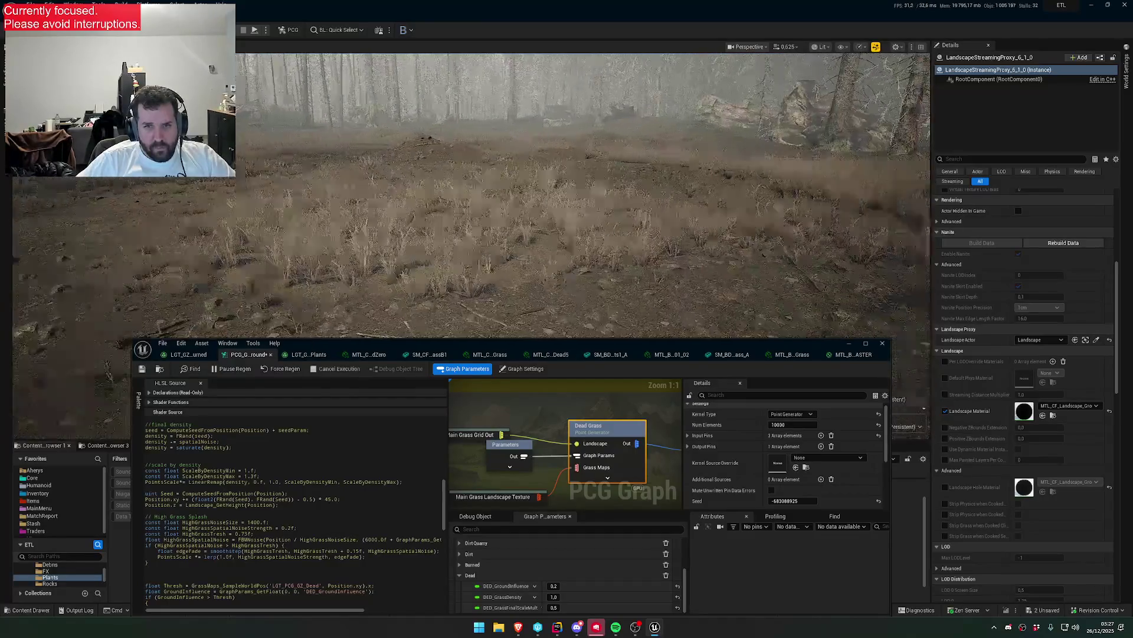
scroll(472, 195, down, 3)
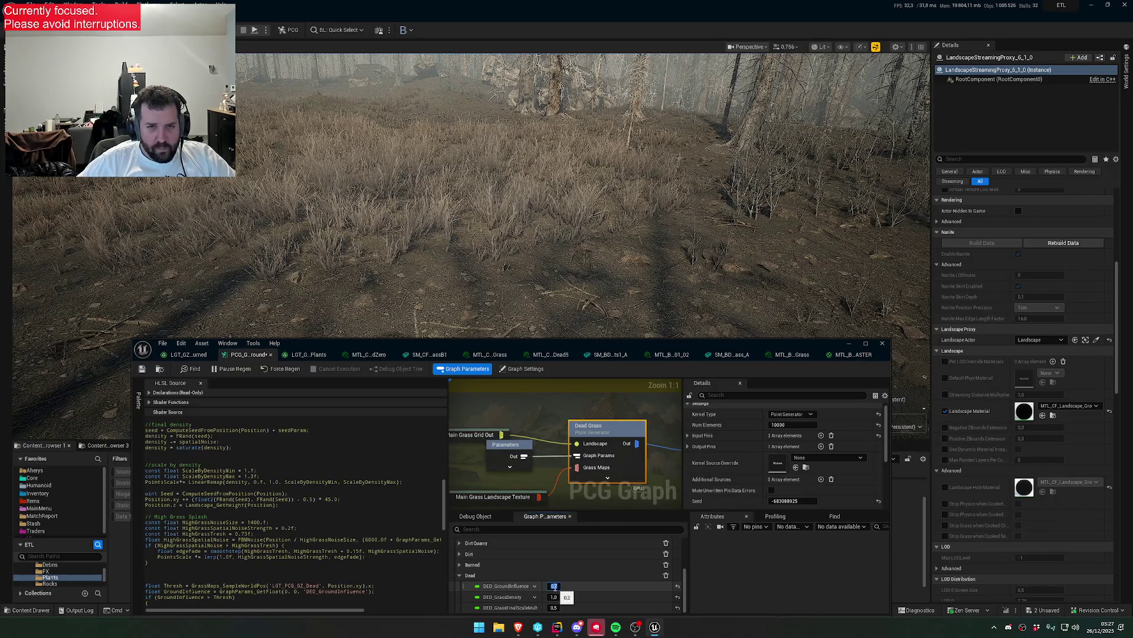
- Raise DED_GroundInfluence to 0.4, then settle on 0.3
text(0.4)
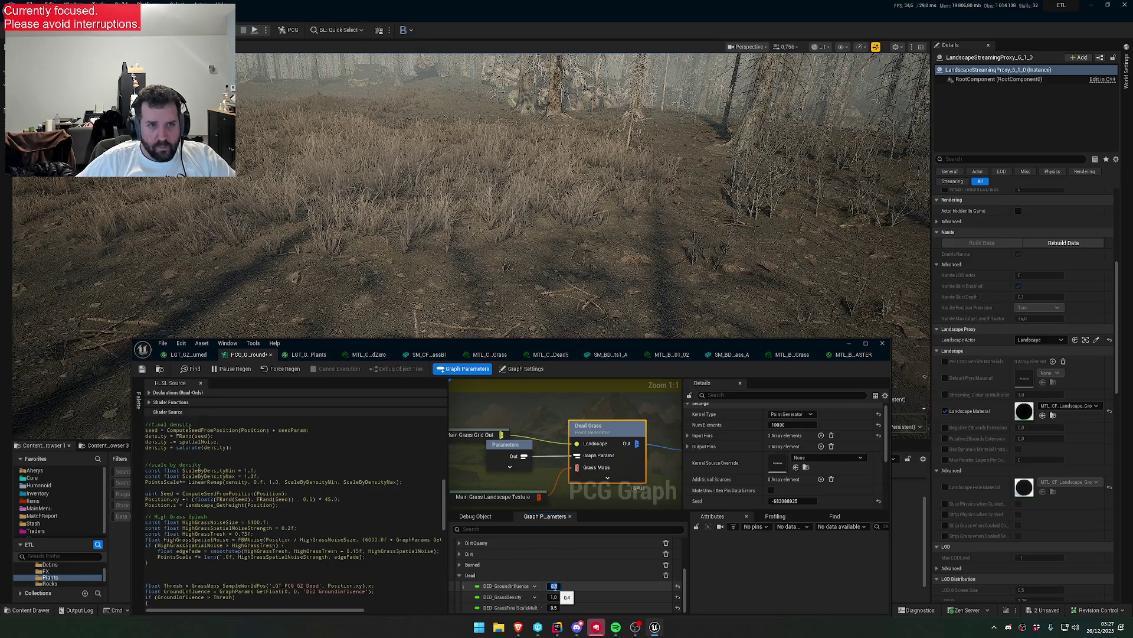
key(Return)
scroll(470, 207, down, 5)
scroll(469, 207, down, 5)
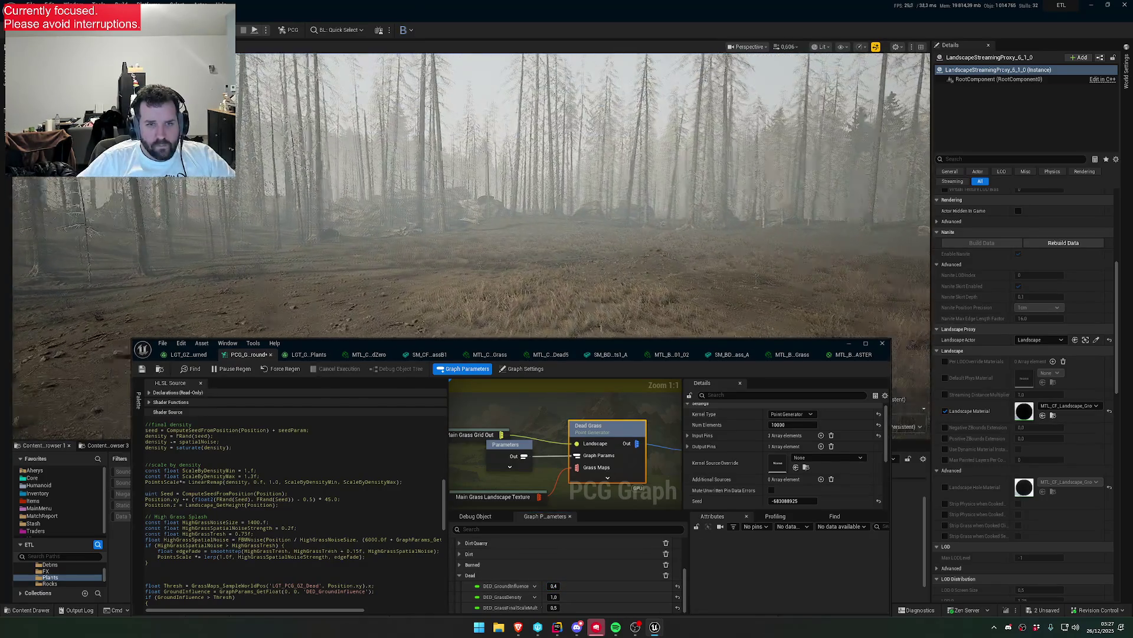
click(554, 586)
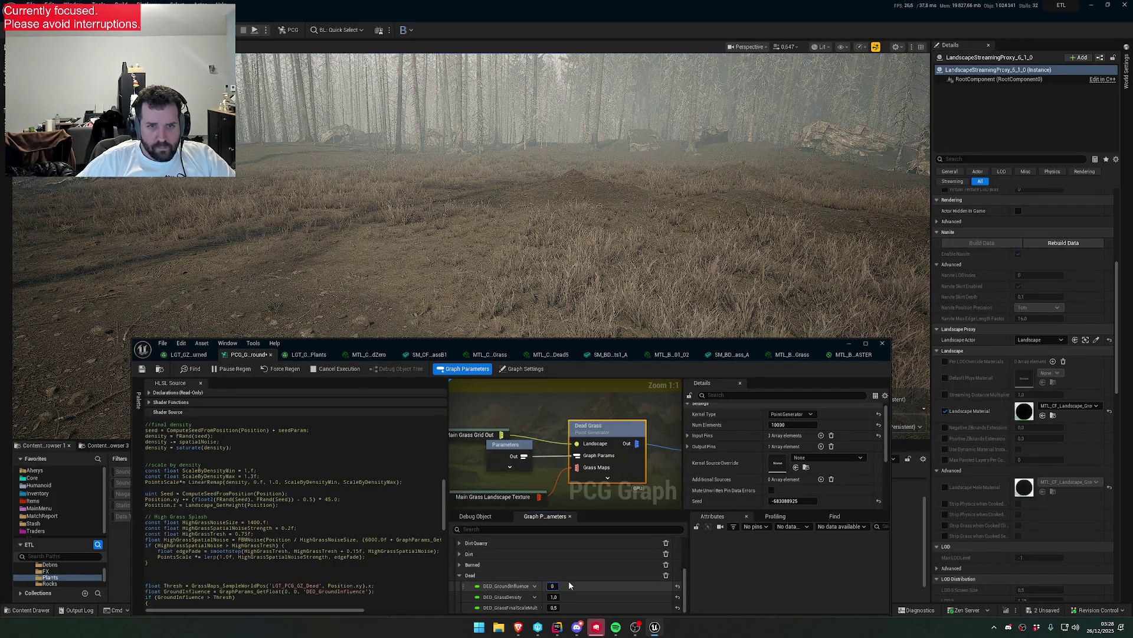
text(.3)
key(Return)
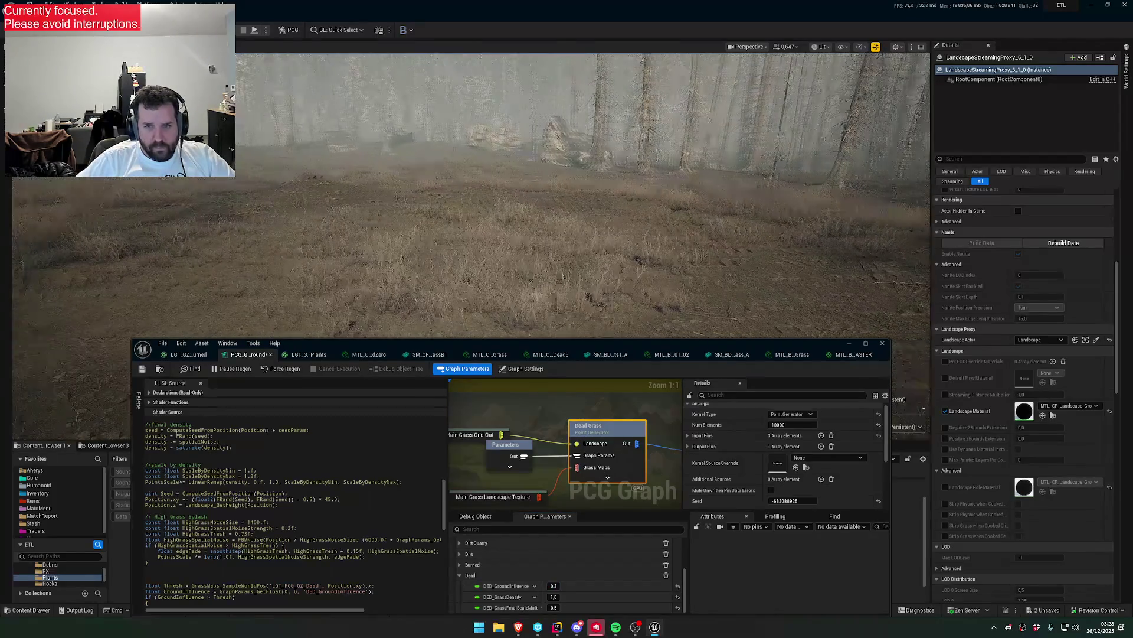
click(793, 424)
- Set the Dead Grass Num Elements to 5000, then raise it to 8000
text(5000)
key(Return)
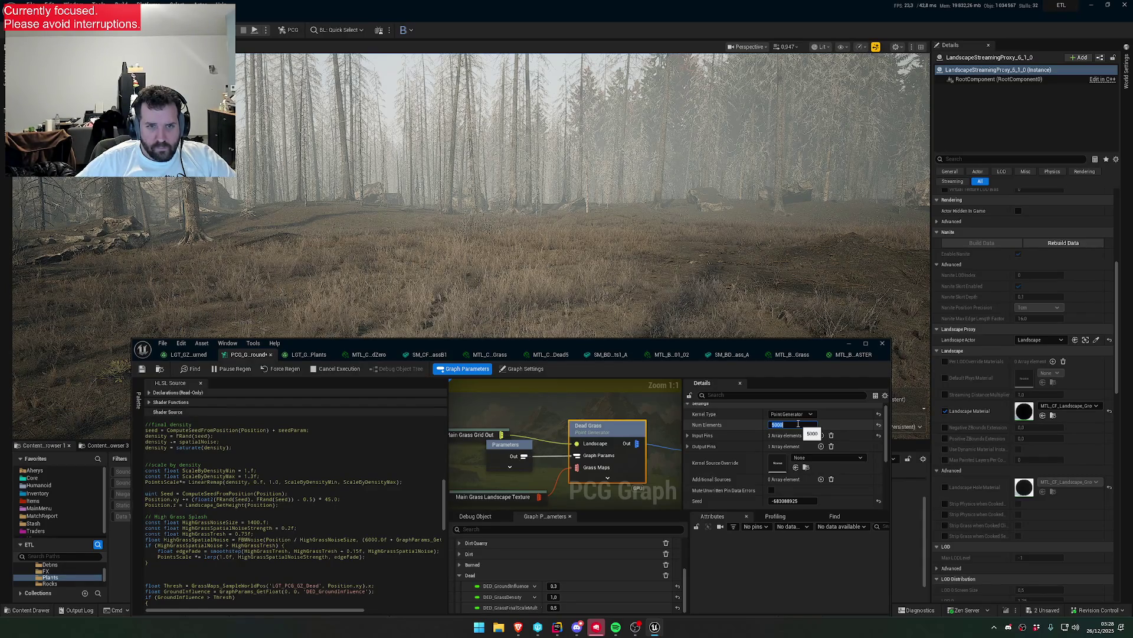
mouse_move(472, 177)
mouse_down()
mouse_move(473, 260)
mouse_move(472, 188)
mouse_up()
click(801, 425)
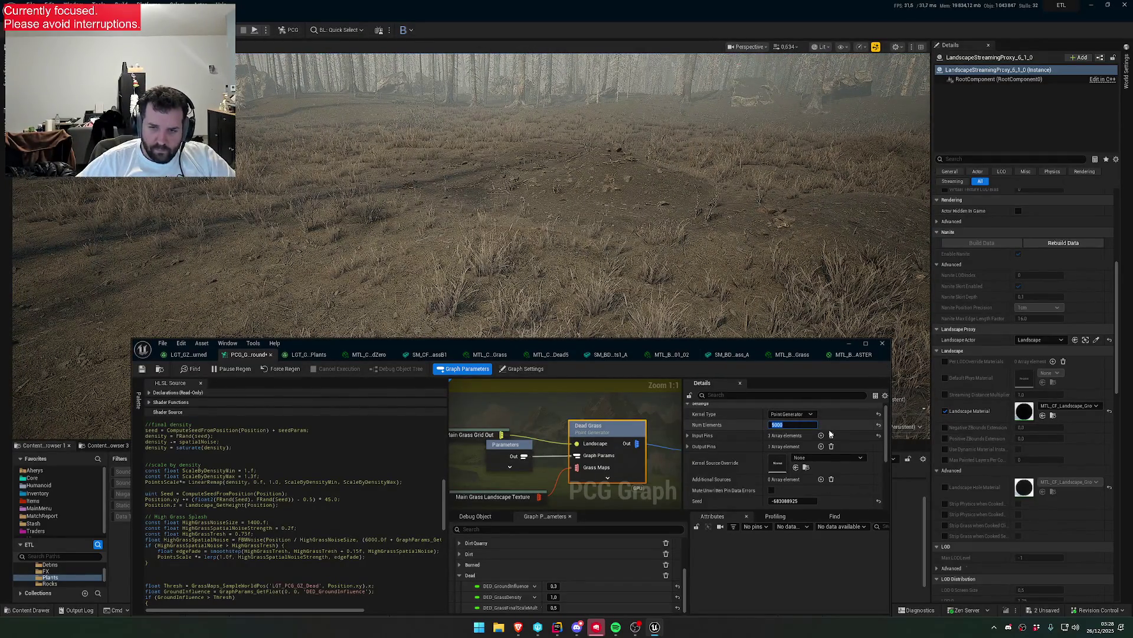
key(Right)
key(BackSpace)
key(BackSpace)
key(BackSpace)
text(8000)
key(Return)
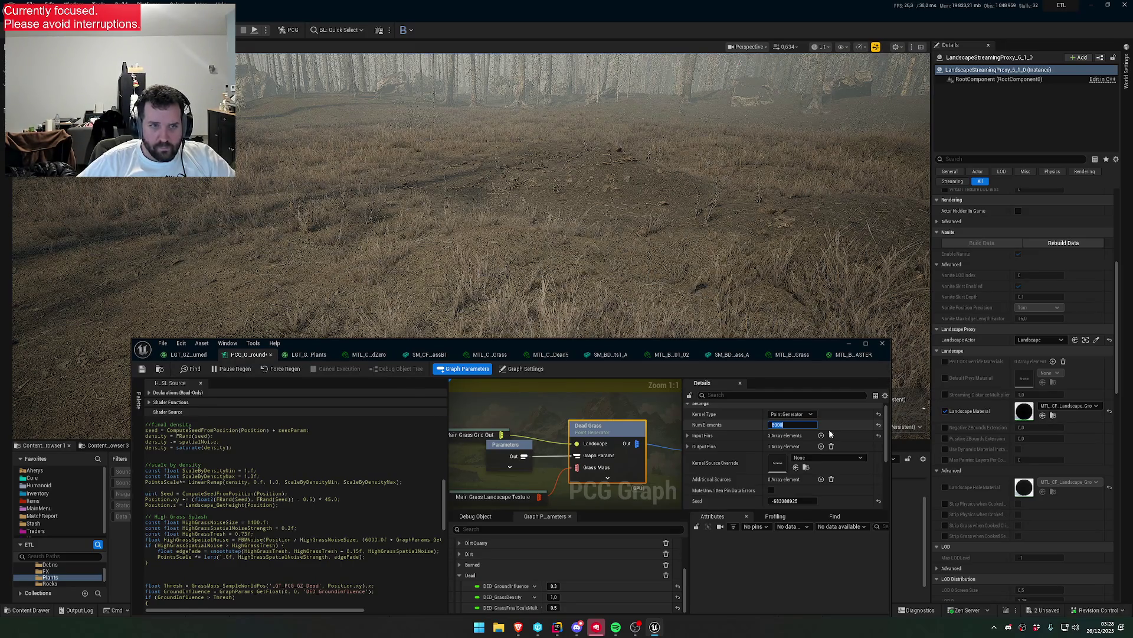
drag(532, 236, 531, 160)
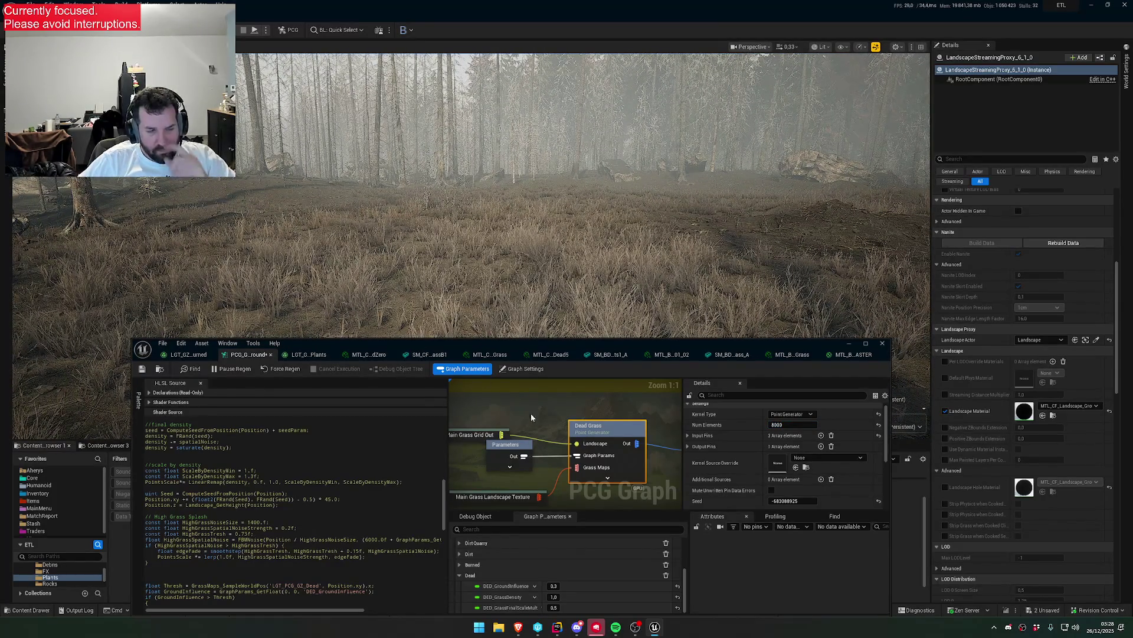
click(307, 354)
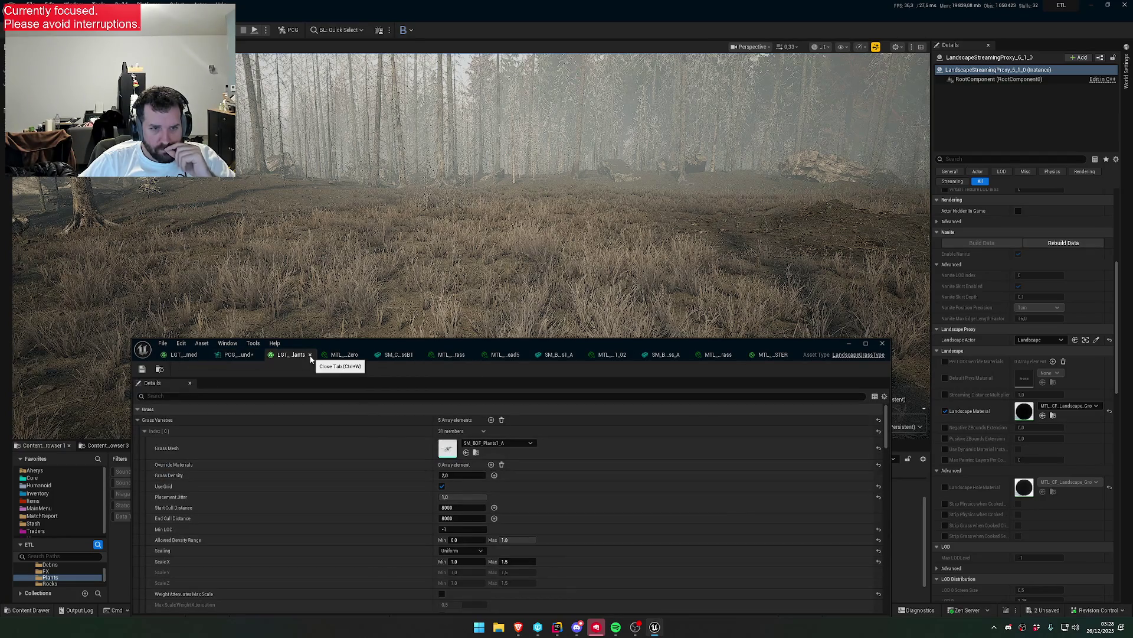
- Close the plants grass type, ground material, grass mesh and grass material tabs
click(311, 356)
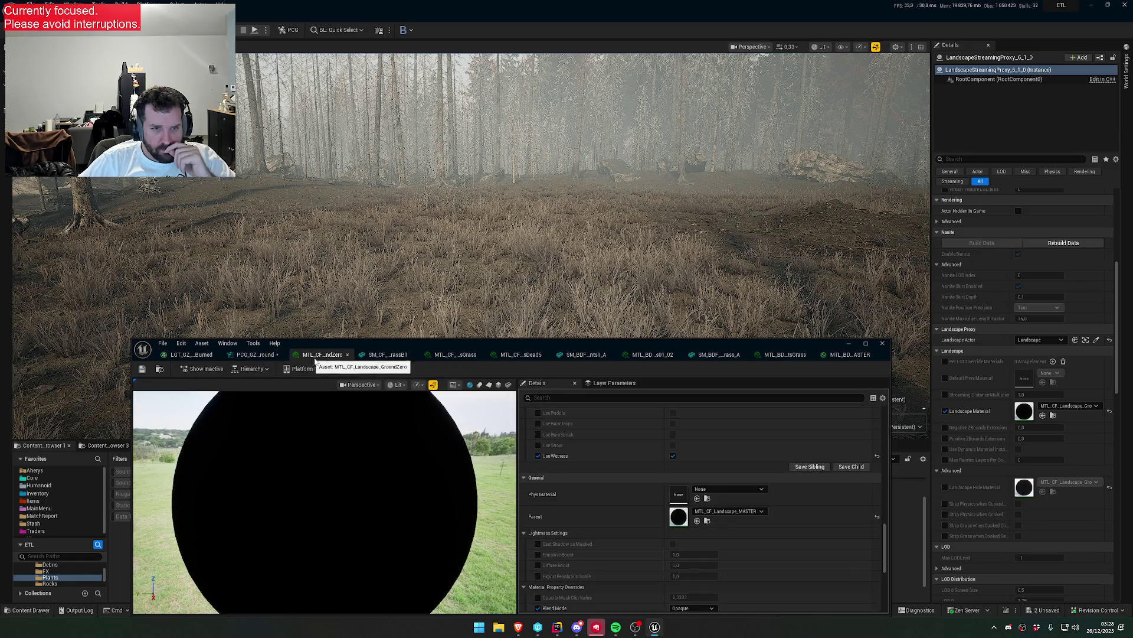
click(396, 356)
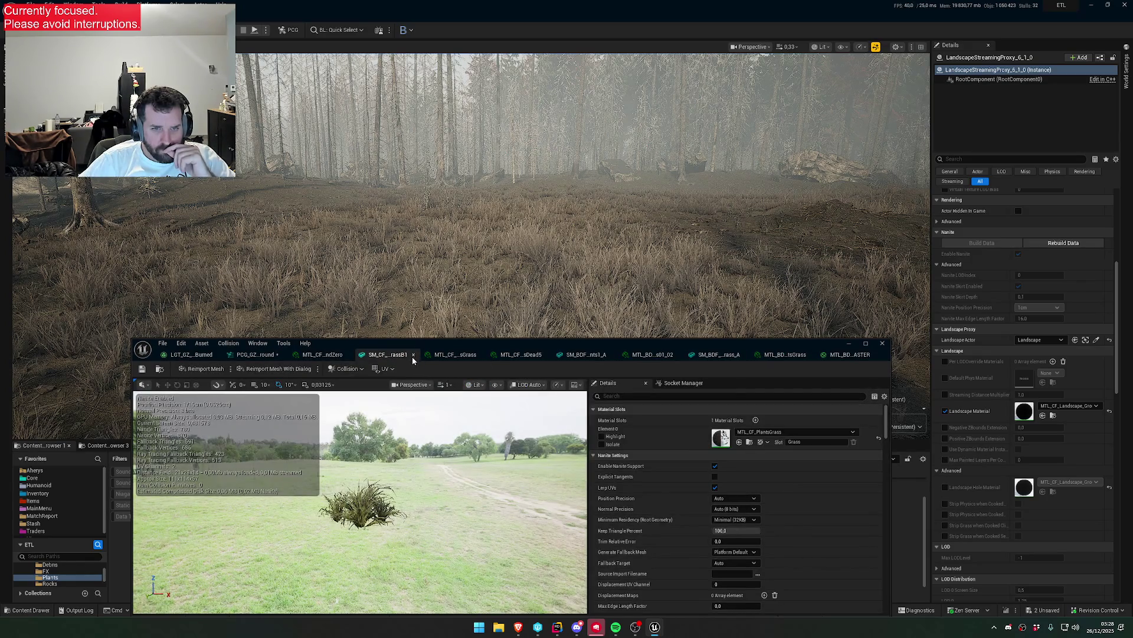
click(413, 355)
click(440, 355)
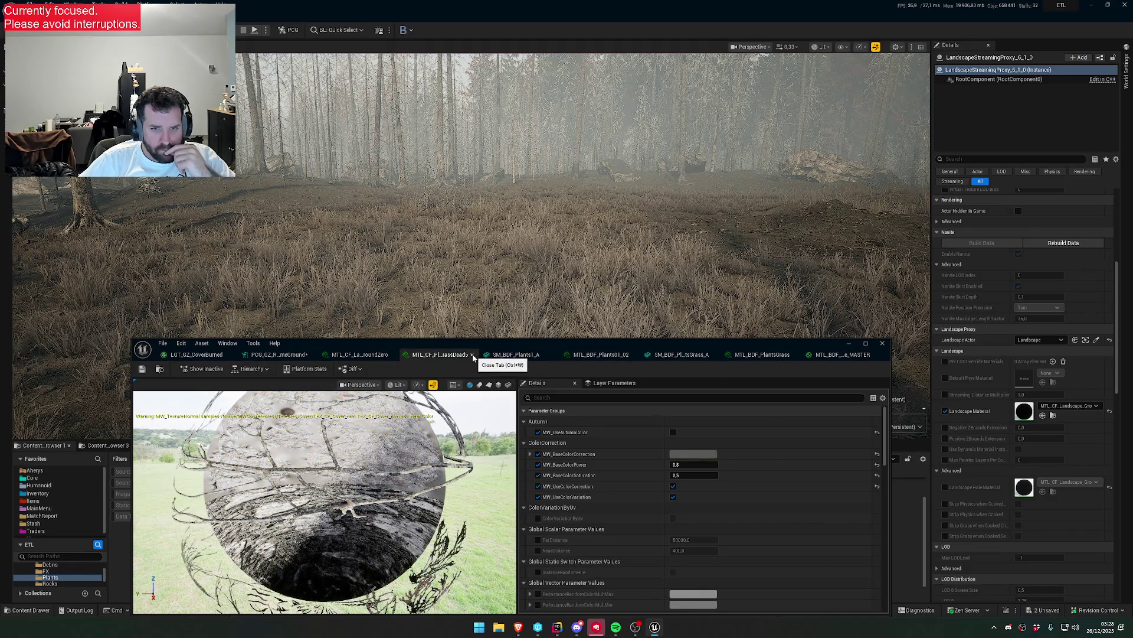
click(472, 354)
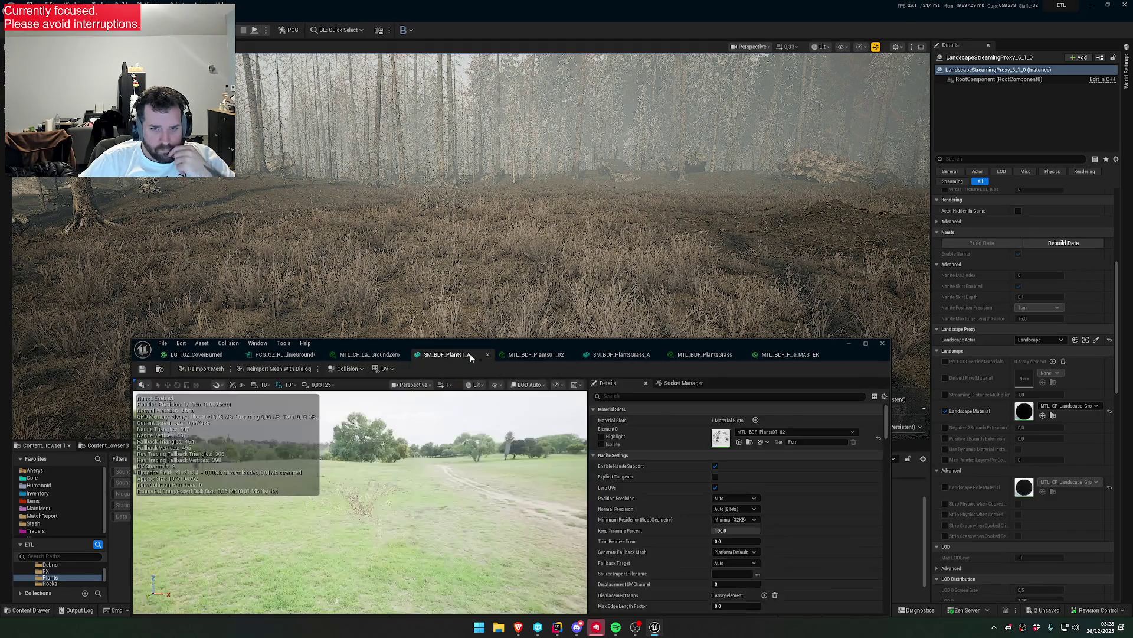
click(718, 358)
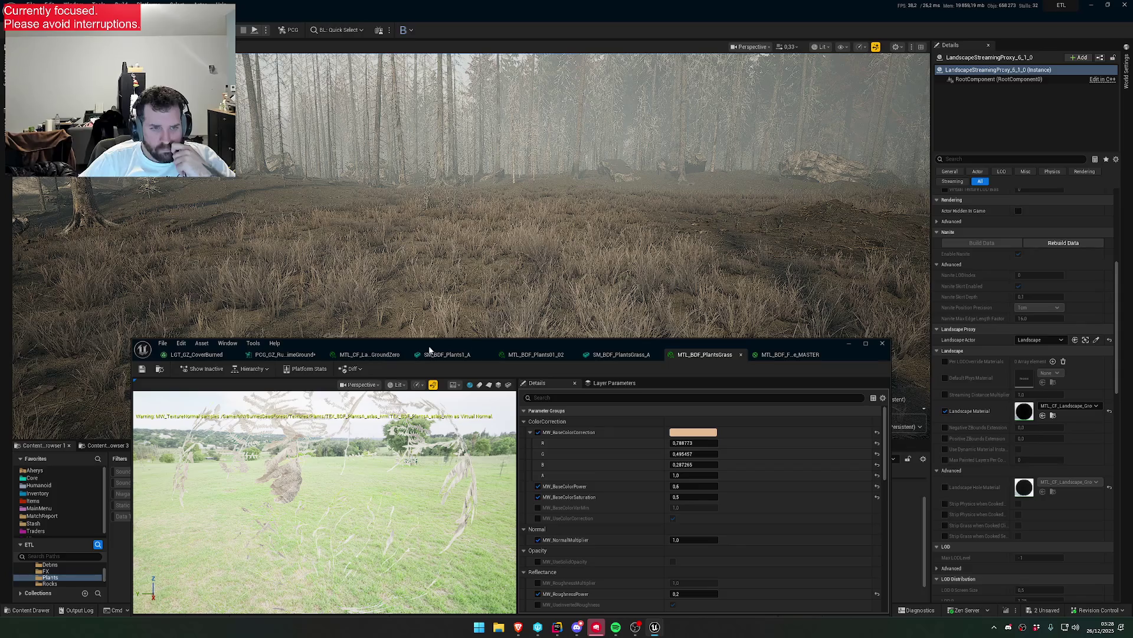
click(215, 358)
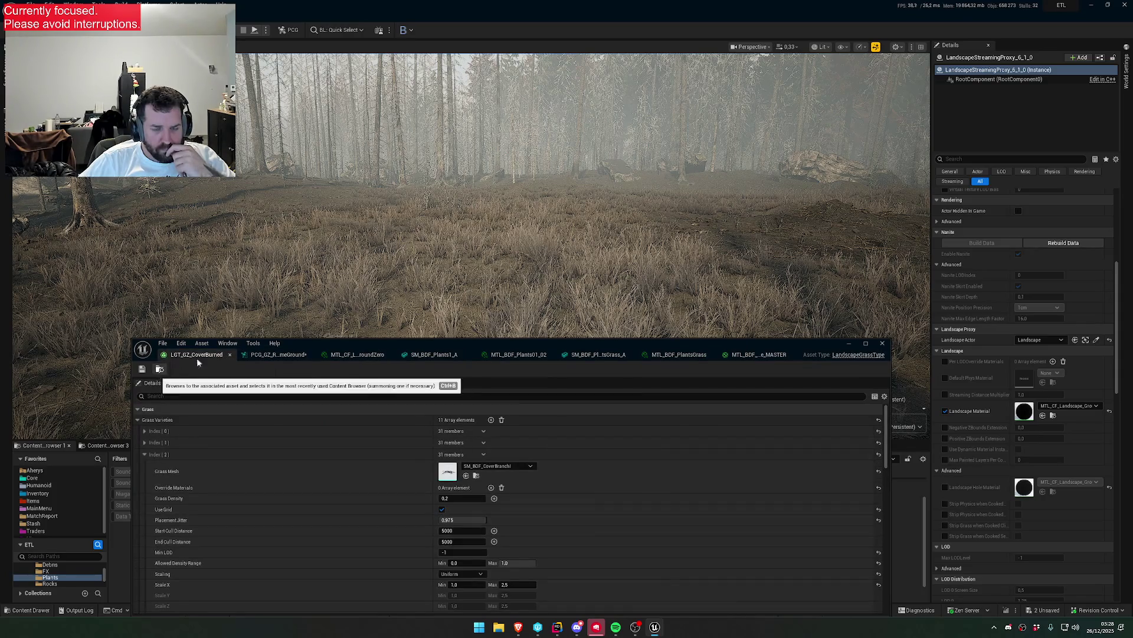
mouse_move(321, 345)
mouse_down()
mouse_move(684, 497)
mouse_move(667, 458)
mouse_up()
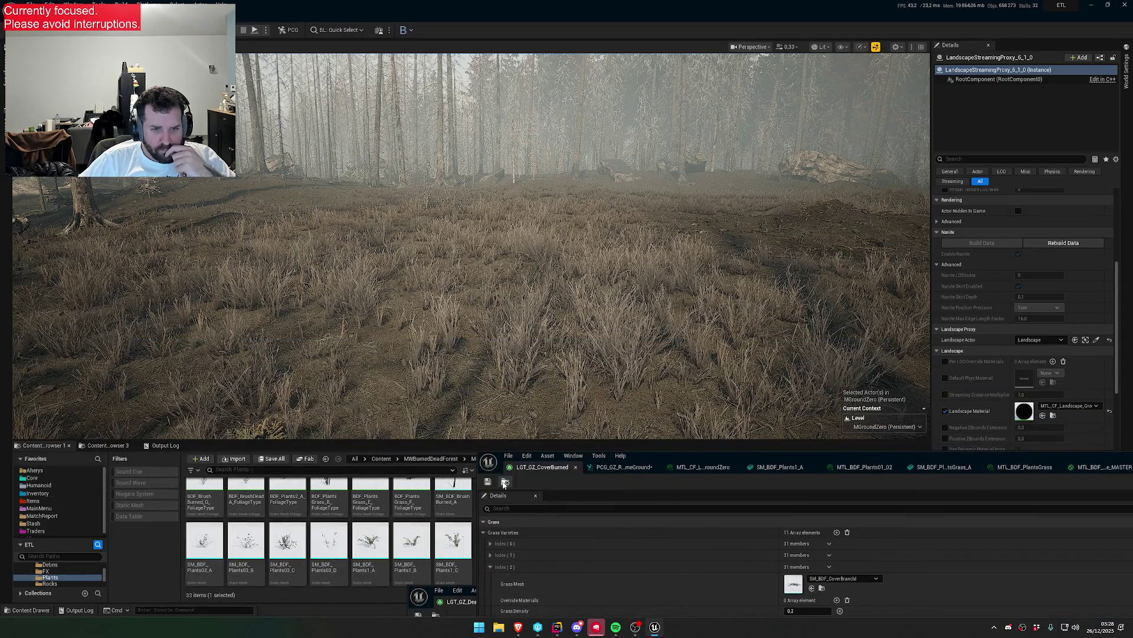
- Open the LGT_GZ_CoverDead grass type and its SM_BDF_RockA1 rock mesh
click(504, 484)
click(374, 527)
double_click(374, 527)
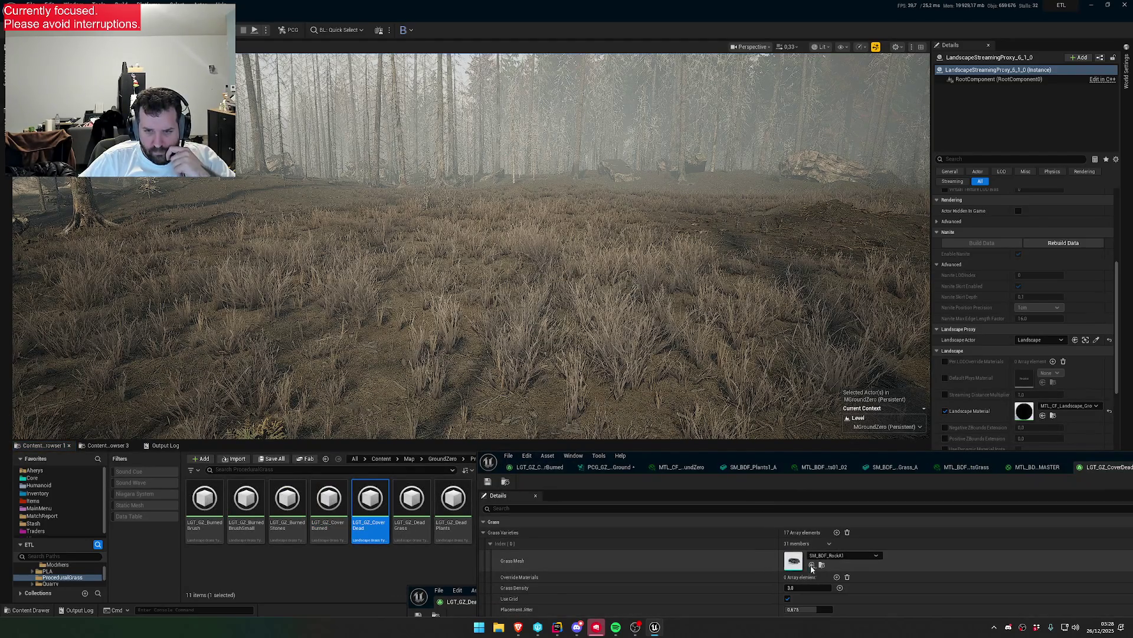
double_click(795, 564)
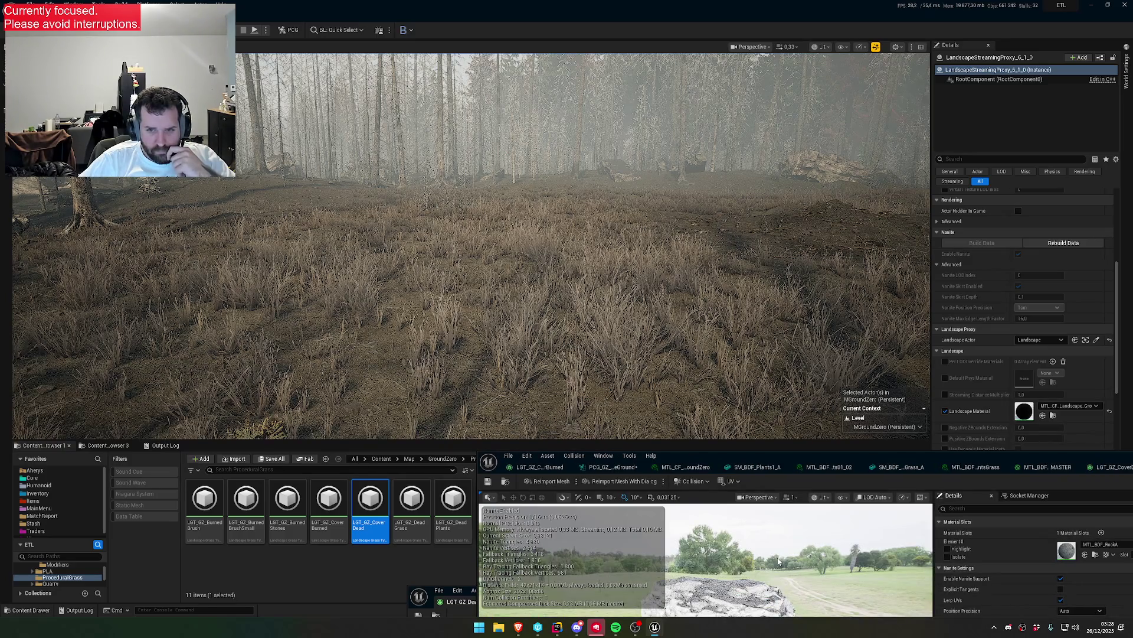
mouse_move(737, 465)
mouse_down()
mouse_move(689, 271)
mouse_move(580, 199)
mouse_move(536, 190)
mouse_up()
scroll(520, 356, up, 3)
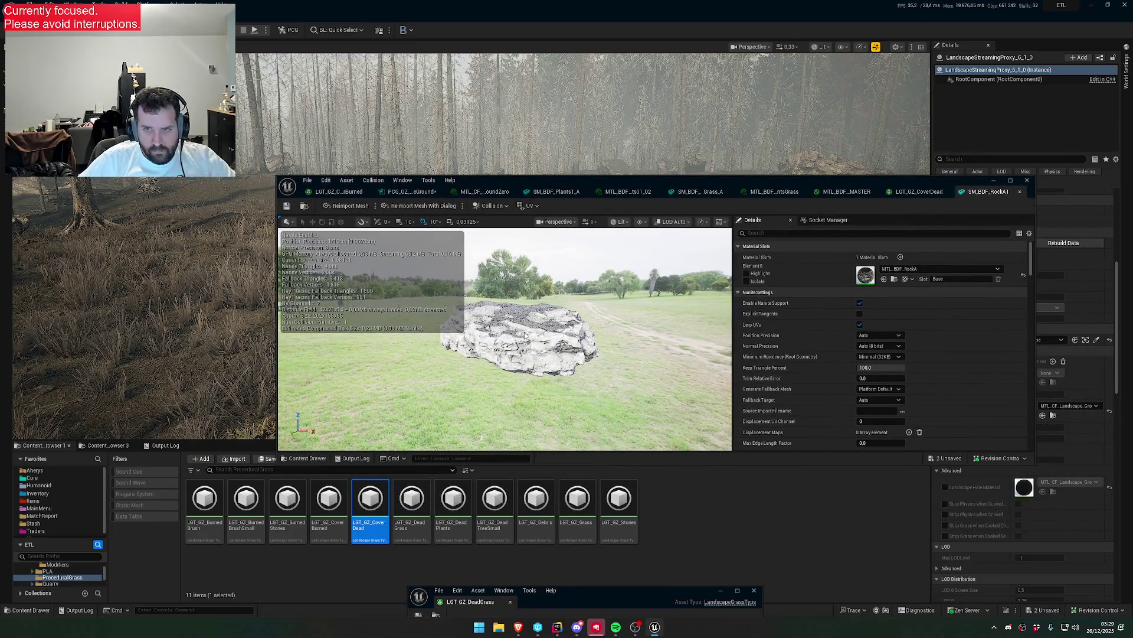
- From LGT_GZ_CoverBurned, locate Index 2's SM_BDF_CoverBranchI mesh in the Content Browser
click(335, 191)
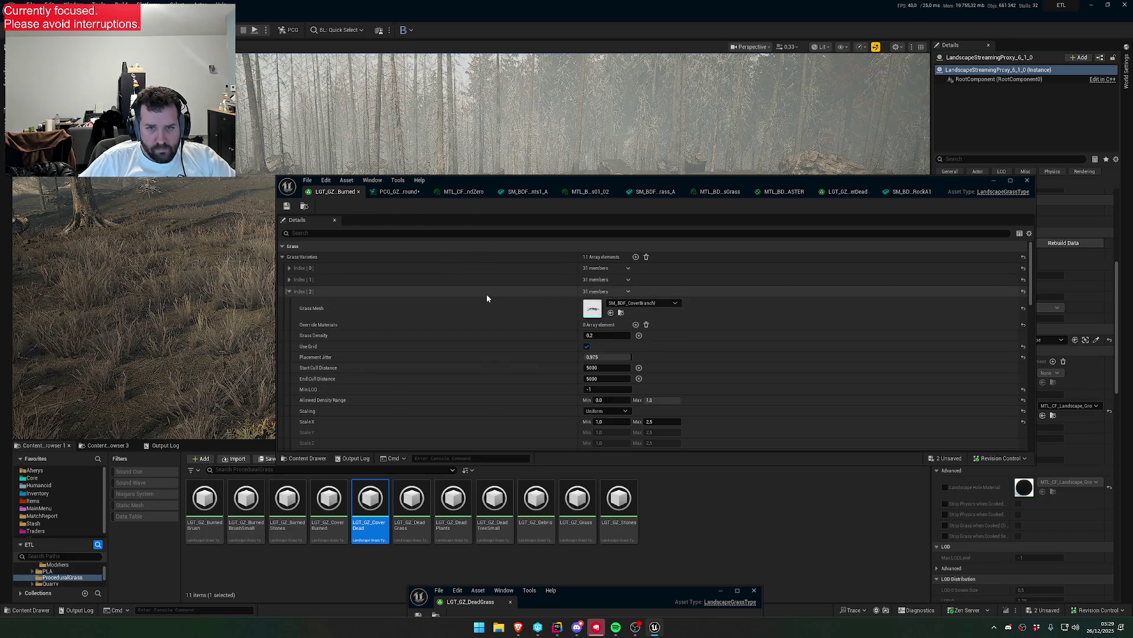
scroll(302, 277, down, 2)
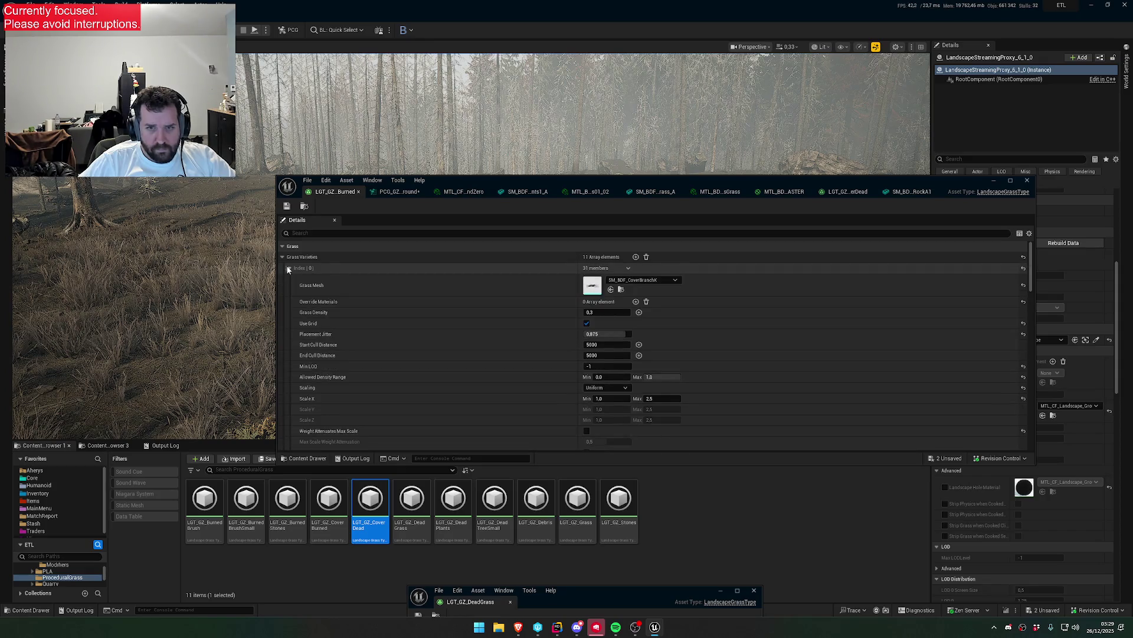
scroll(355, 311, down, 10)
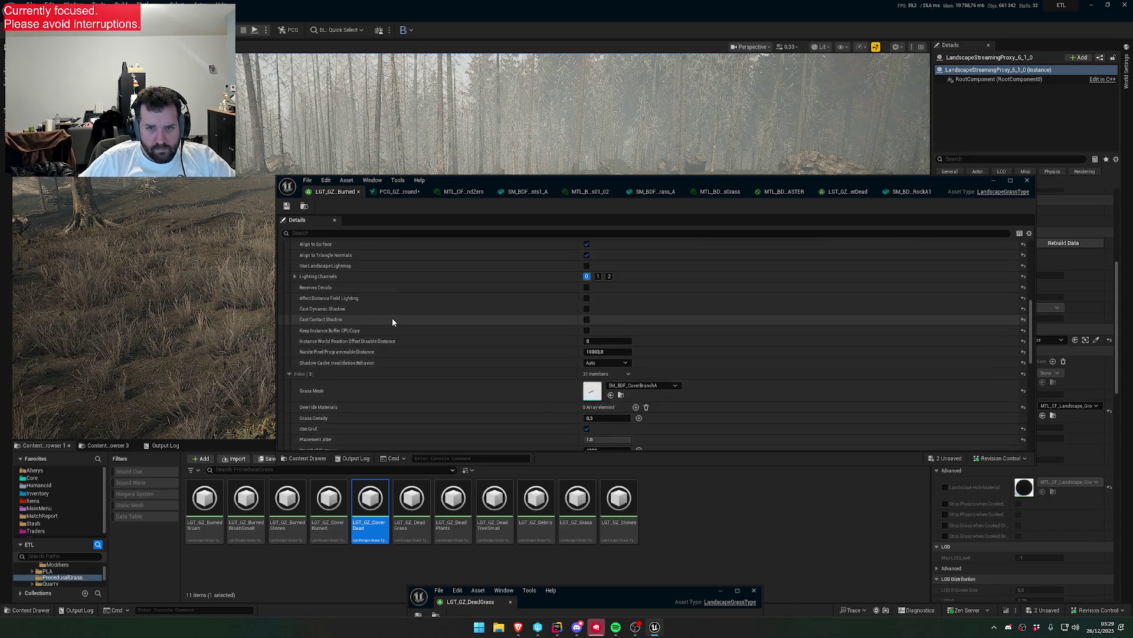
scroll(502, 334, up, 10)
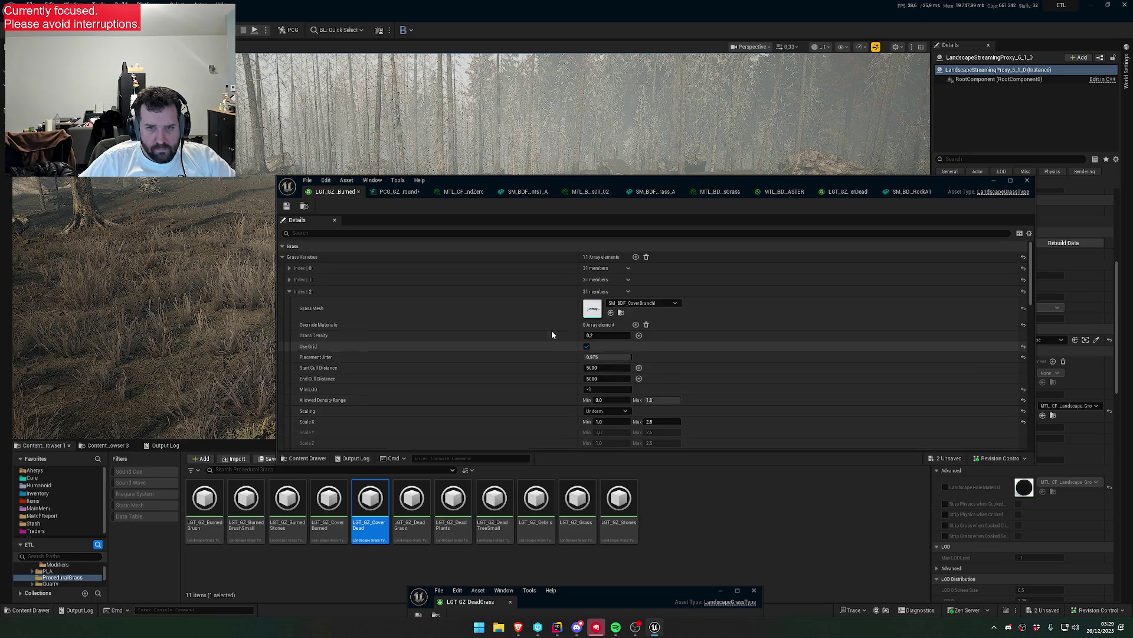
click(622, 313)
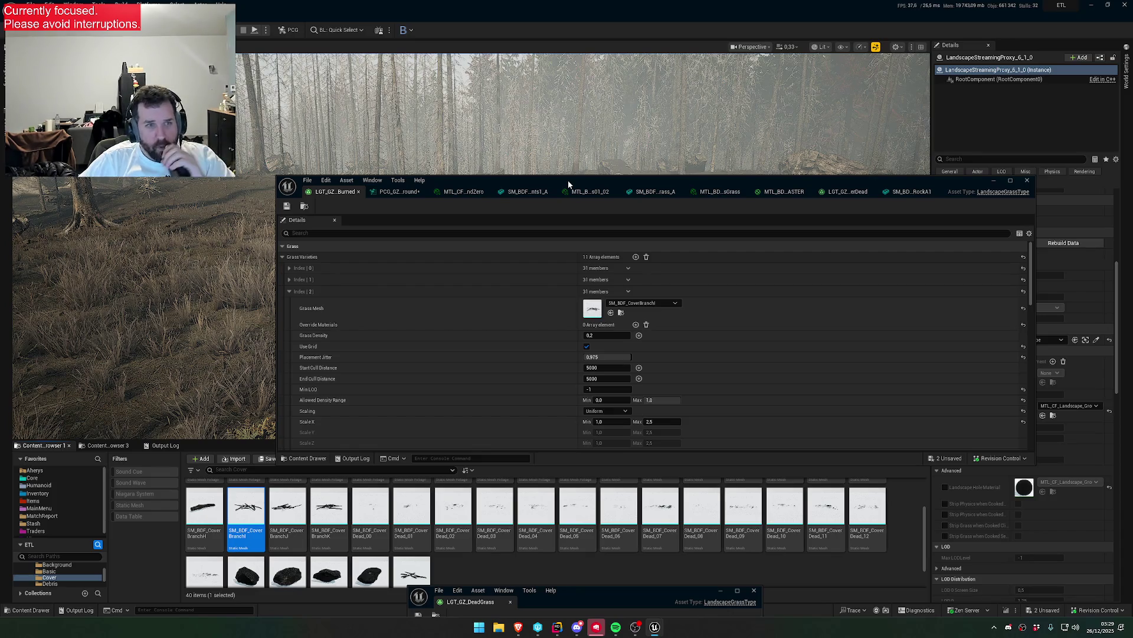
mouse_move(568, 185)
mouse_down()
mouse_move(559, 356)
mouse_move(672, 523)
mouse_move(627, 217)
mouse_move(547, 318)
mouse_move(536, 316)
mouse_up()
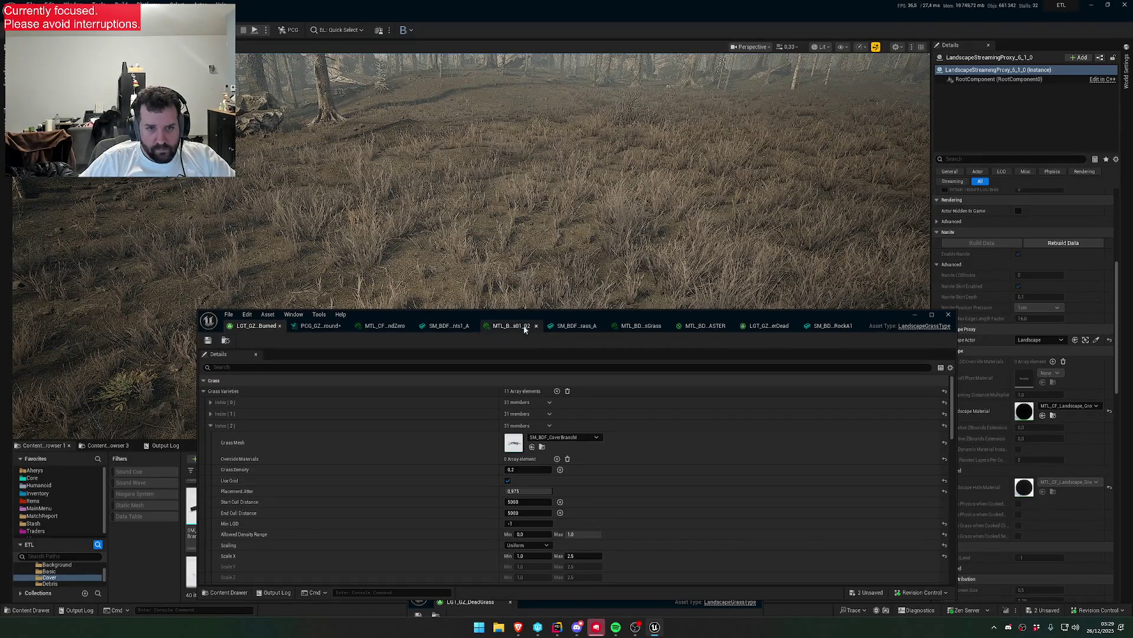
- Return to the PCG graph and navigate to the Burned Brush nodes
click(318, 327)
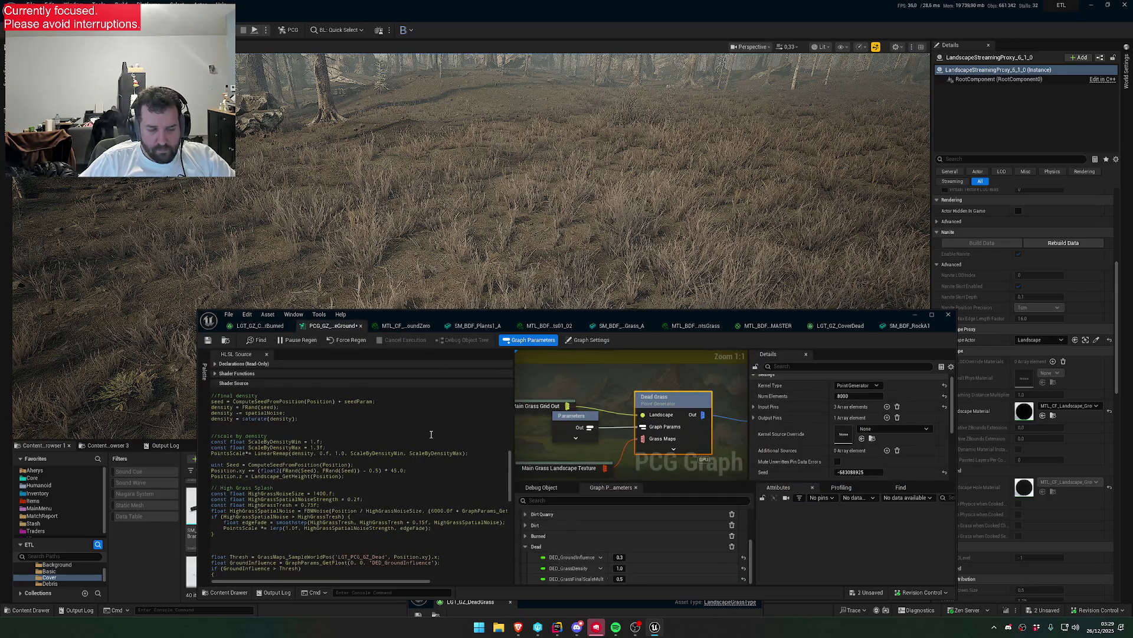
scroll(431, 434, down, 10)
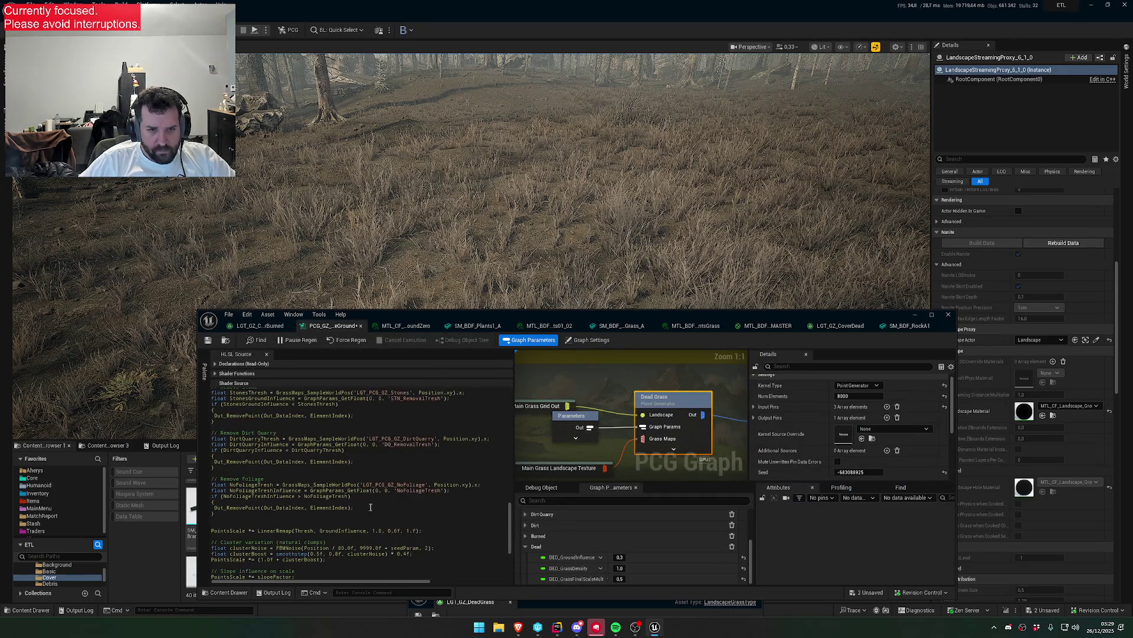
scroll(371, 507, up, 3)
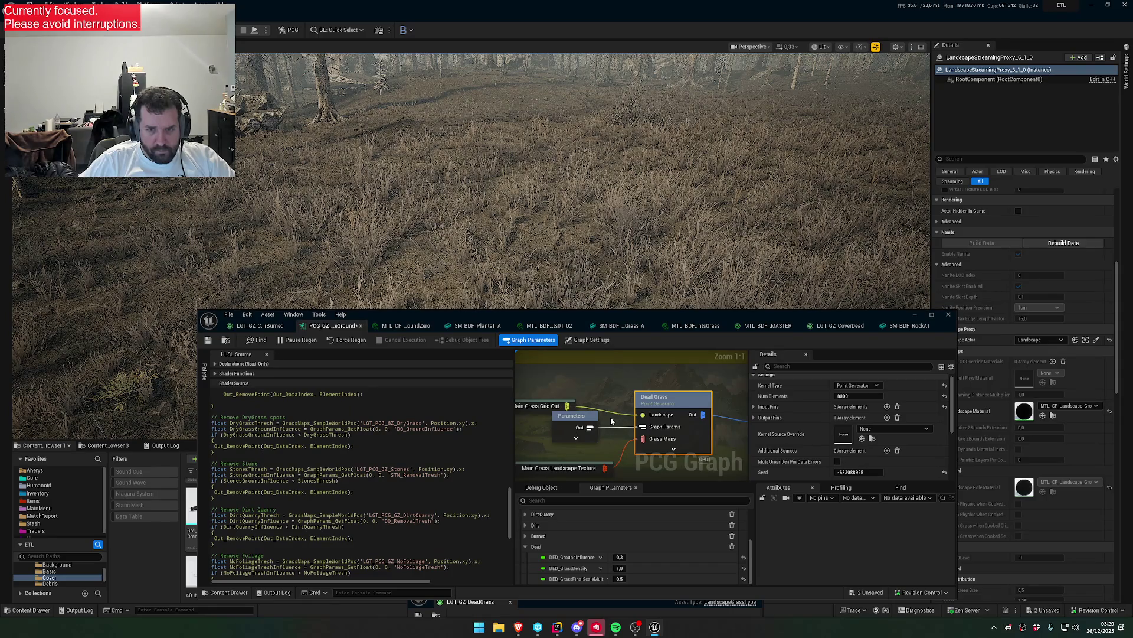
scroll(611, 421, down, 3)
mouse_move(628, 441)
mouse_down()
mouse_move(646, 411)
mouse_move(606, 368)
mouse_up()
mouse_move(626, 409)
mouse_down()
mouse_move(612, 445)
mouse_move(618, 409)
mouse_move(604, 416)
mouse_move(671, 344)
mouse_up()
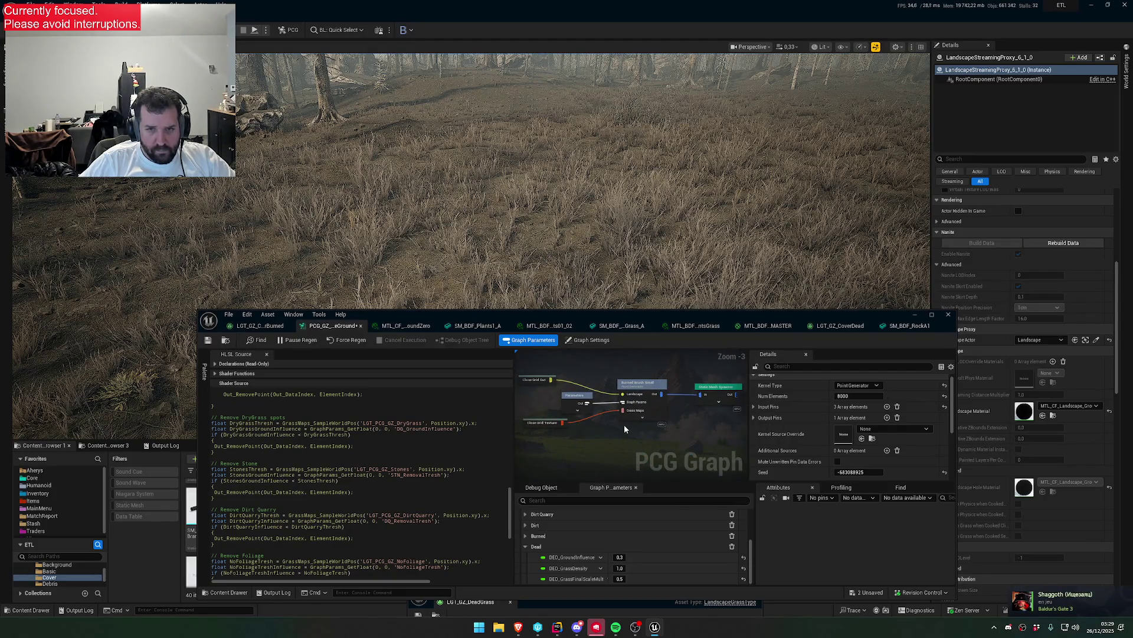
- Move the selected nodes out of the Burned comment and wrap them in a new comment
click(640, 387)
mouse_move(641, 387)
mouse_down()
mouse_move(646, 420)
mouse_move(629, 414)
mouse_up()
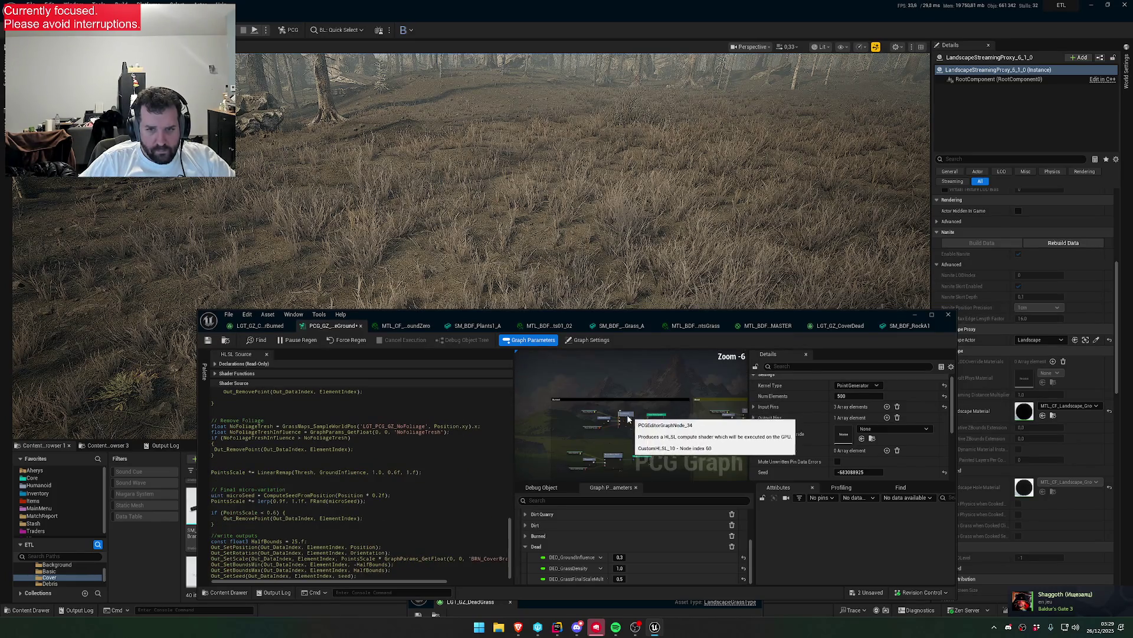
scroll(629, 415, down, 3)
click(629, 412)
drag(629, 411, 643, 369)
scroll(679, 401, up, 2)
text(cS)
click(648, 401)
scroll(648, 401, up, 5)
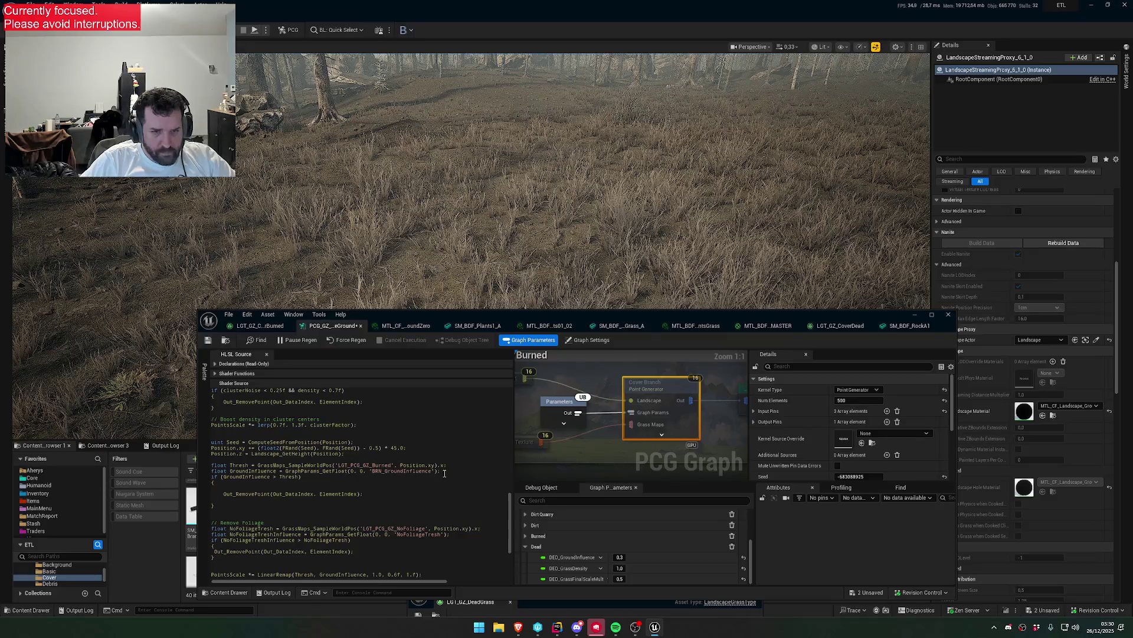
- Add a GroundInfluenceDead line reading DED_GroundInfluence, append '&& GroundInfluenceDead > Tresh', and save
click(467, 473)
key(Return)
text(float GroundInfluence = GraphParams_GetFloat(0, 0, 'BRN_GroundInfluence');)
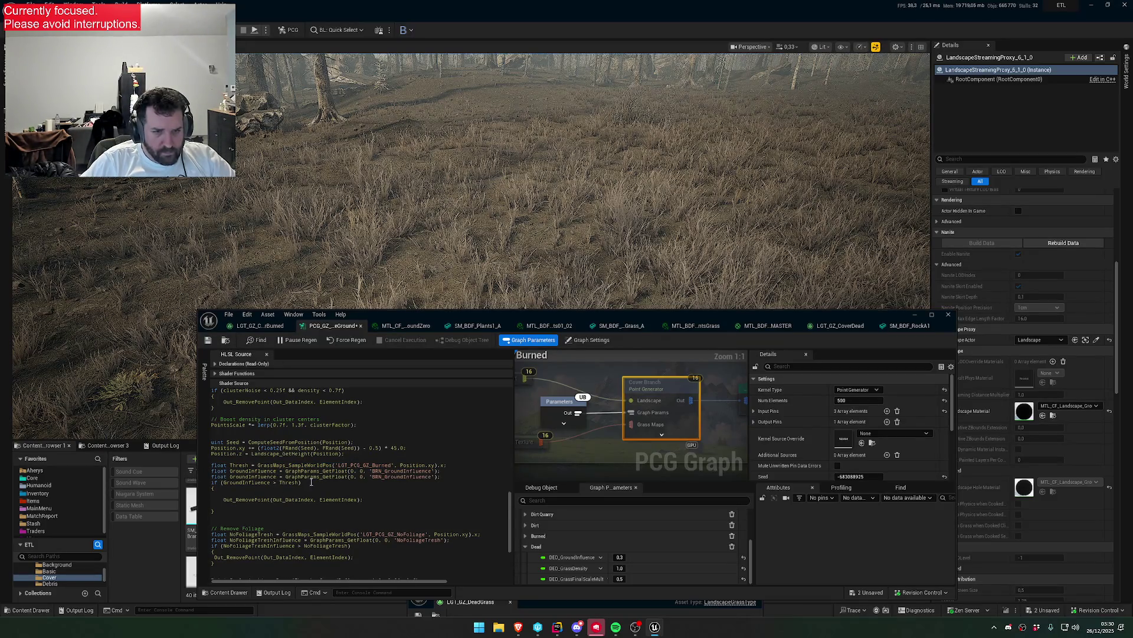
text(Dead)
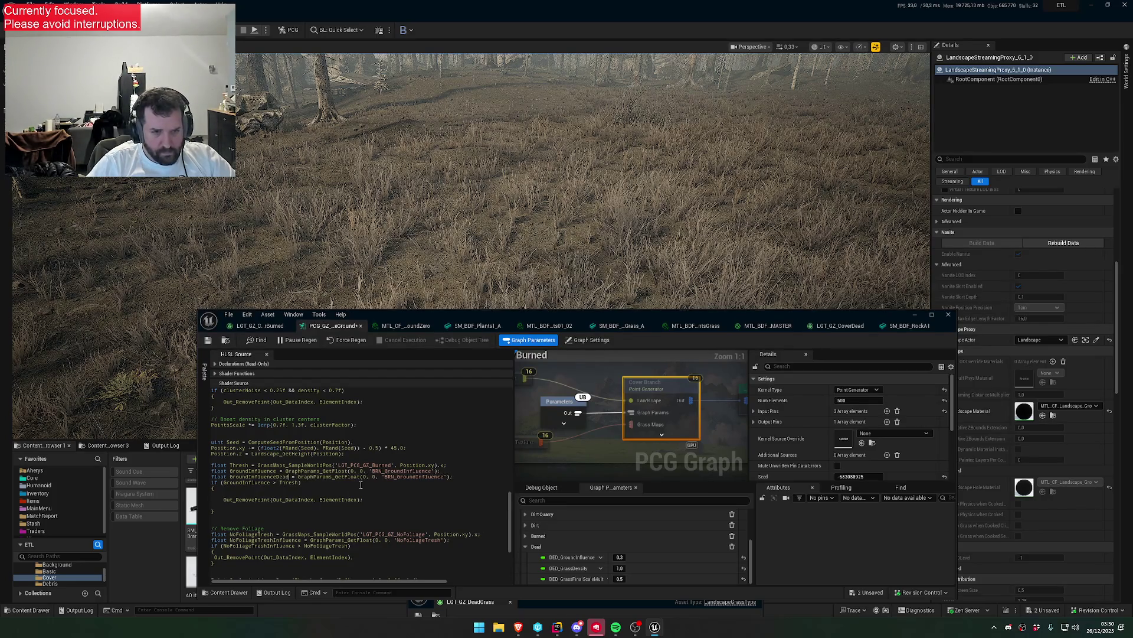
text(DED)
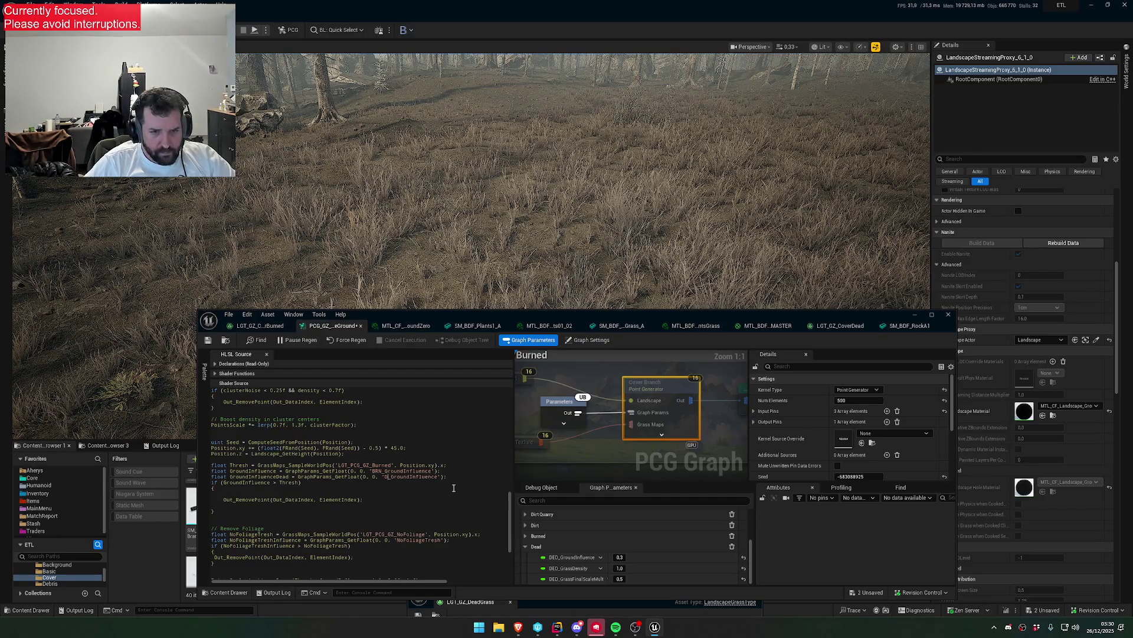
double_click(287, 477)
click(311, 486)
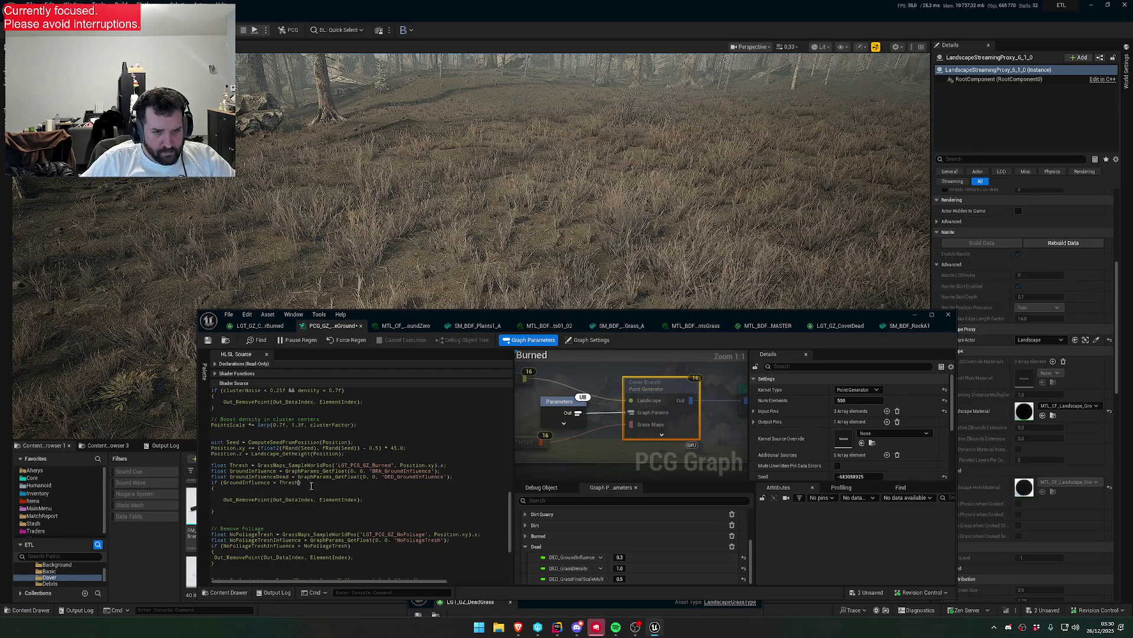
text(&& GroundInfluenceDead )
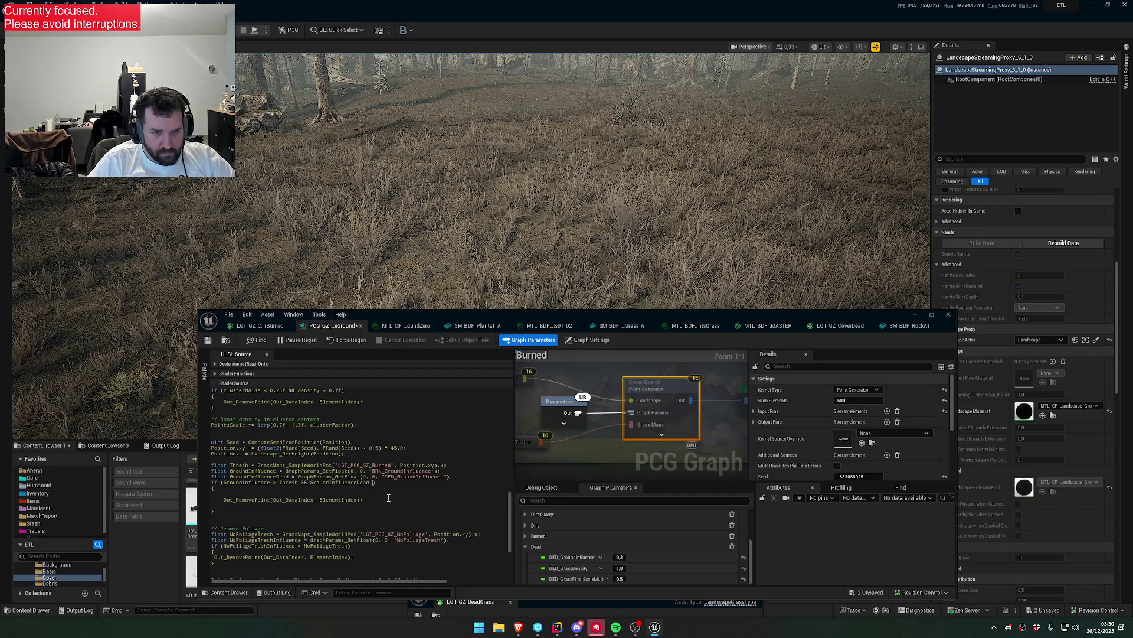
text(> Tresh)
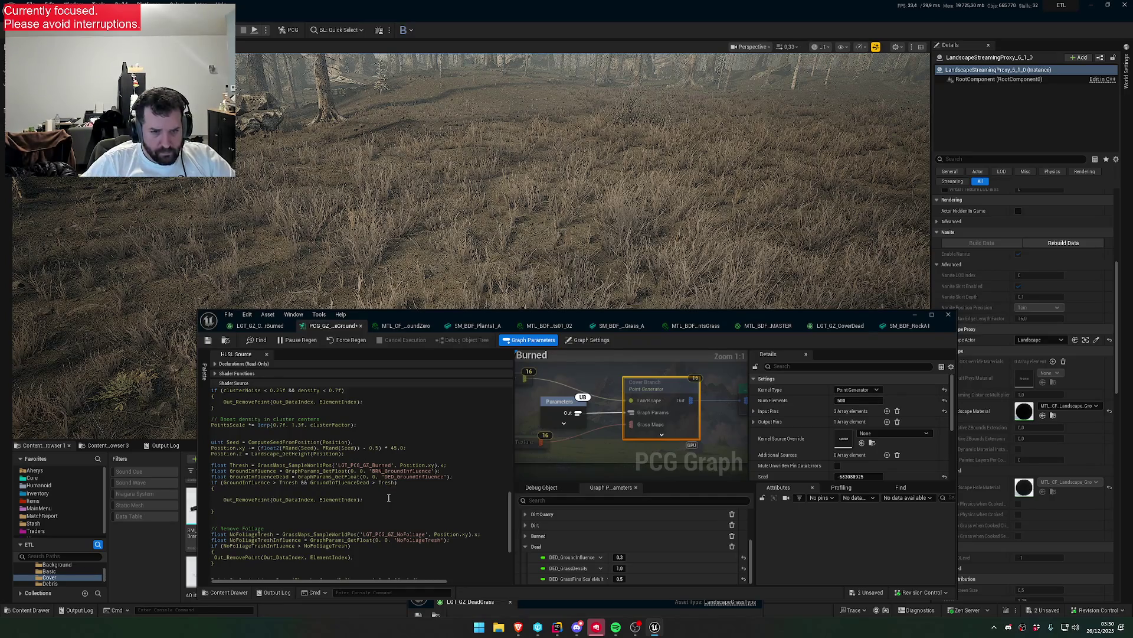
click(208, 340)
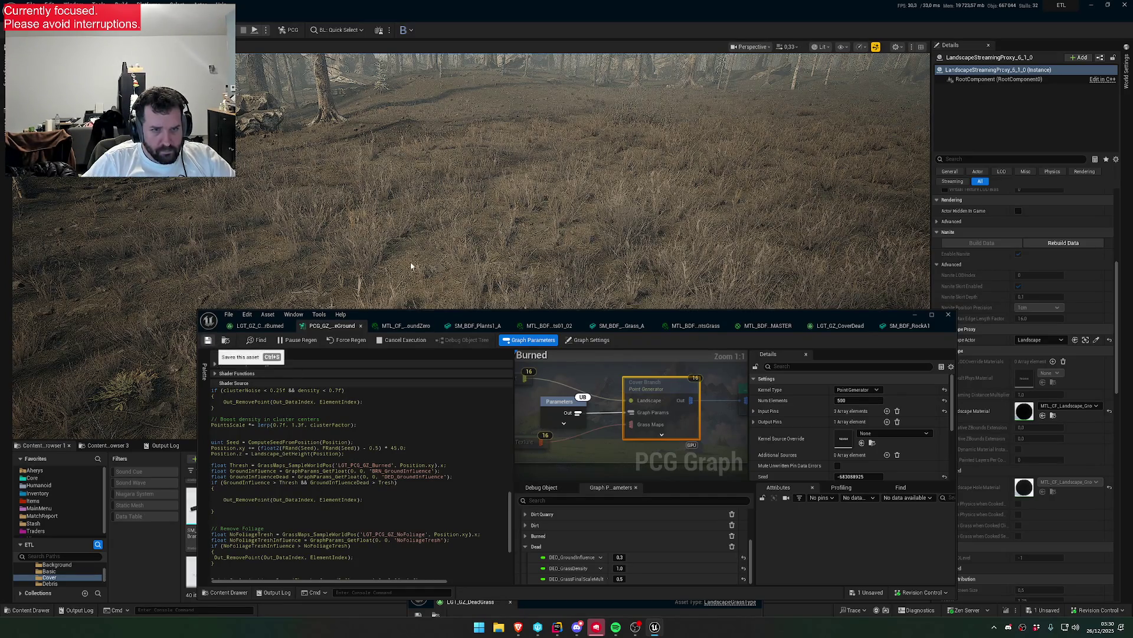
- Correct 'Tresh' to 'Thresh' and retype the ampersand in the if-condition
scroll(412, 266, down, 2)
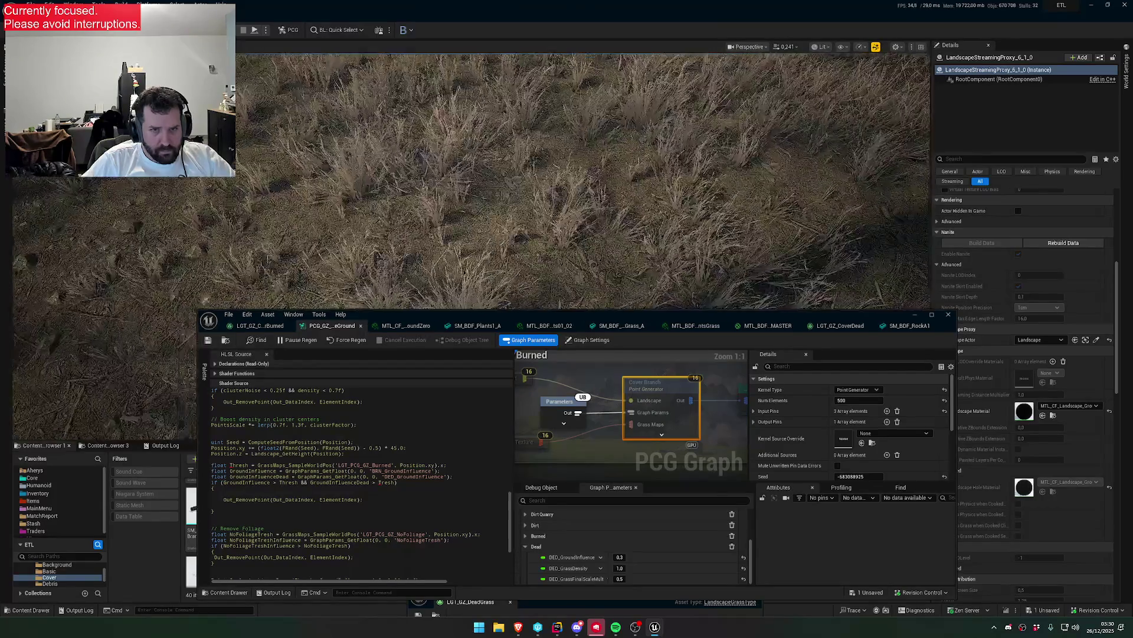
scroll(412, 266, up, 1)
click(382, 481)
text(h)
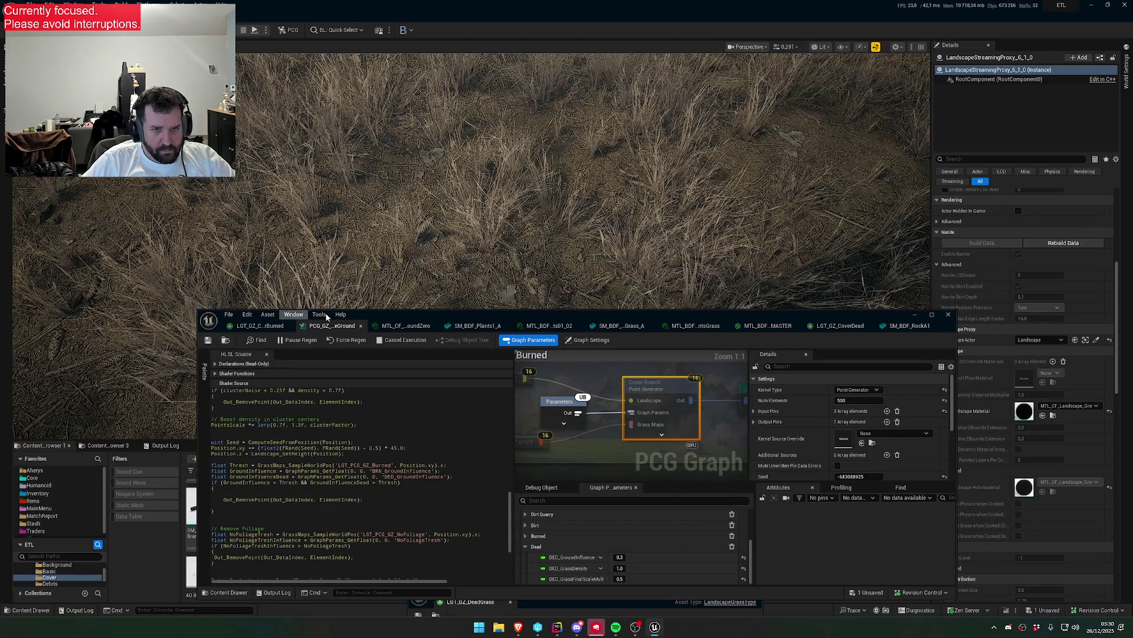
drag(393, 245, 379, 259)
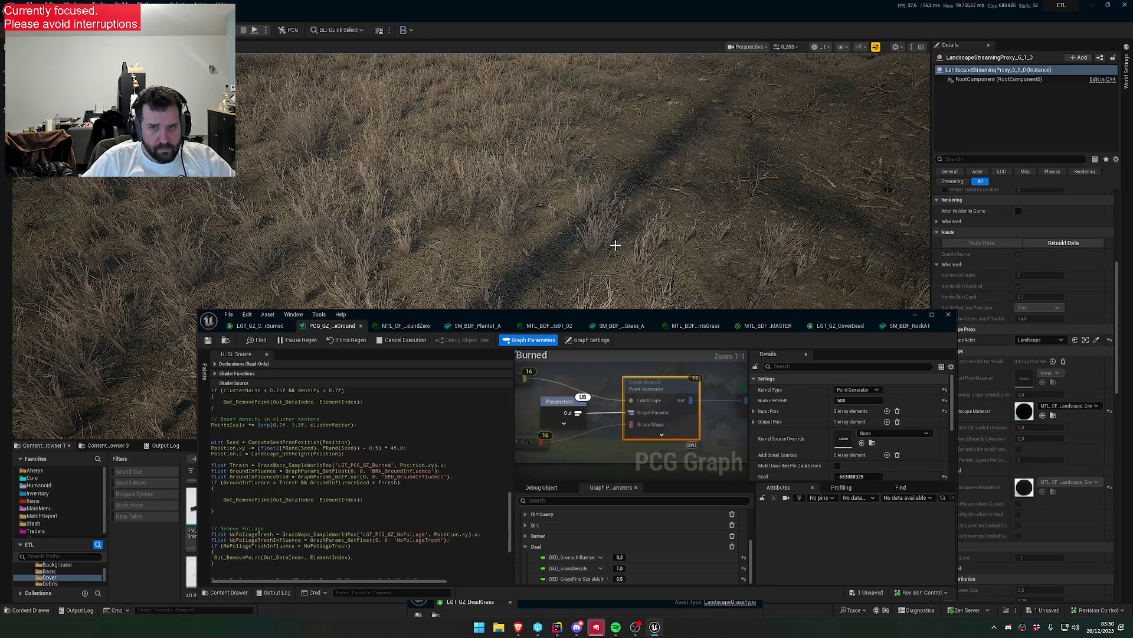
click(308, 483)
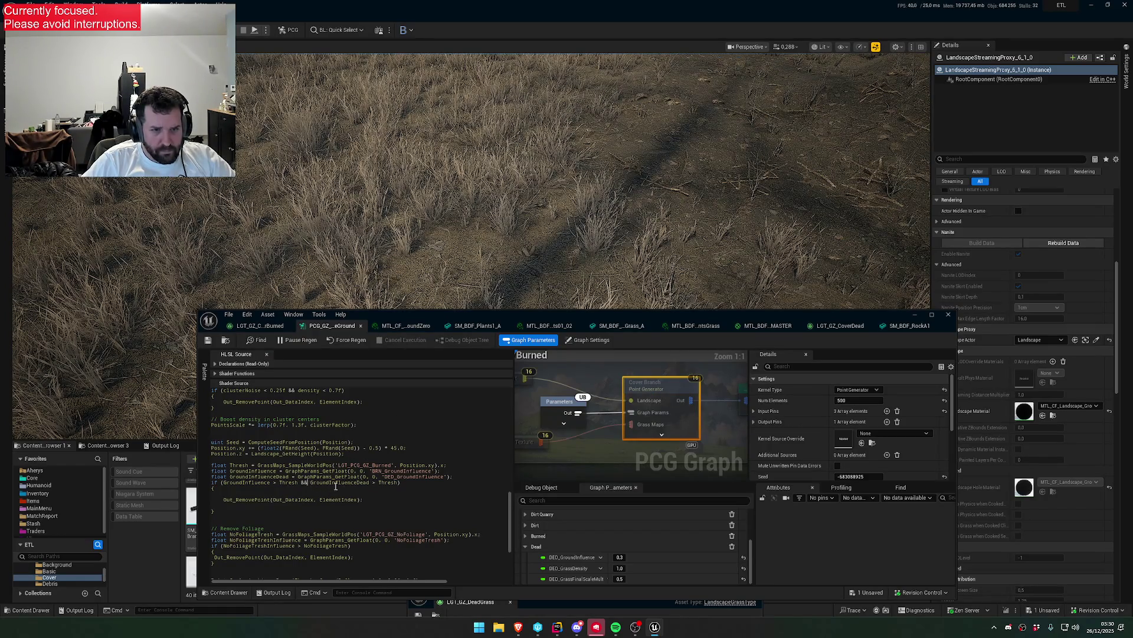
key(BackSpace)
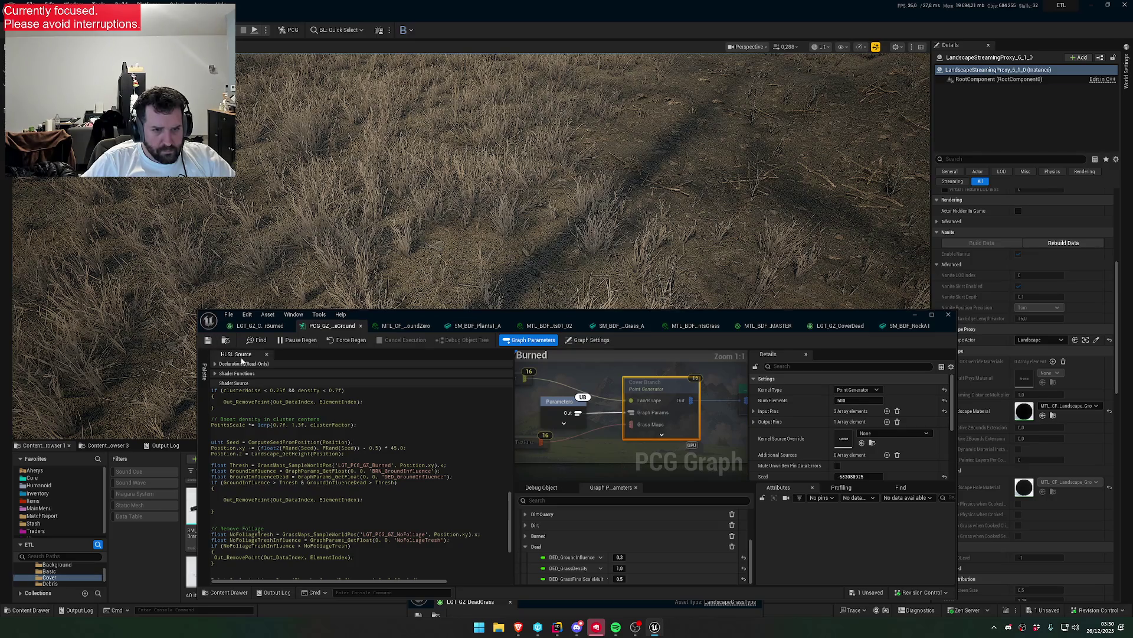
text(&)
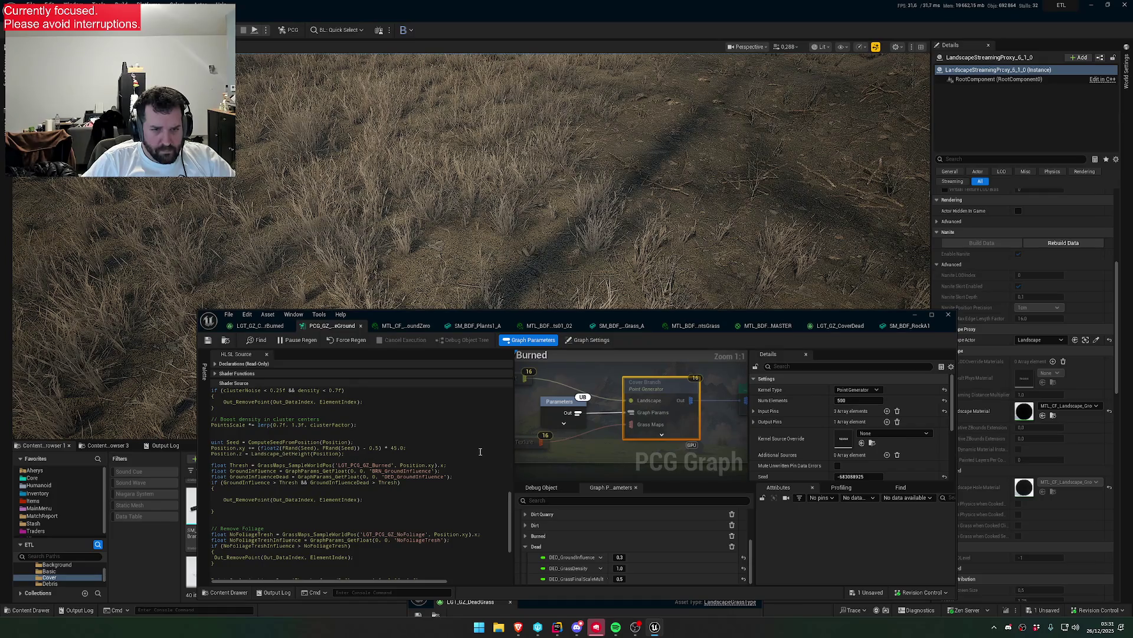
- Duplicate the float Thresh line that samples LGT_PCG_GZ_Burned
double_click(432, 477)
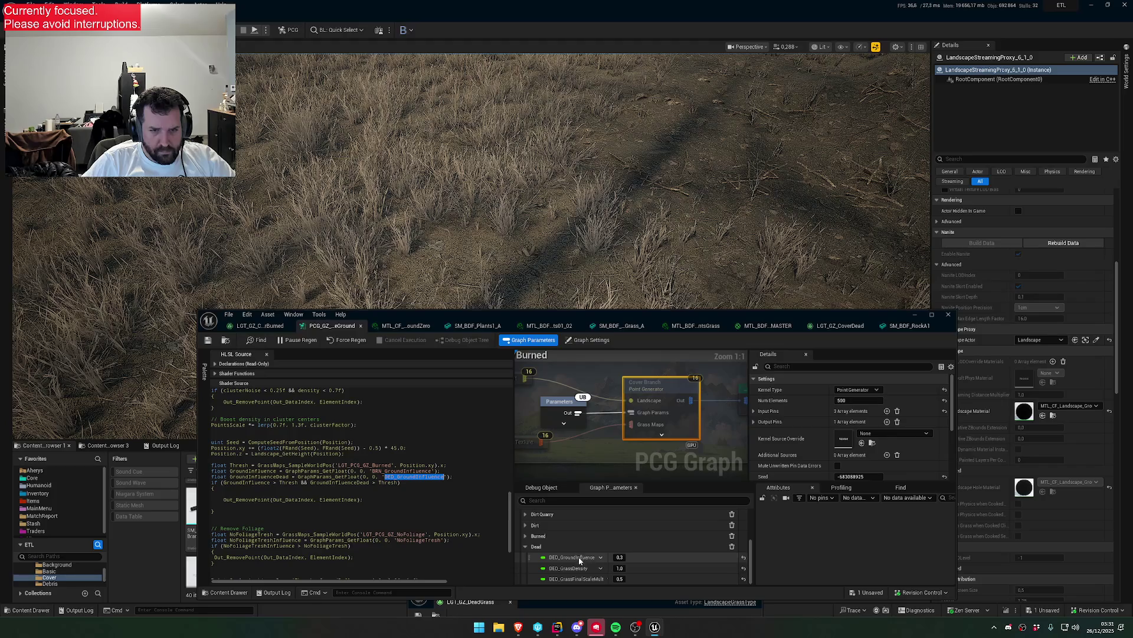
click(420, 476)
double_click(420, 476)
click(423, 488)
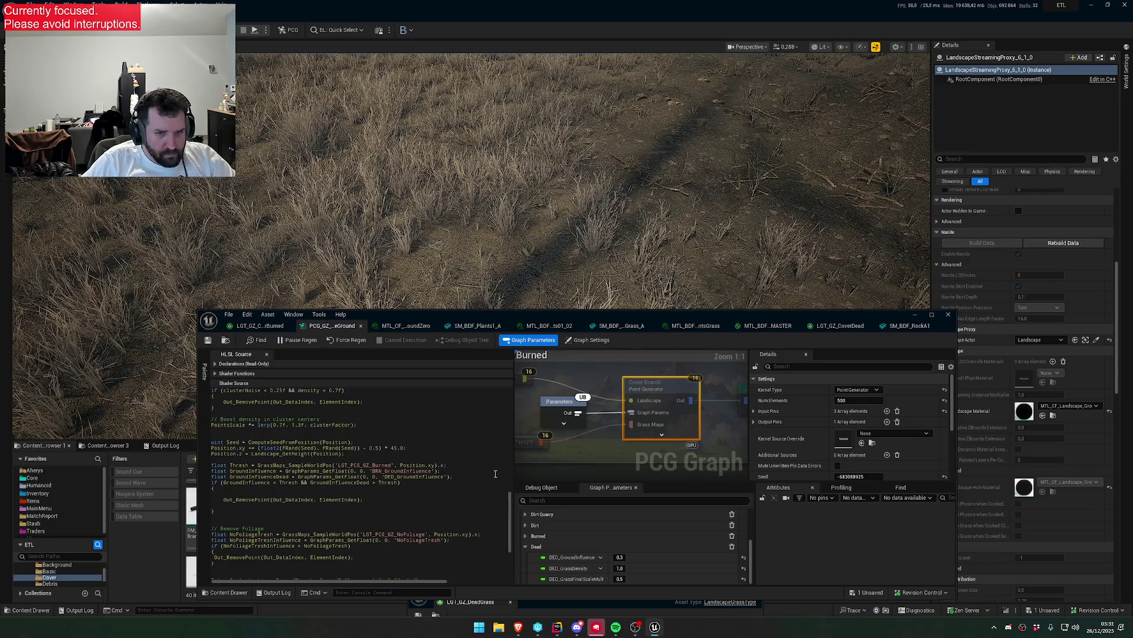
key(shift+Home)
key(ctrl+c)
key(End)
key(Return)
key(ctrl+v)
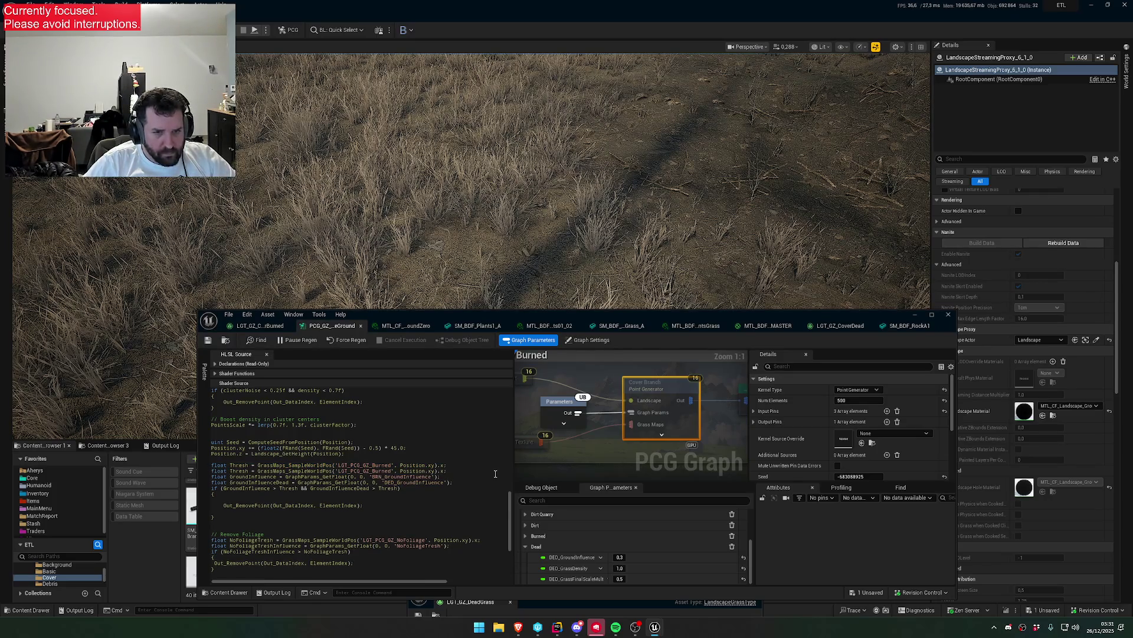
- Make the copied line sample LGT_PCG_GZ_Dead as ThreshDead and use ThreshDead in the if
double_click(391, 471)
text(Dead)
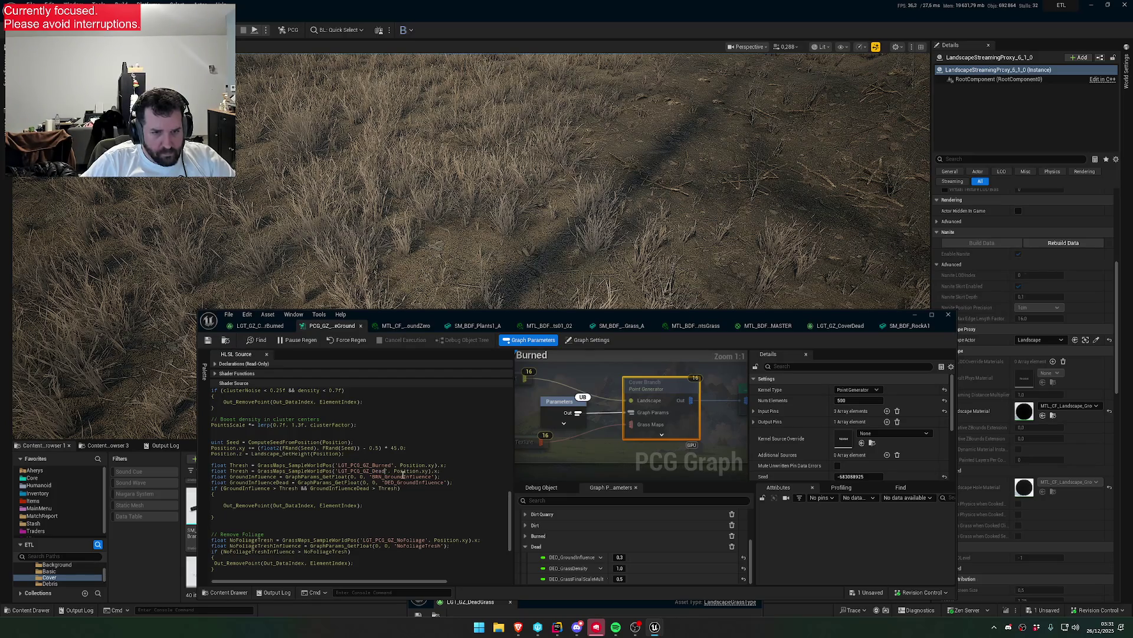
text(Dead)
double_click(245, 470)
key(ctrl+c)
double_click(388, 488)
key(ctrl+v)
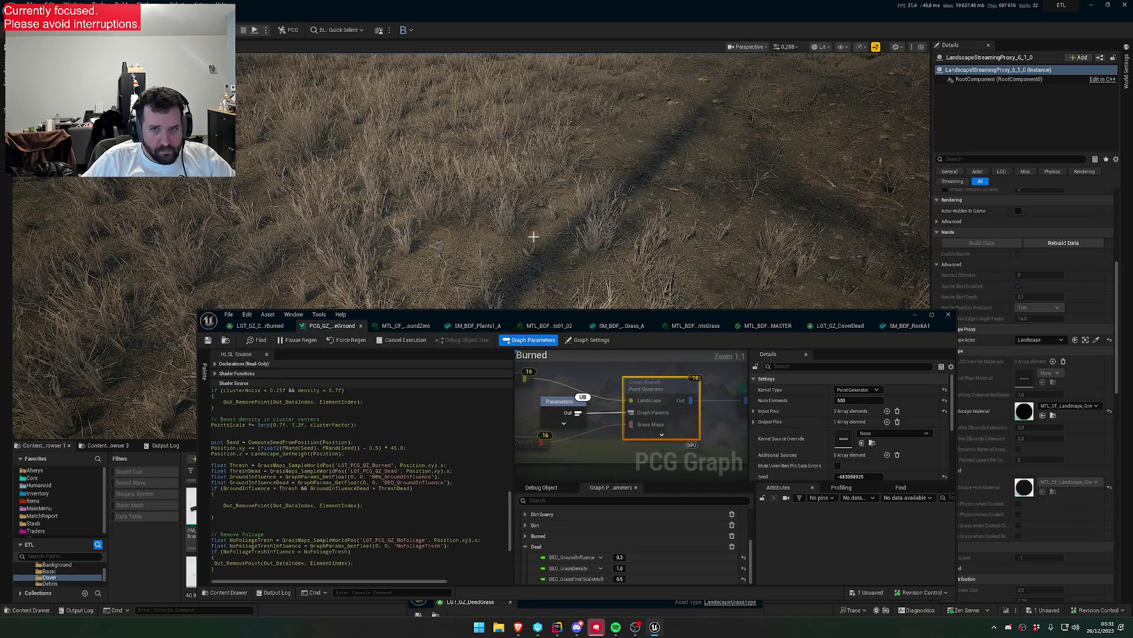
scroll(533, 236, up, 5)
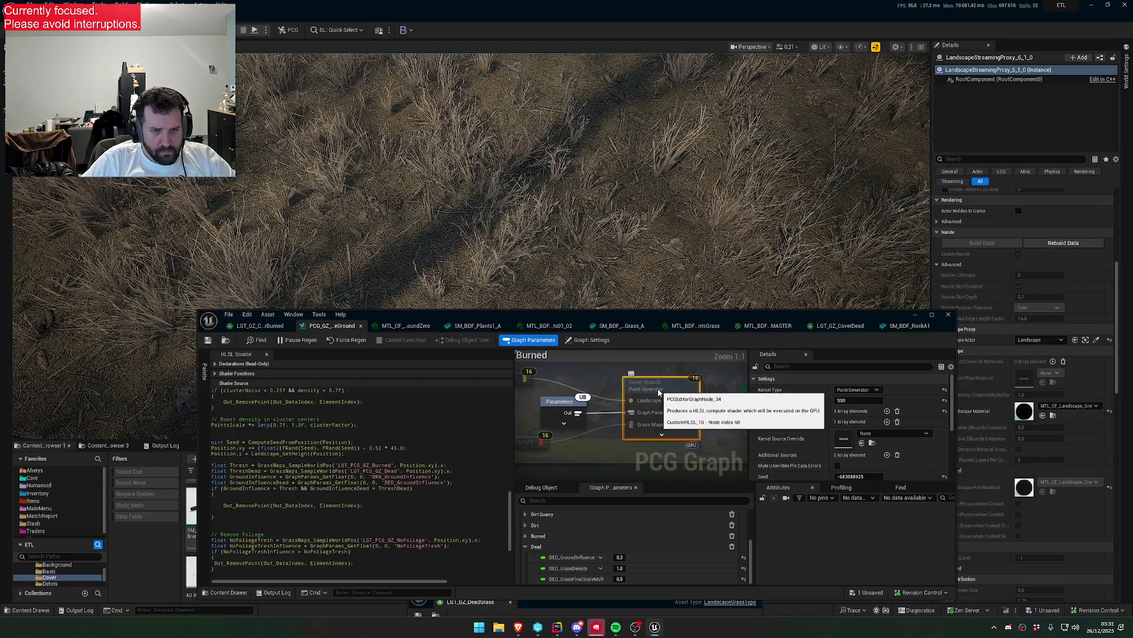
- Test the dead-grass comparison as '<', save, then restore '>' and save again
key(d)
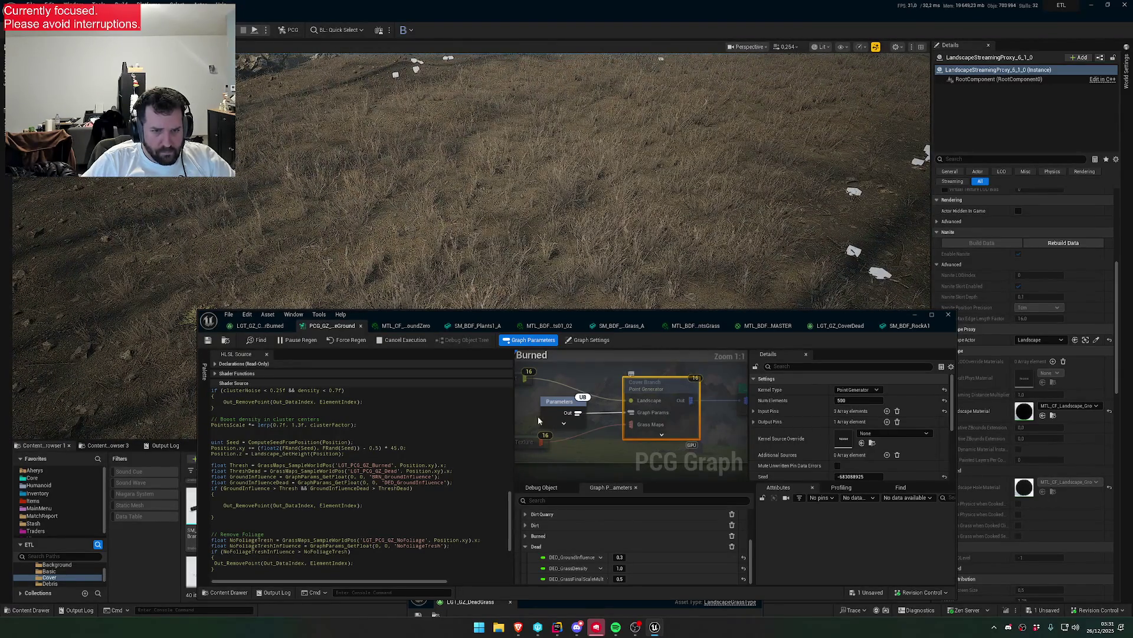
key(d)
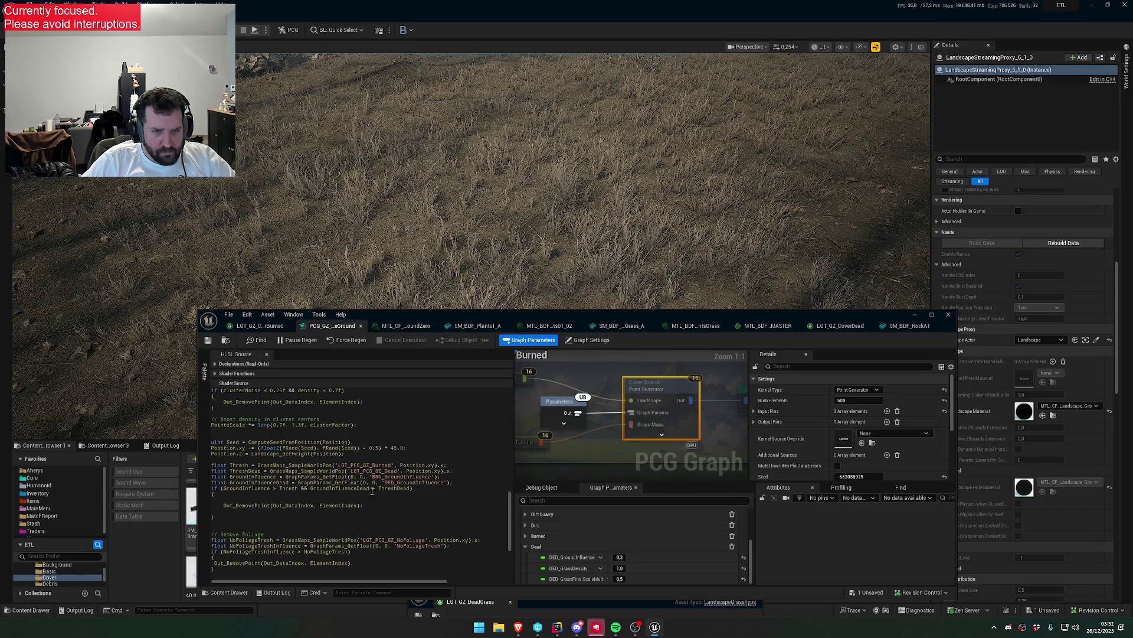
double_click(339, 489)
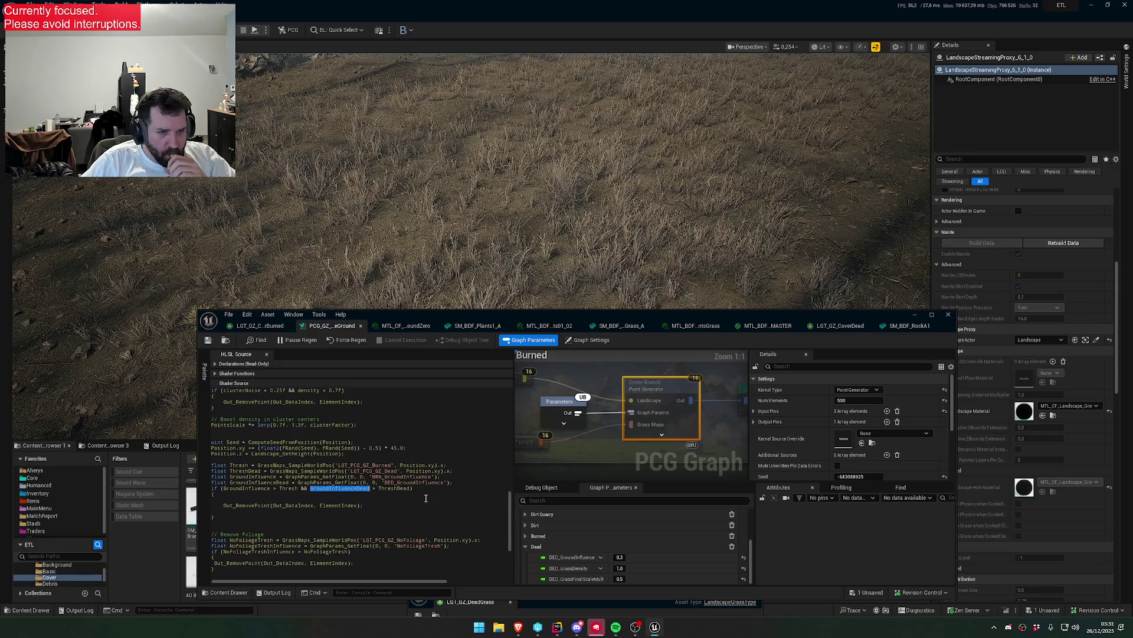
double_click(400, 490)
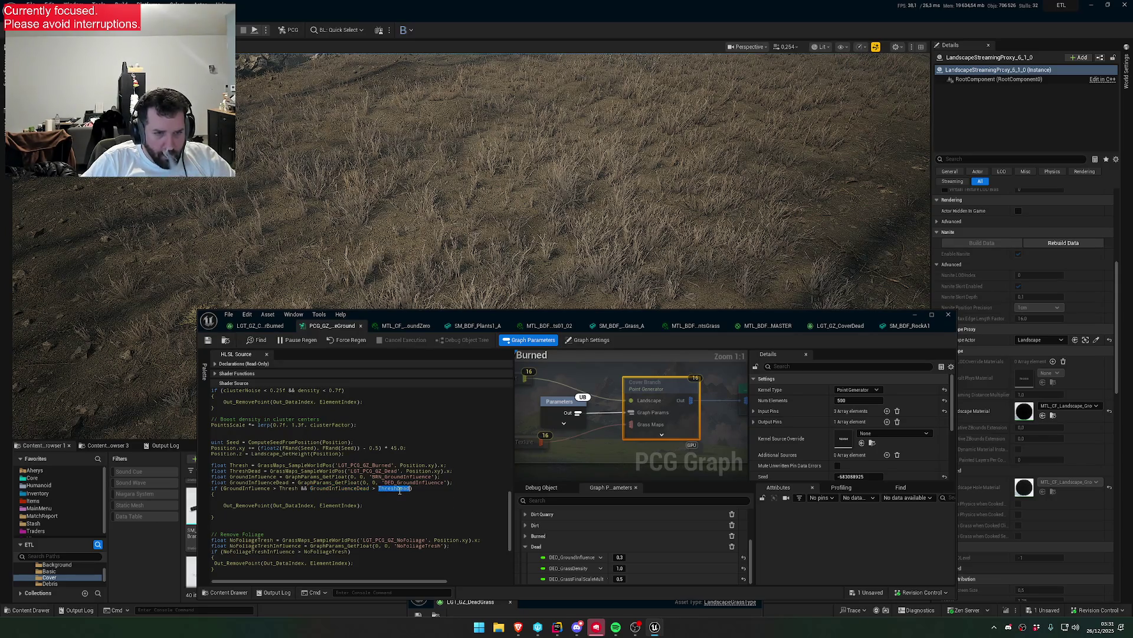
click(376, 489)
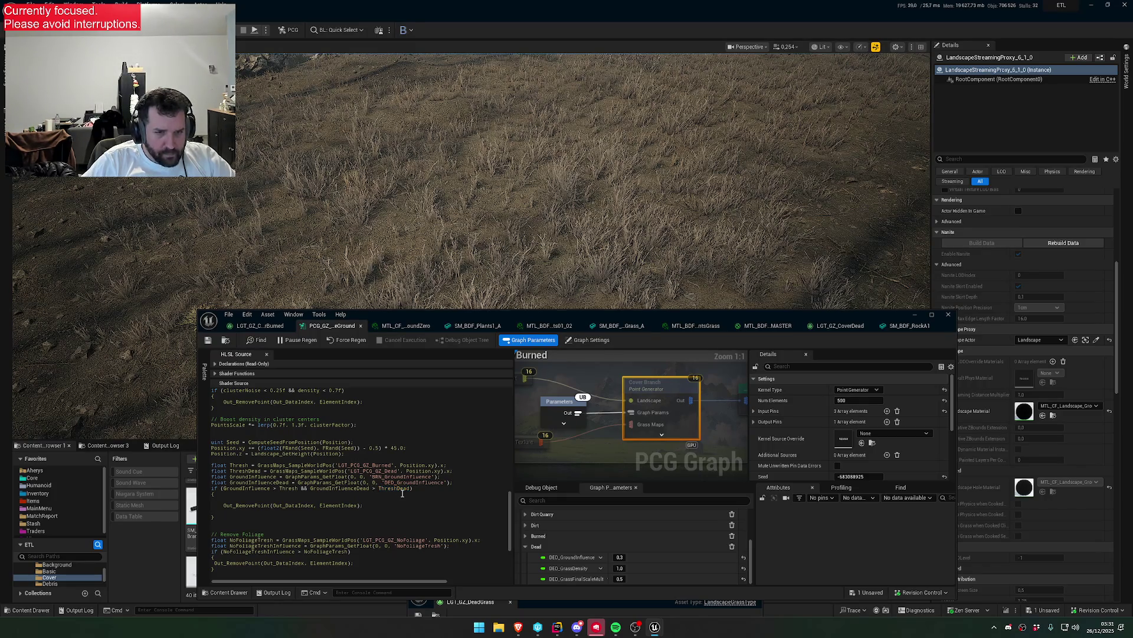
key(BackSpace)
text(<)
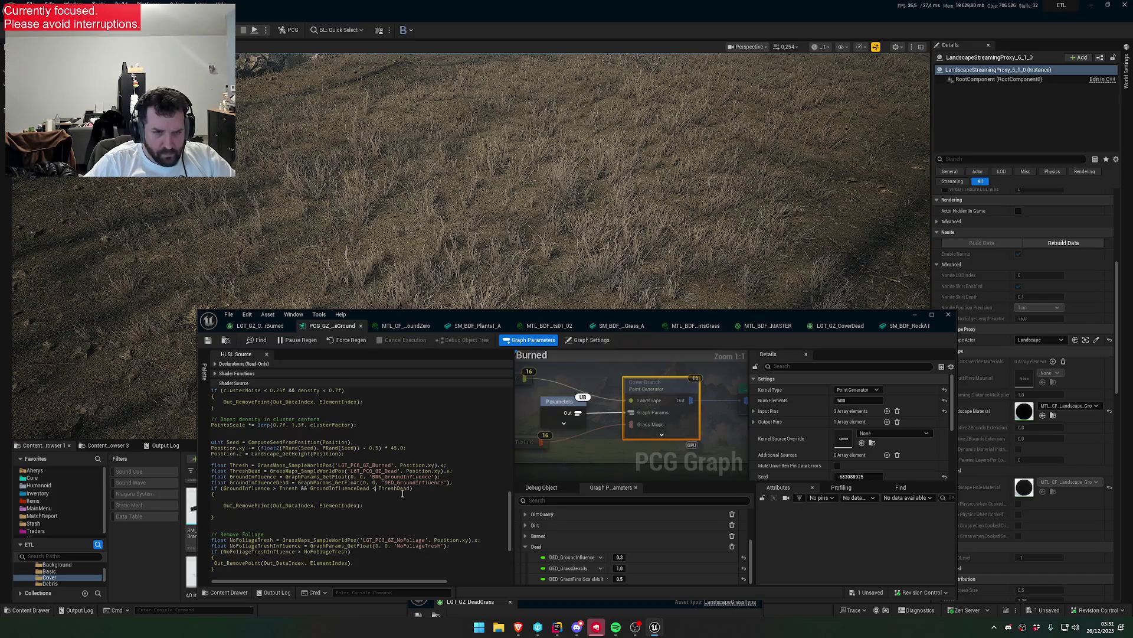
click(206, 340)
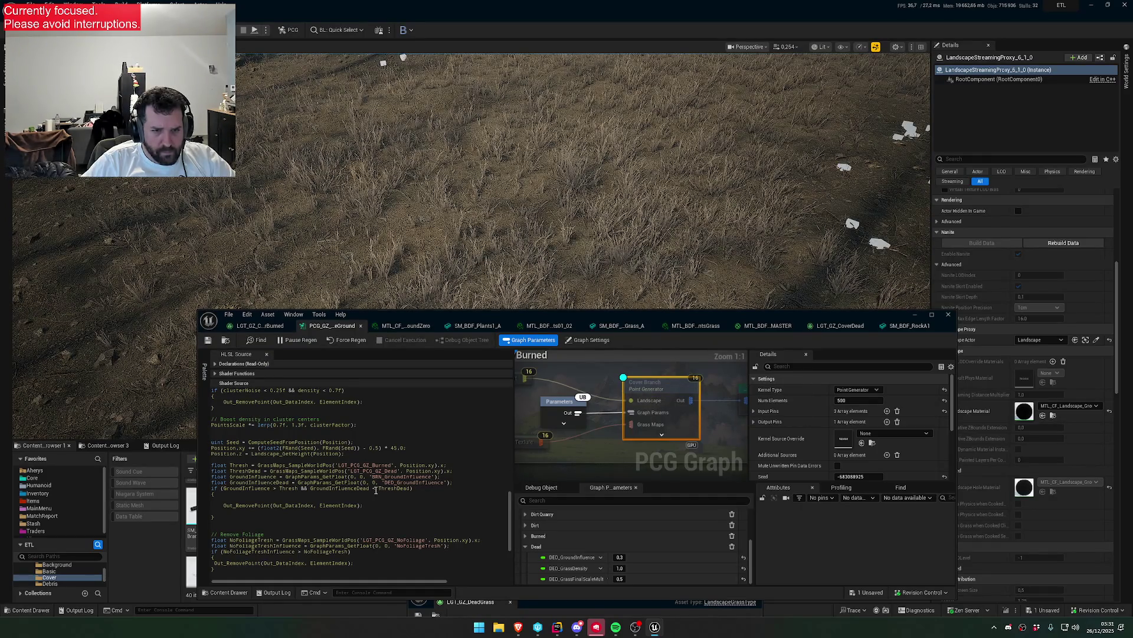
key(BackSpace)
text(>)
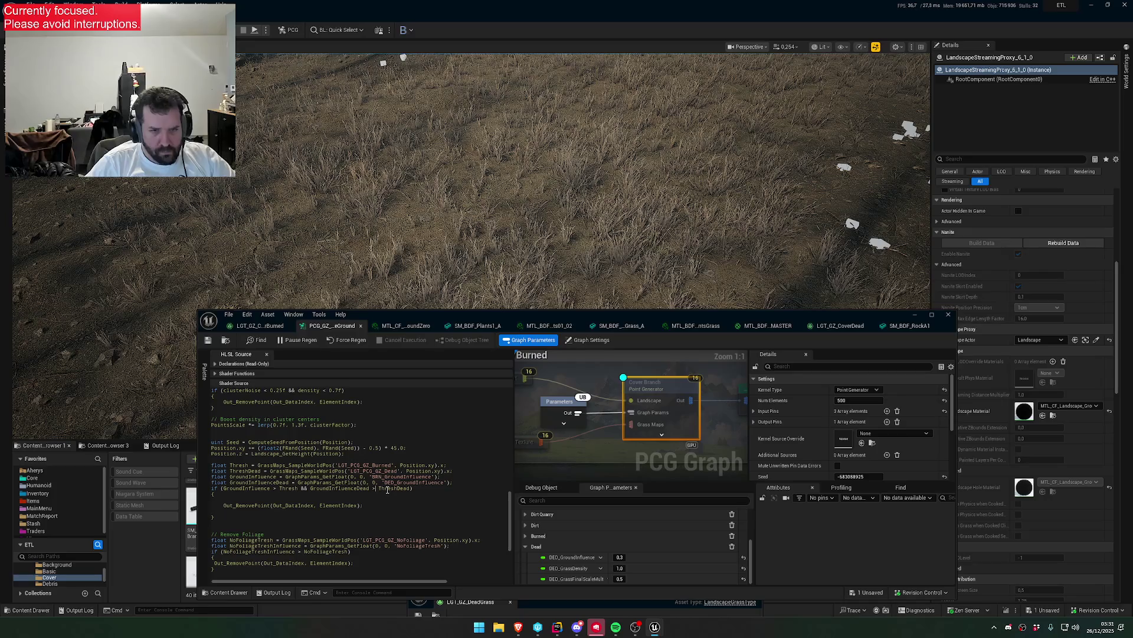
click(208, 341)
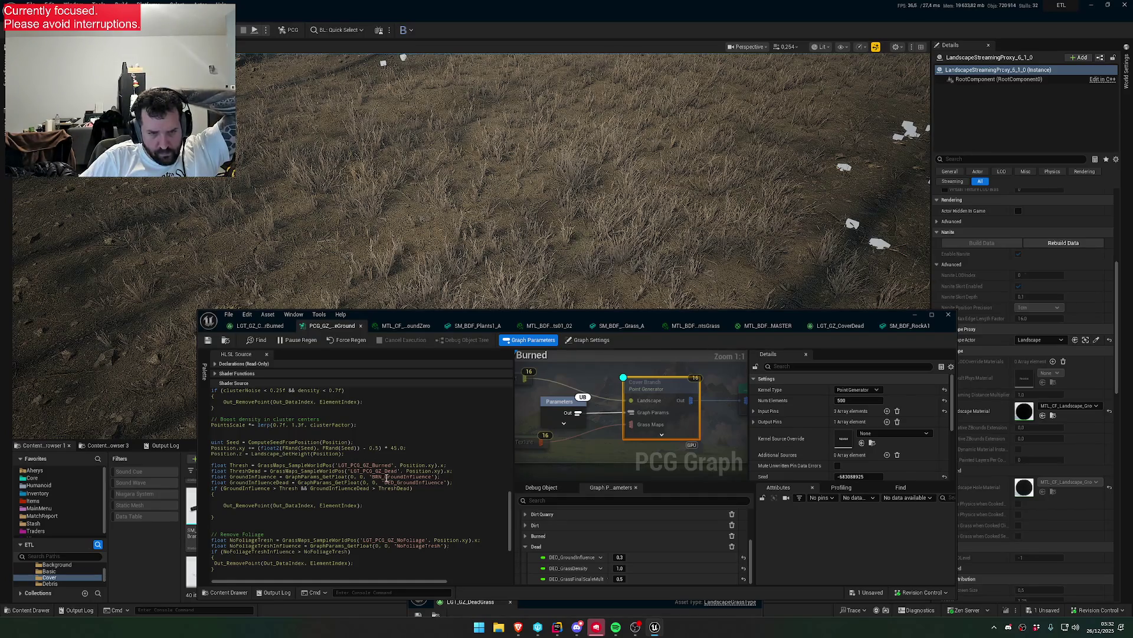
- Review GroundInfluenceDead and ThreshDead, then set their comparison back to '>'
double_click(273, 483)
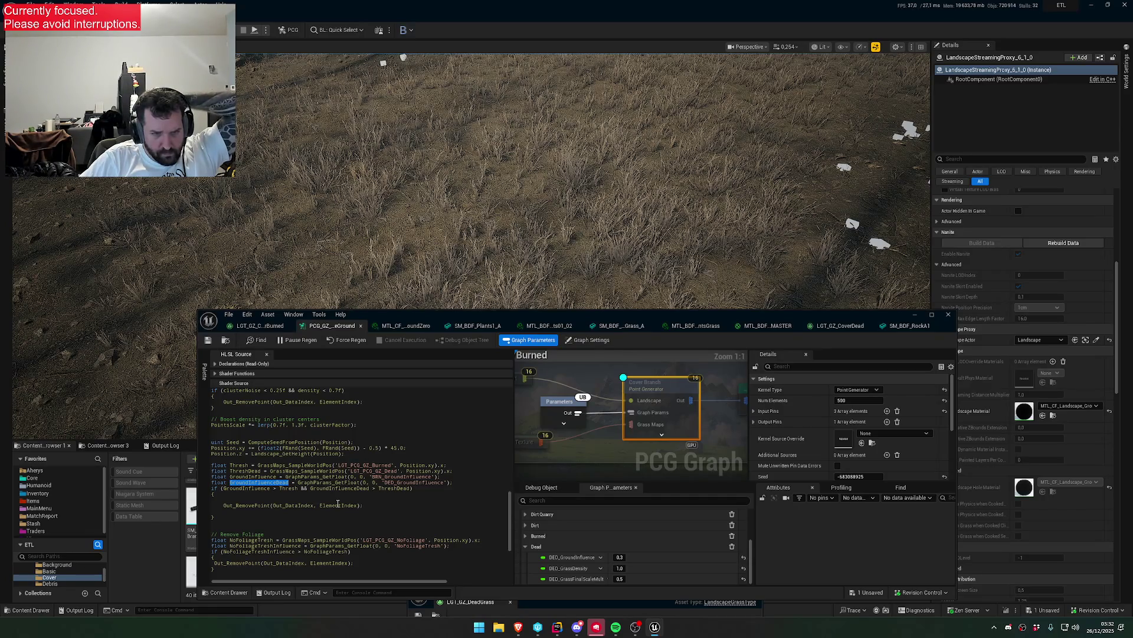
double_click(245, 471)
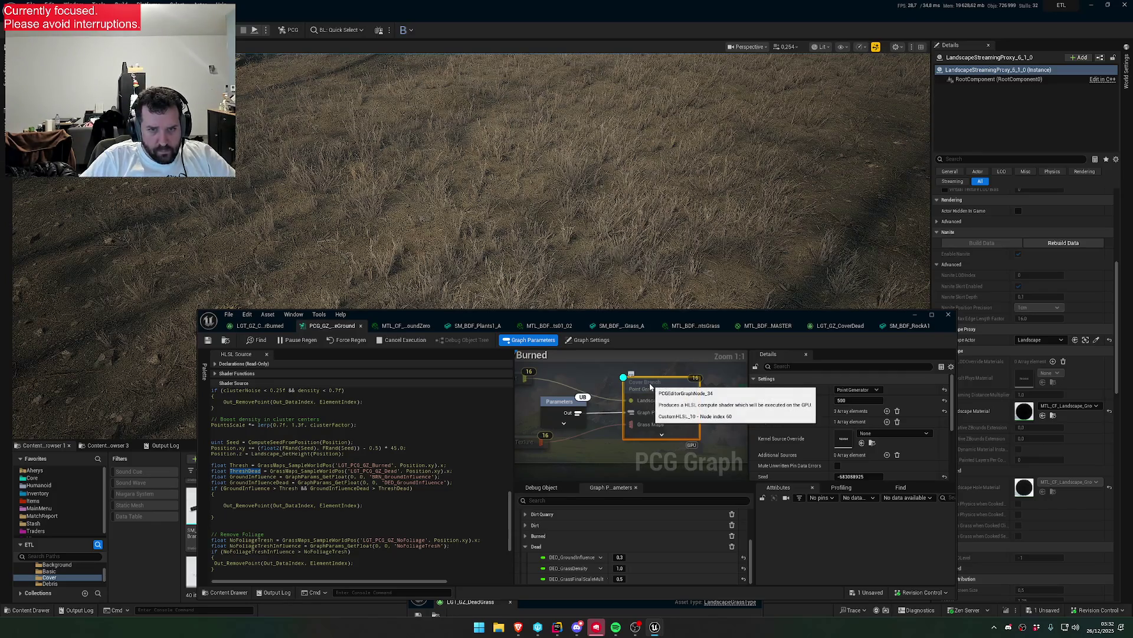
click(296, 494)
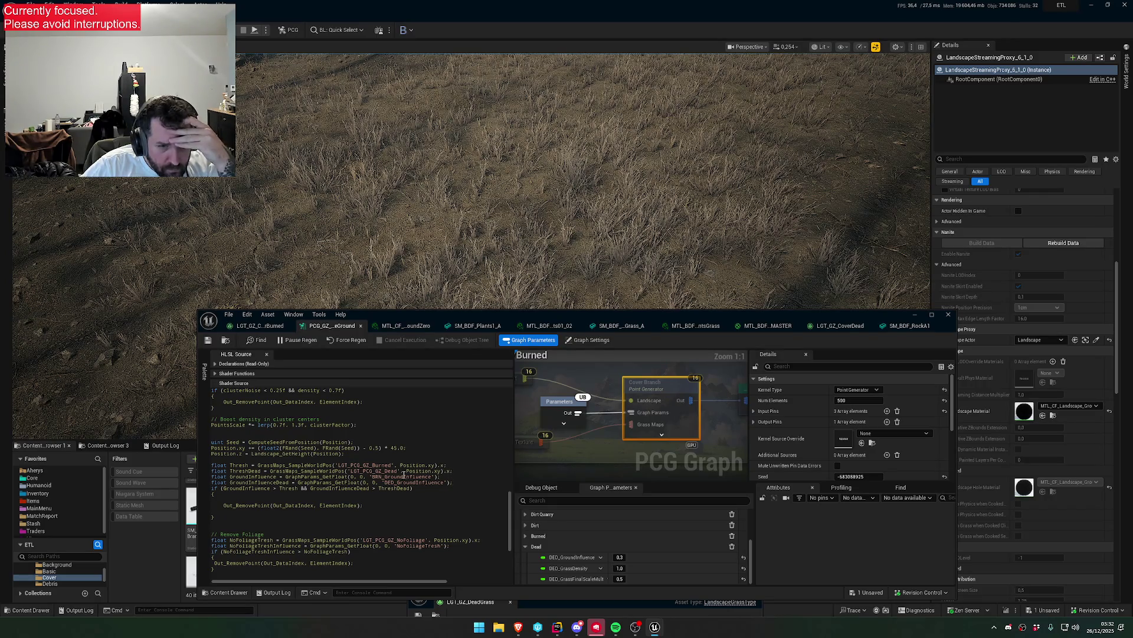
double_click(260, 471)
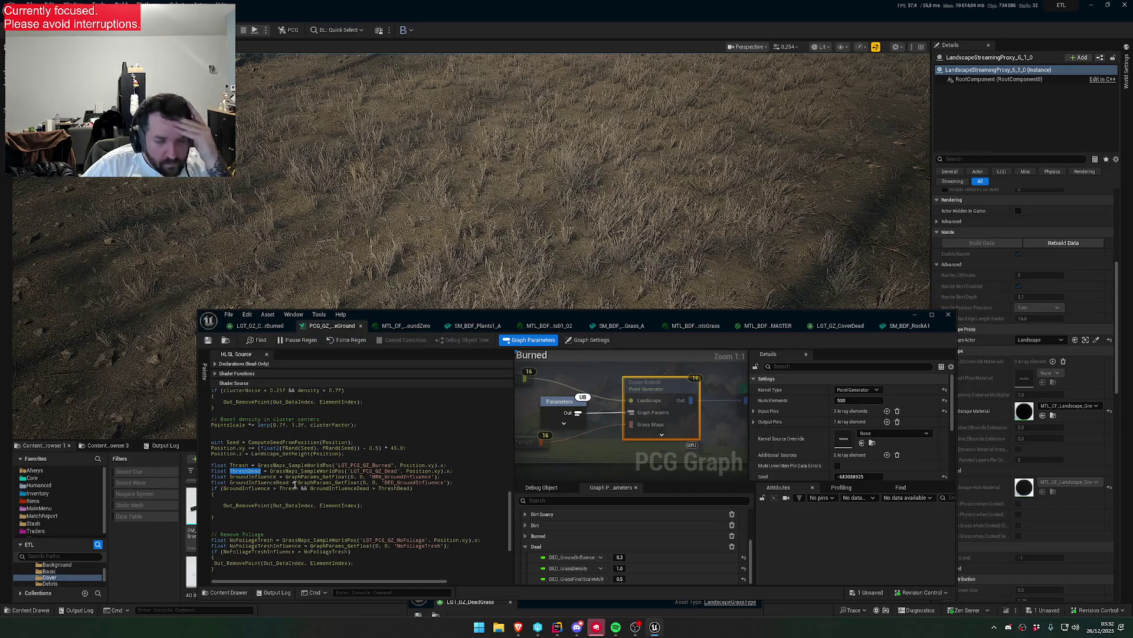
click(373, 488)
text(<)
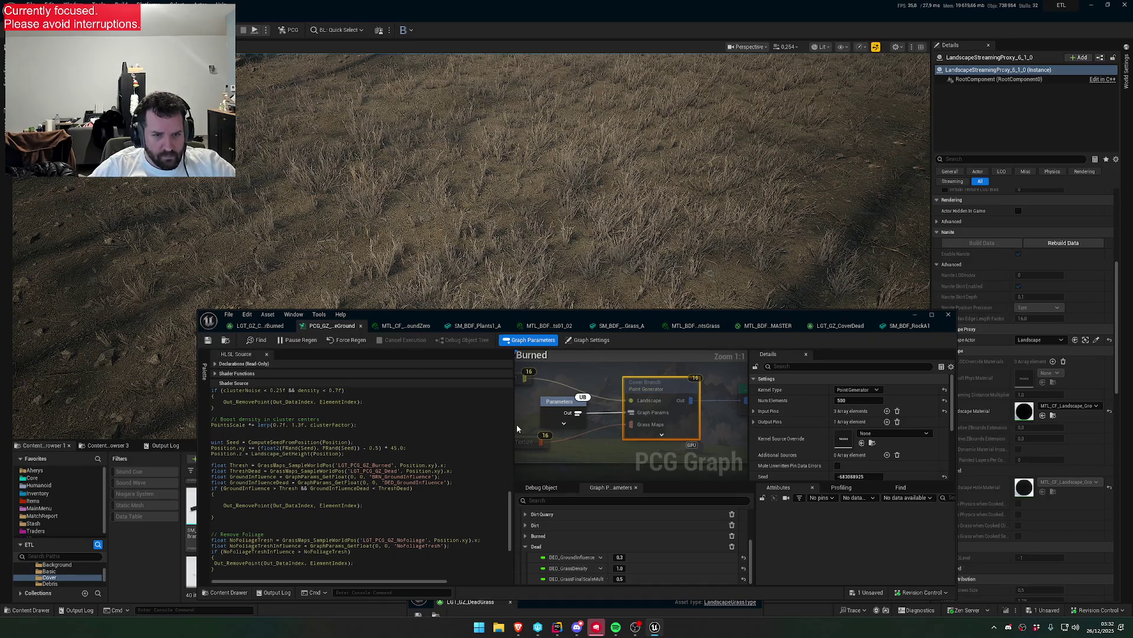
text(>)
key(BackSpace)
- Save the generator with Ctrl+S and inspect the regenerated grass
text(>)
key(ctrl+s)
scroll(388, 509, down, 5)
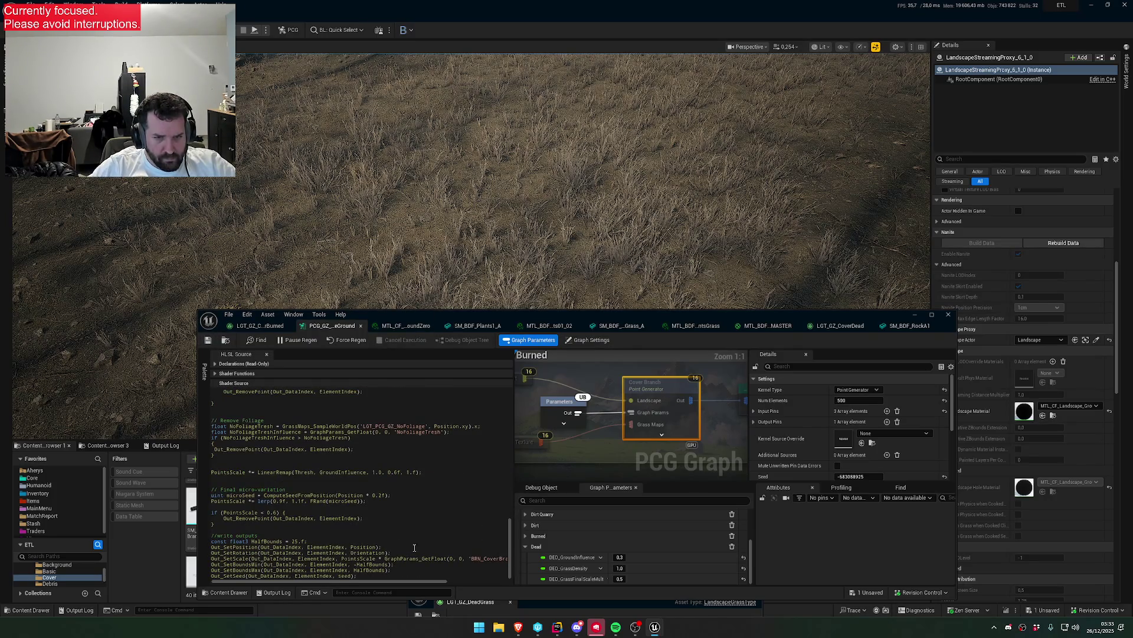
mouse_move(420, 582)
mouse_down()
mouse_move(448, 584)
mouse_move(342, 582)
mouse_up()
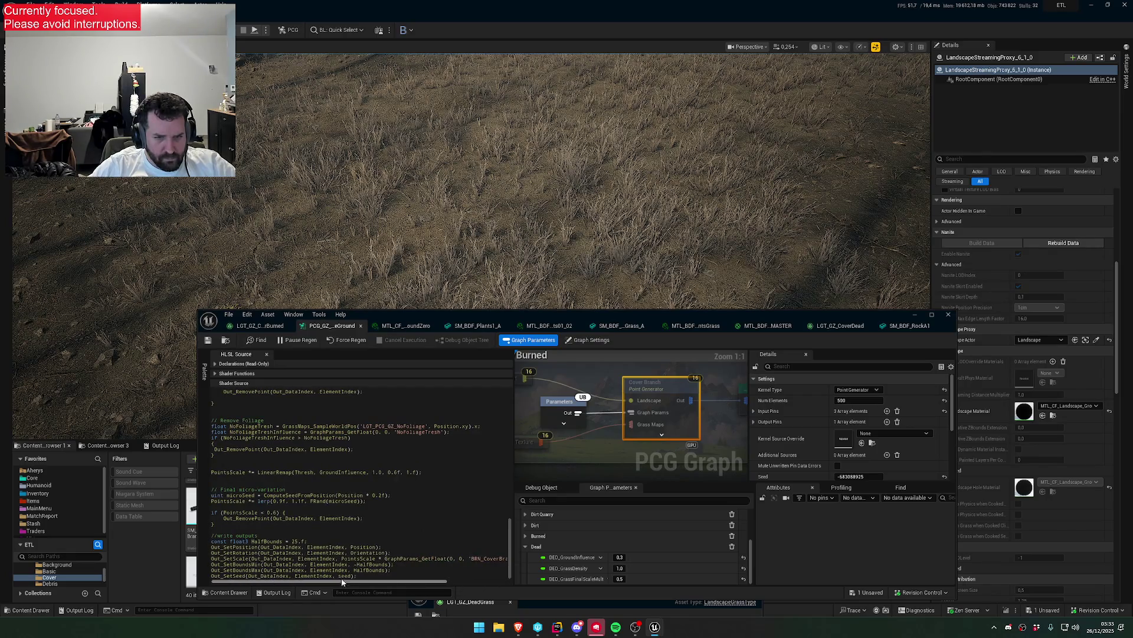
scroll(463, 478, up, 5)
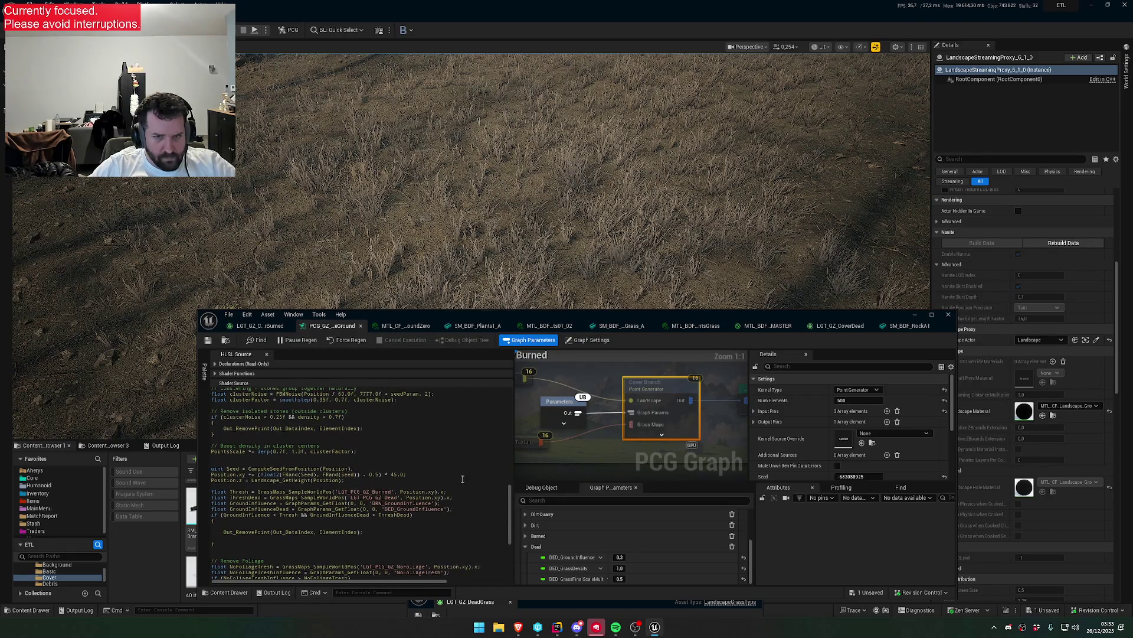
scroll(543, 466, down, 2)
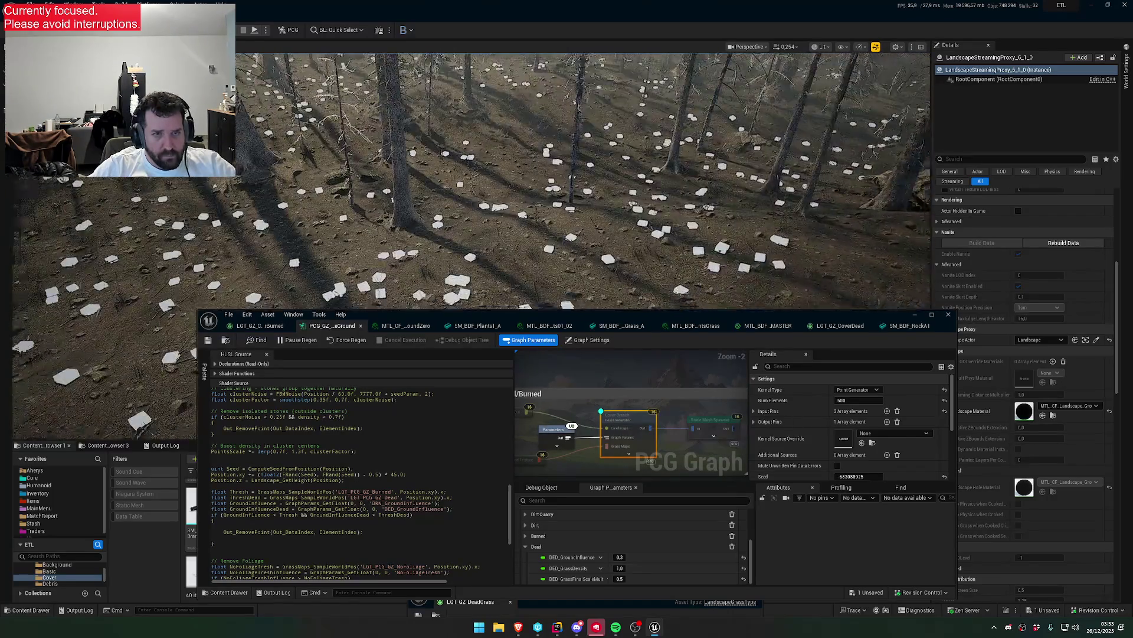
scroll(567, 177, up, 2)
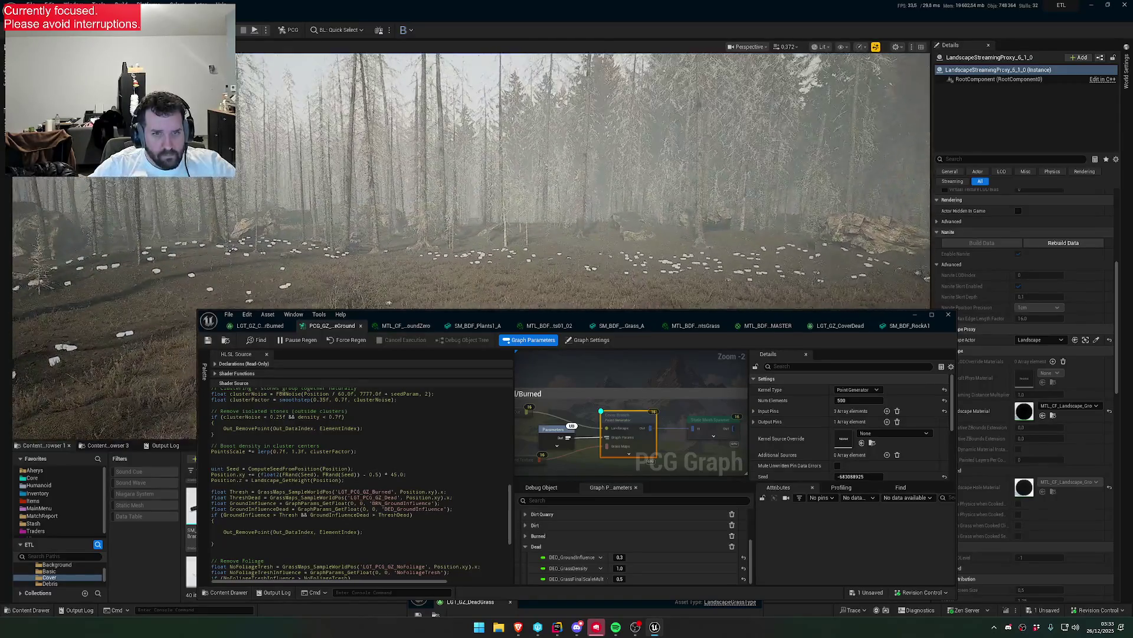
drag(567, 177, 638, 395)
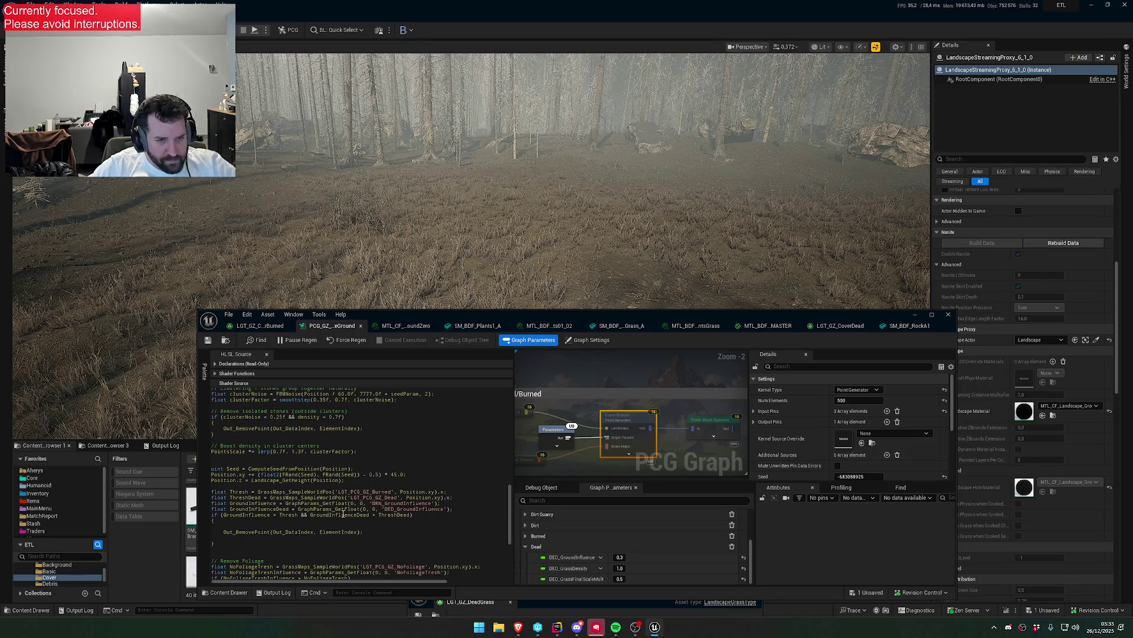
- Paste the exact DED_GroundInfluence name from the Dead parameters into the HLSL GetFloat line
click(288, 528)
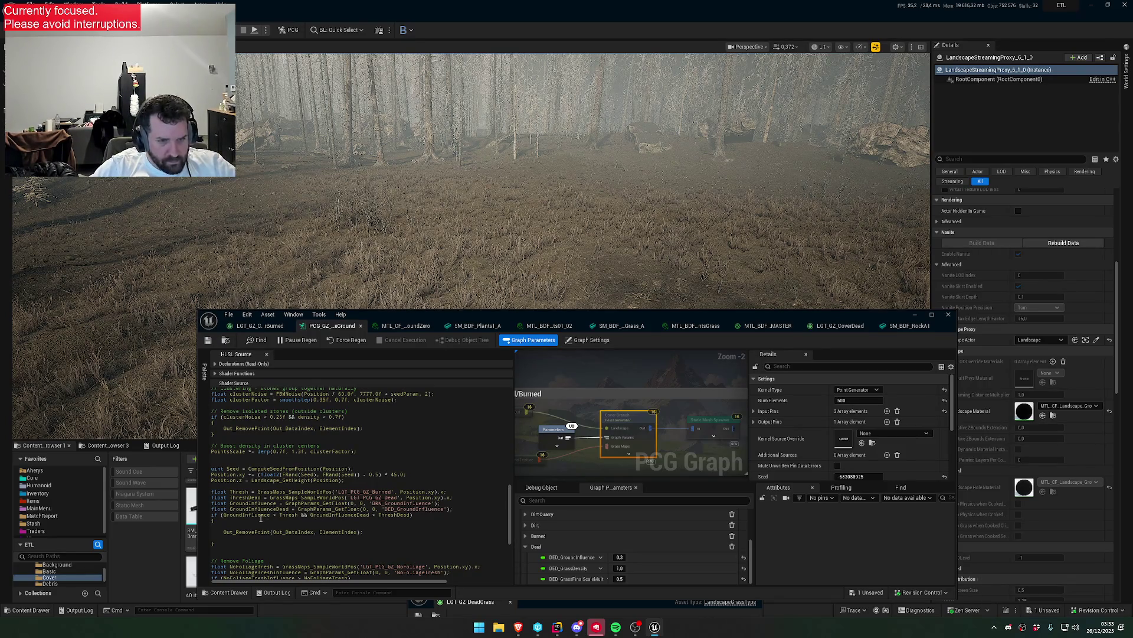
click(544, 535)
scroll(539, 540, down, 1)
scroll(538, 540, up, 1)
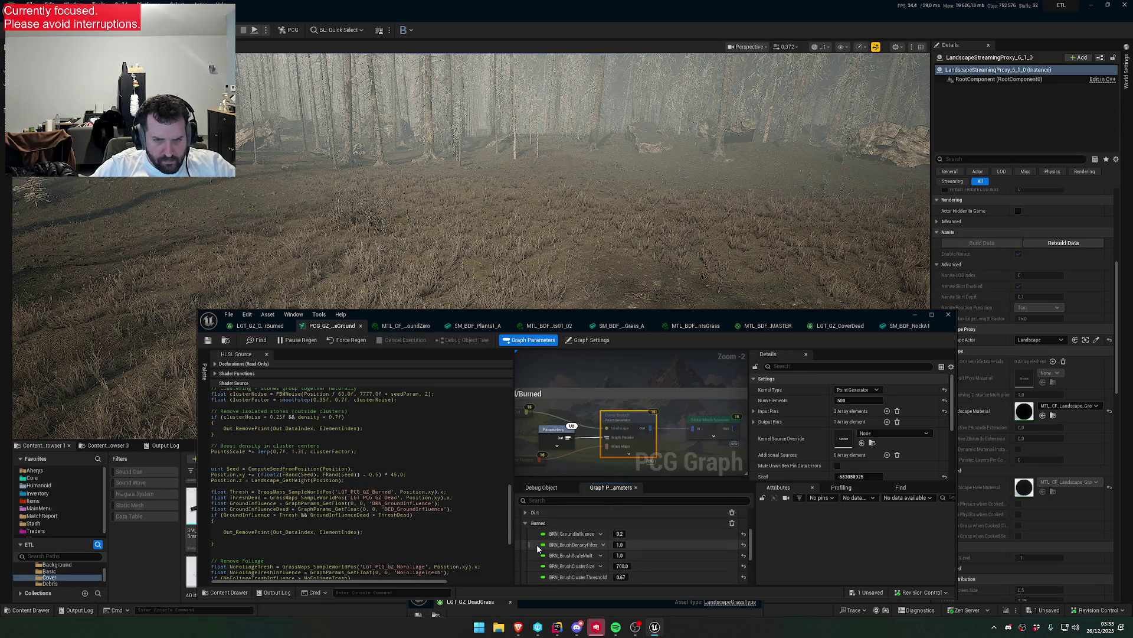
click(525, 523)
click(531, 547)
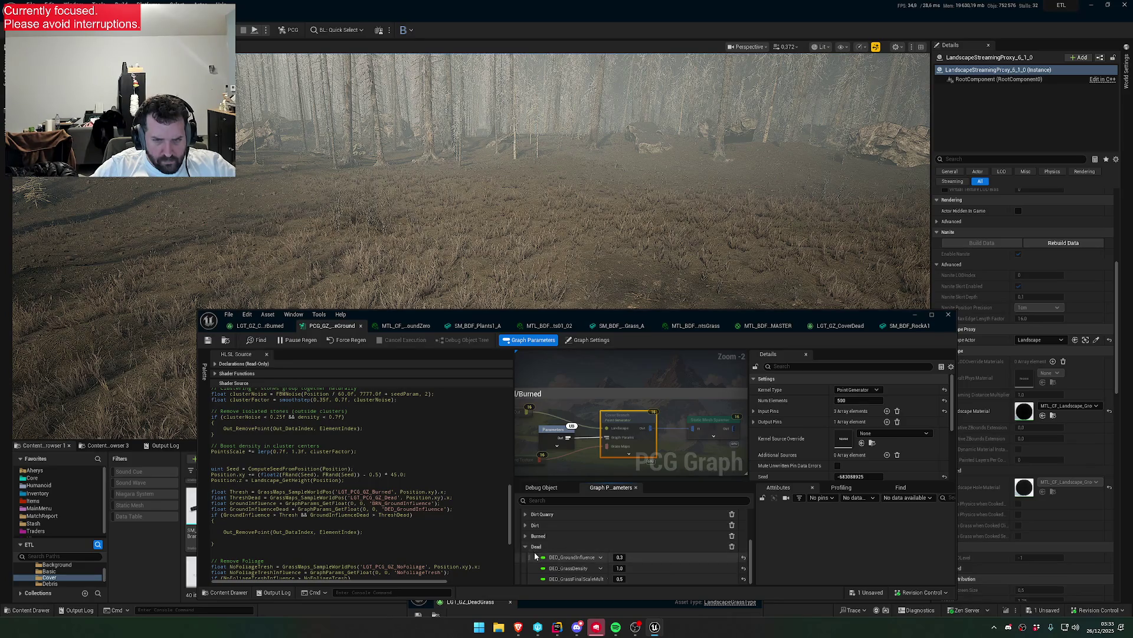
click(308, 515)
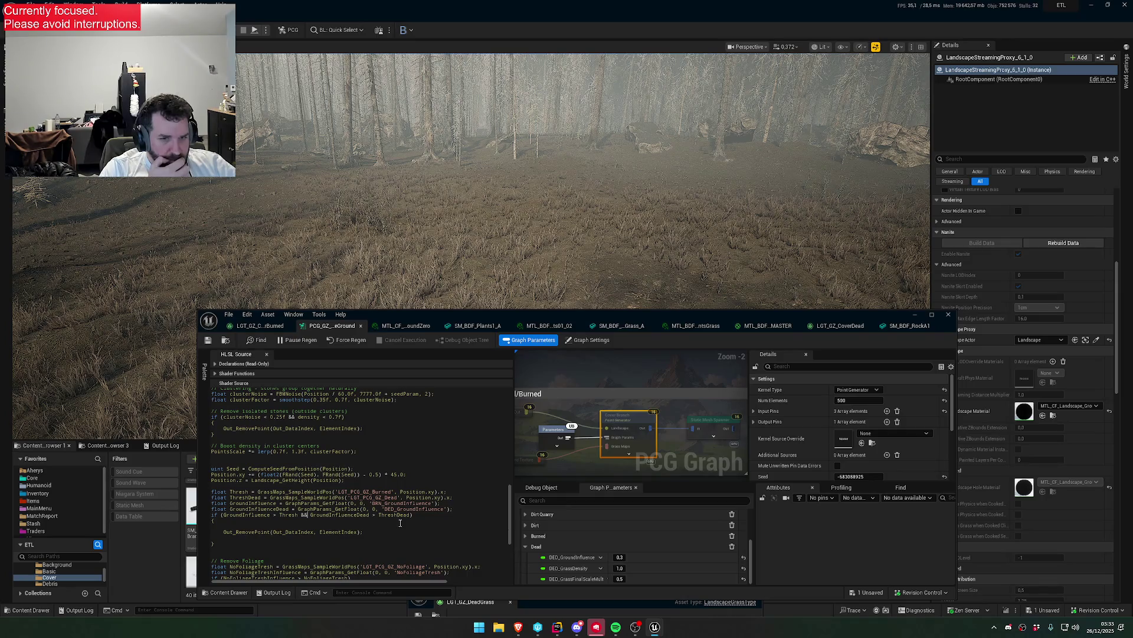
double_click(571, 557)
key(ctrl+c)
double_click(416, 508)
key(ctrl+v)
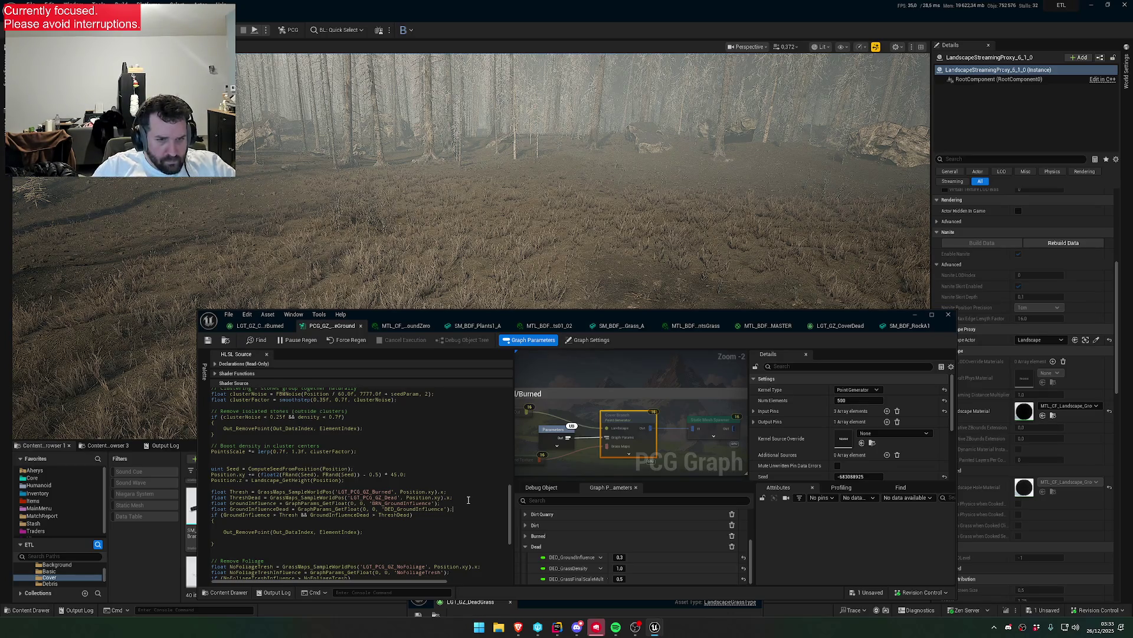
scroll(468, 500, up, 12)
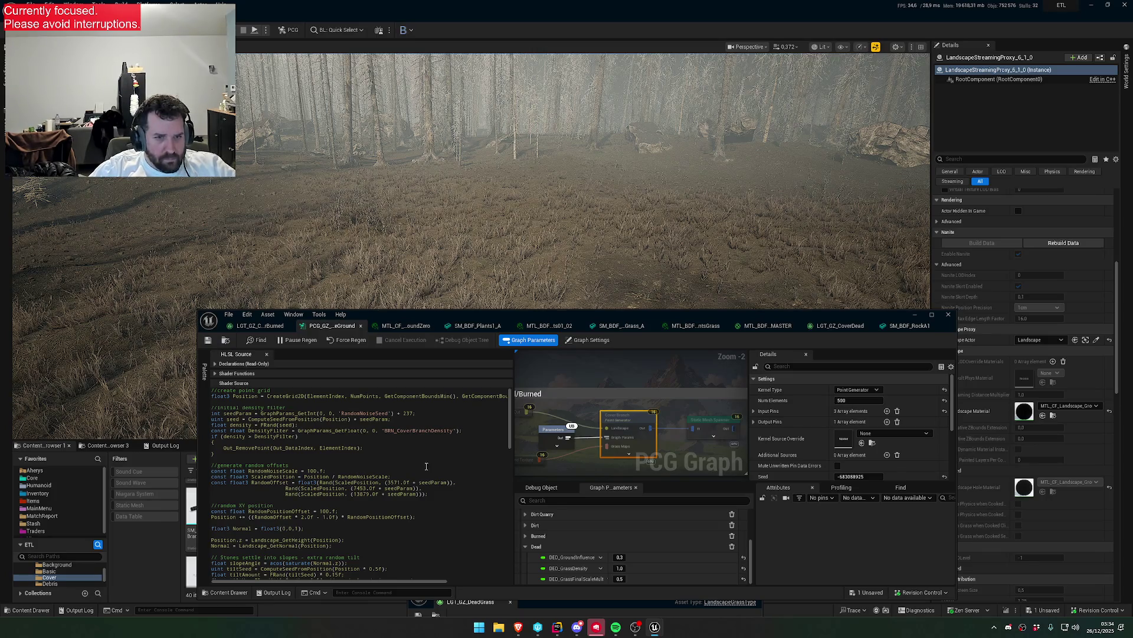
- Change the HLSL if-condition from '&&' to '||' and save to regenerate the grass
scroll(421, 489, down, 5)
scroll(421, 489, down, 10)
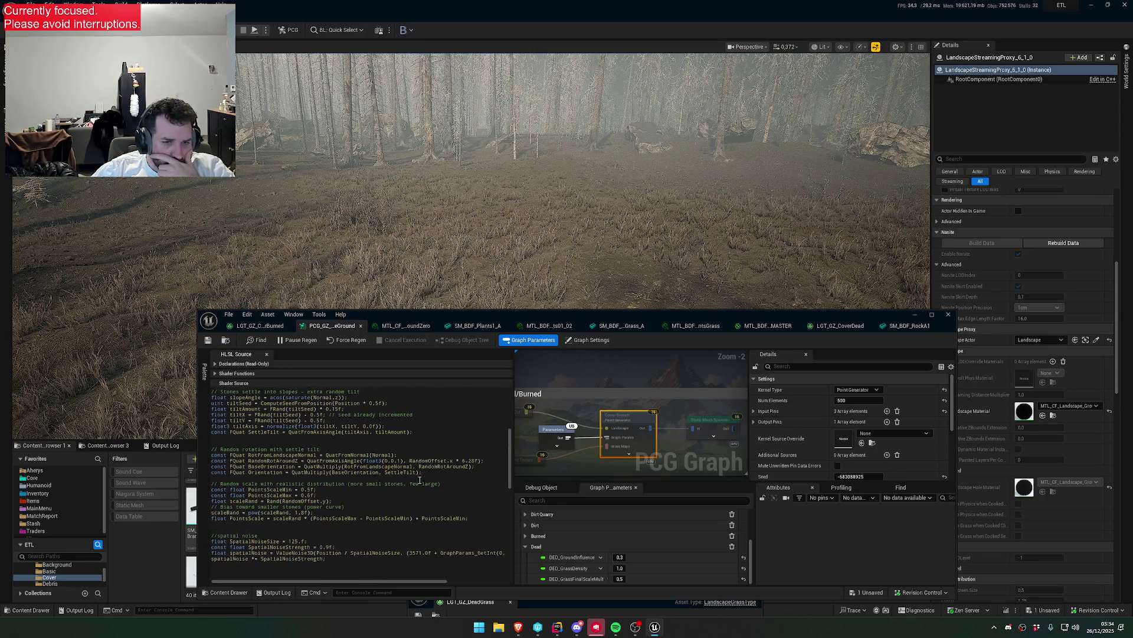
scroll(416, 484, down, 2)
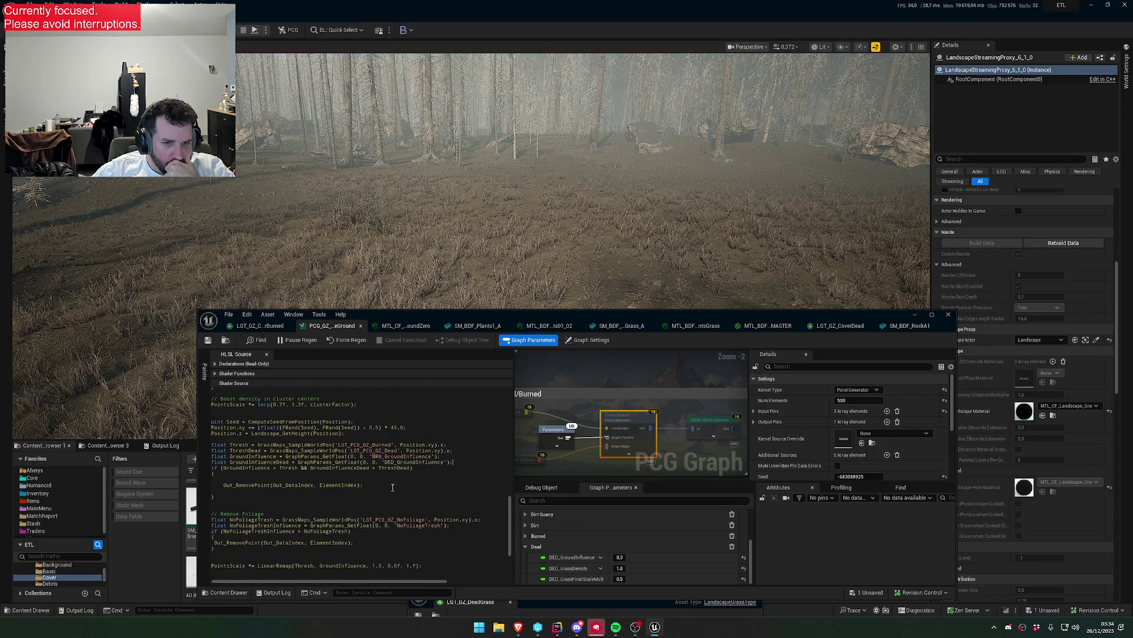
scroll(393, 487, down, 3)
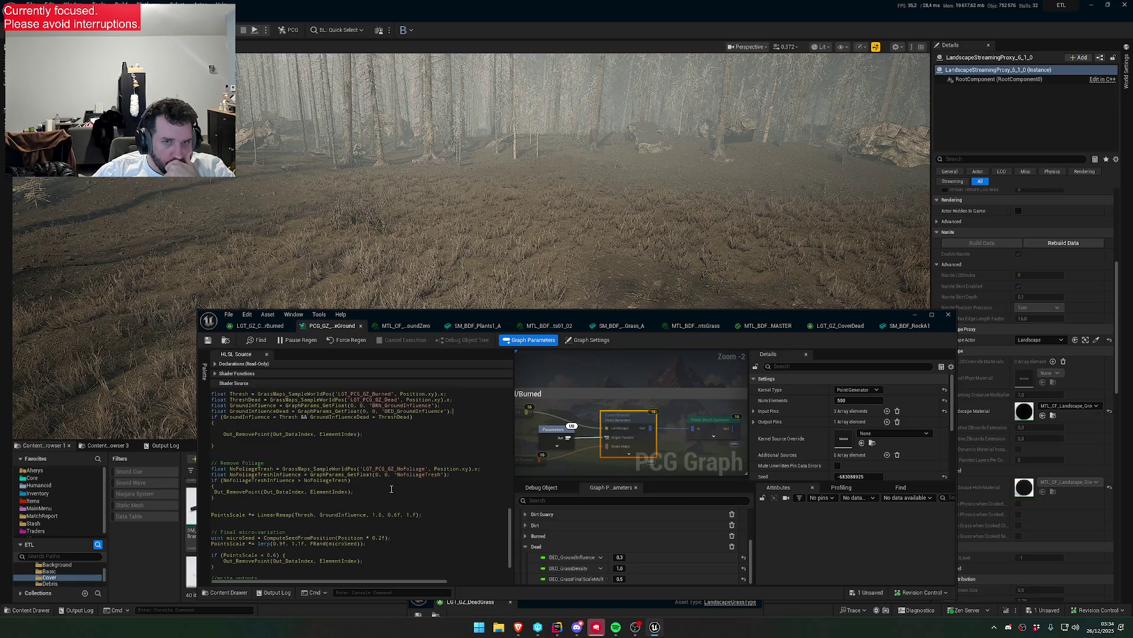
scroll(391, 488, down, 2)
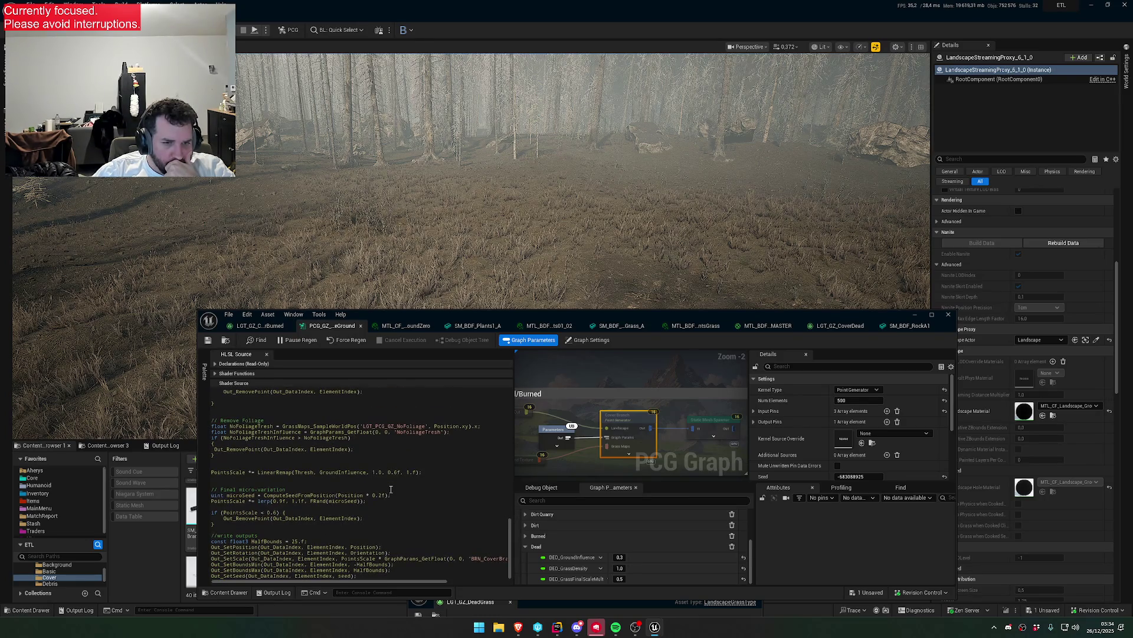
scroll(393, 491, up, 4)
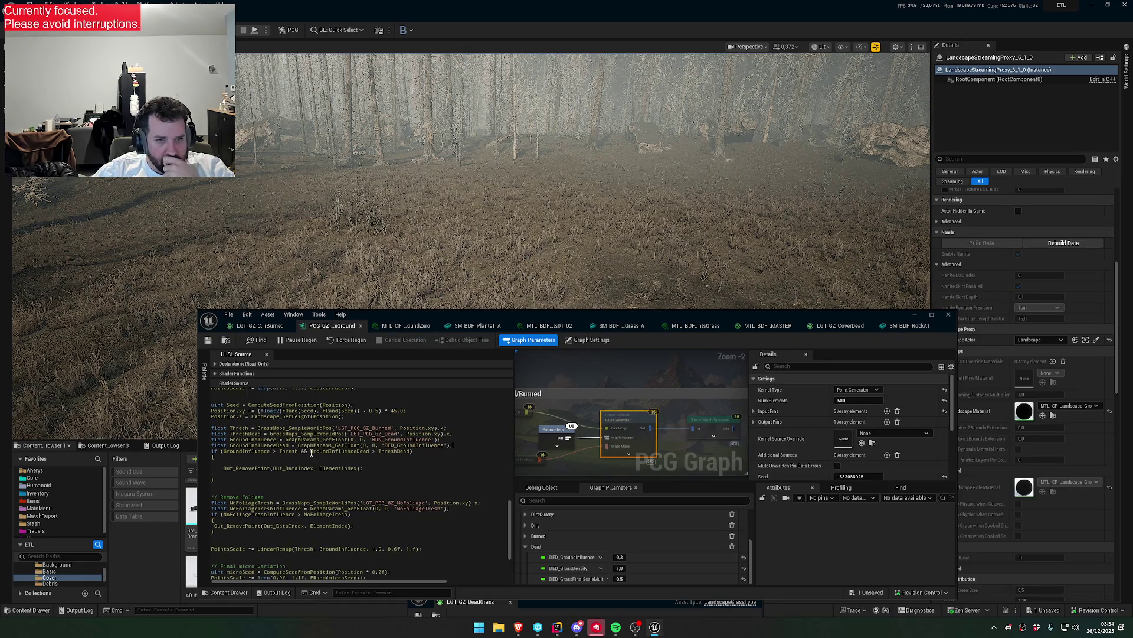
scroll(358, 473, up, 7)
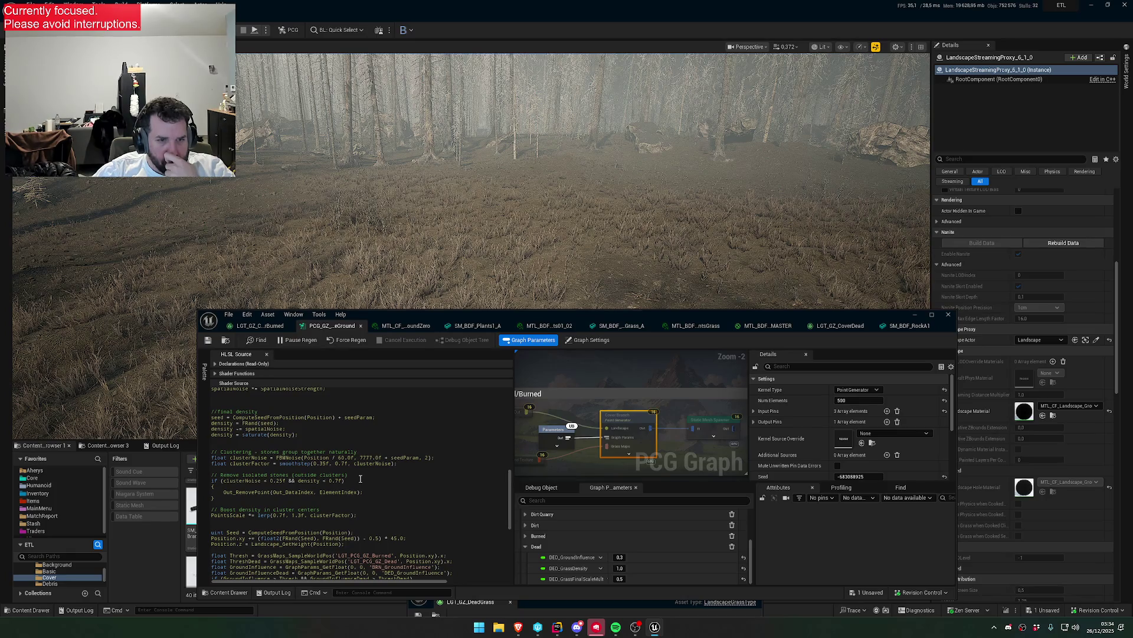
scroll(360, 479, down, 4)
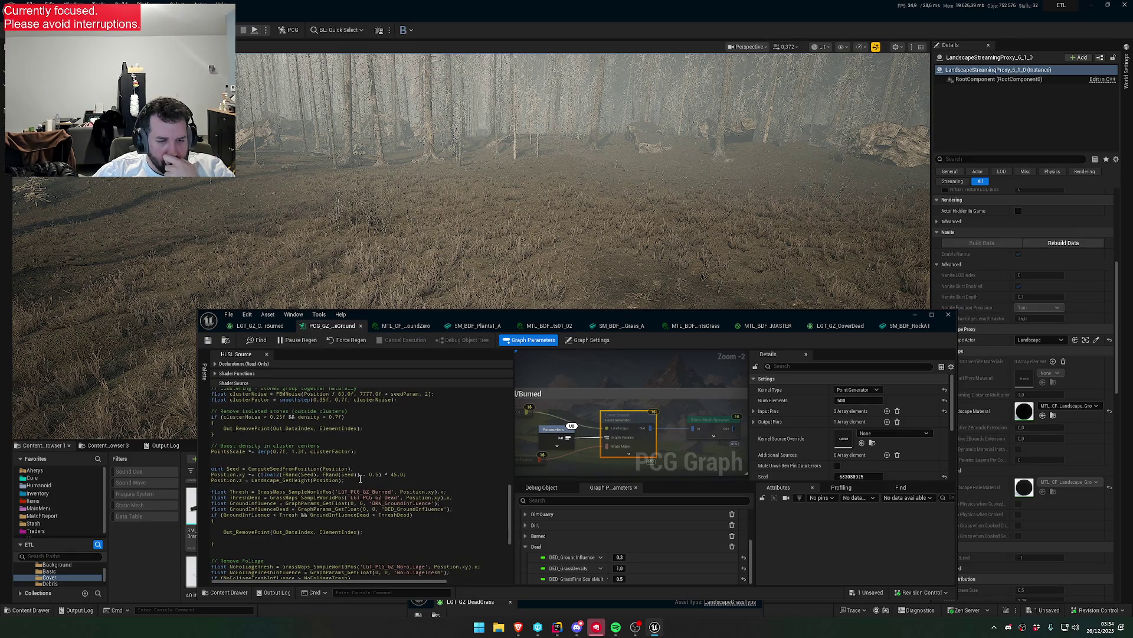
key(BackSpace)
key(BackSpace)
text(||)
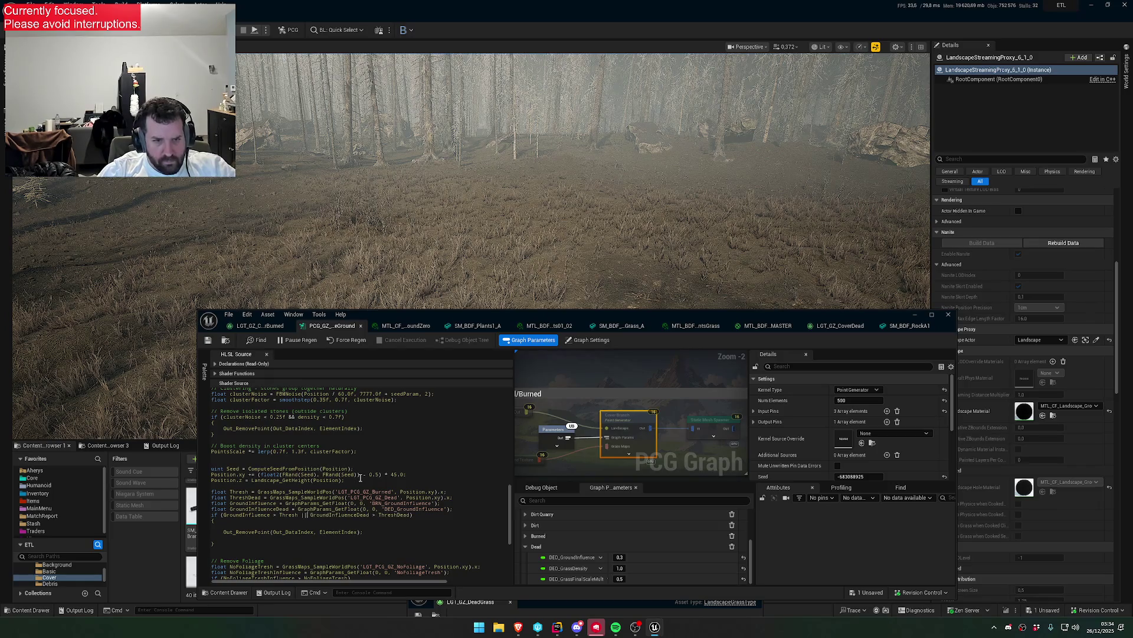
click(207, 340)
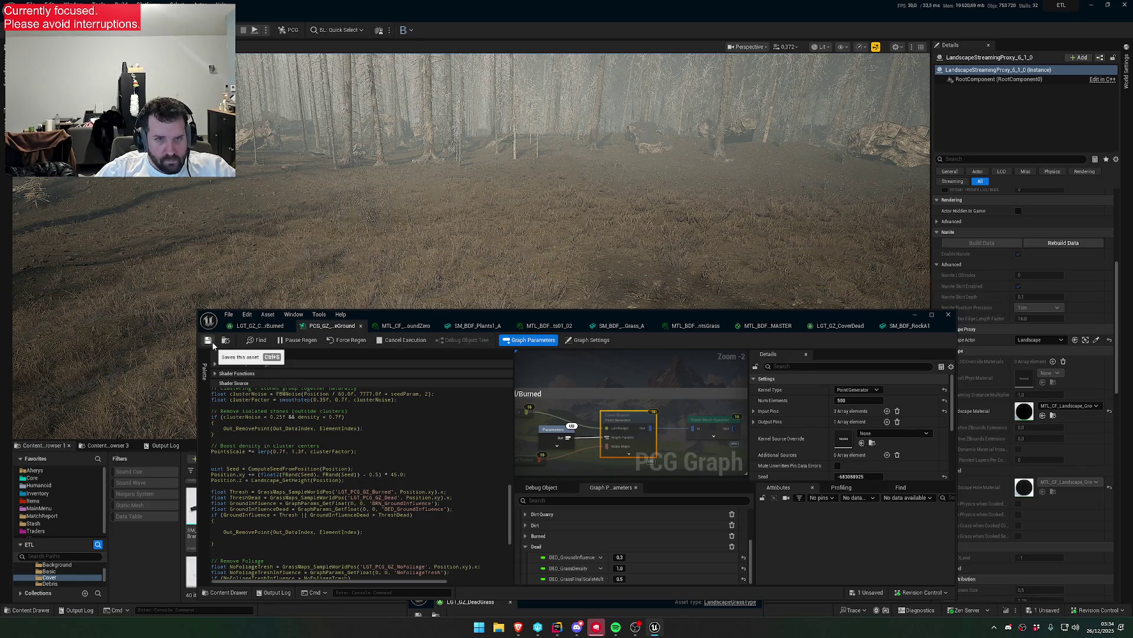
- Restore '&&' in the HLSL condition and save to regenerate the dry grass
drag(488, 237, 488, 295)
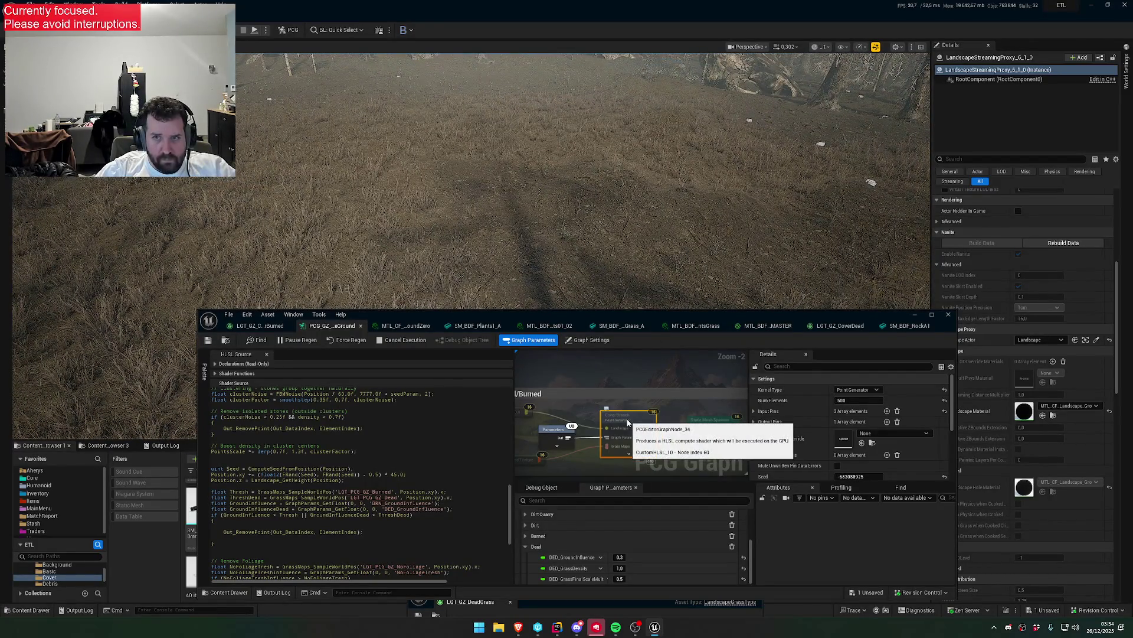
mouse_move(659, 251)
mouse_down()
mouse_move(659, 195)
mouse_move(590, 248)
mouse_up()
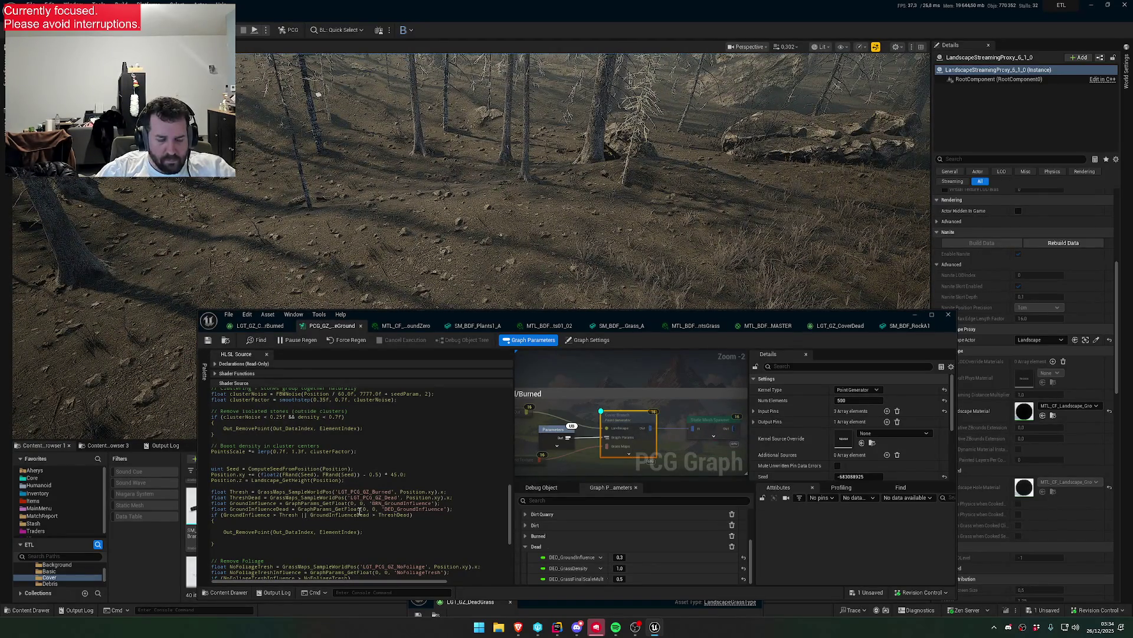
key(BackSpace)
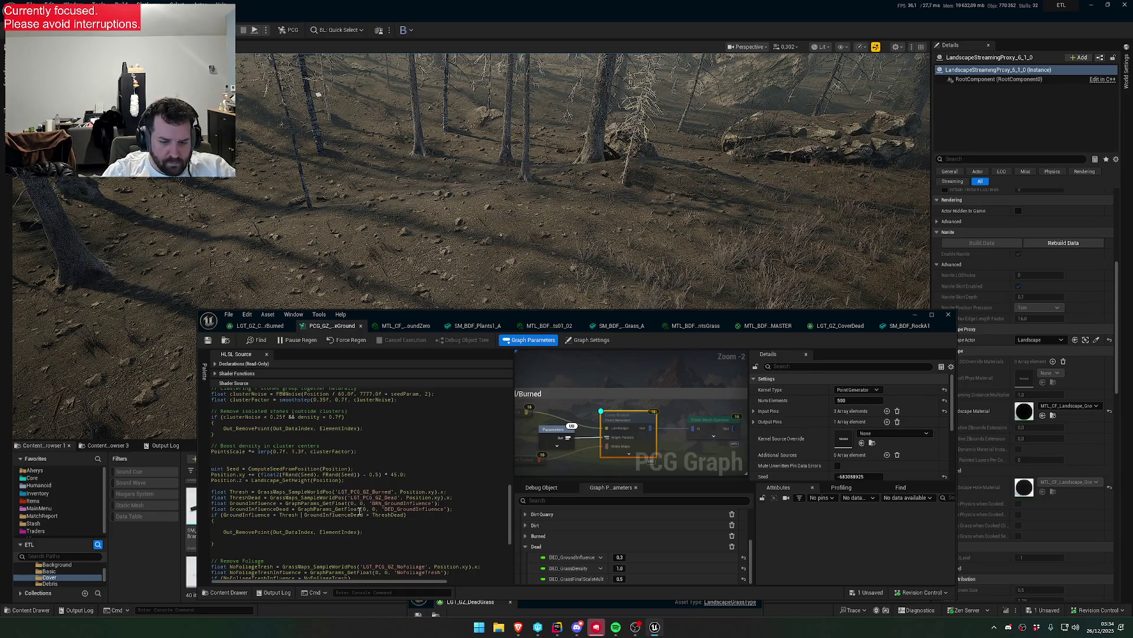
text(&&)
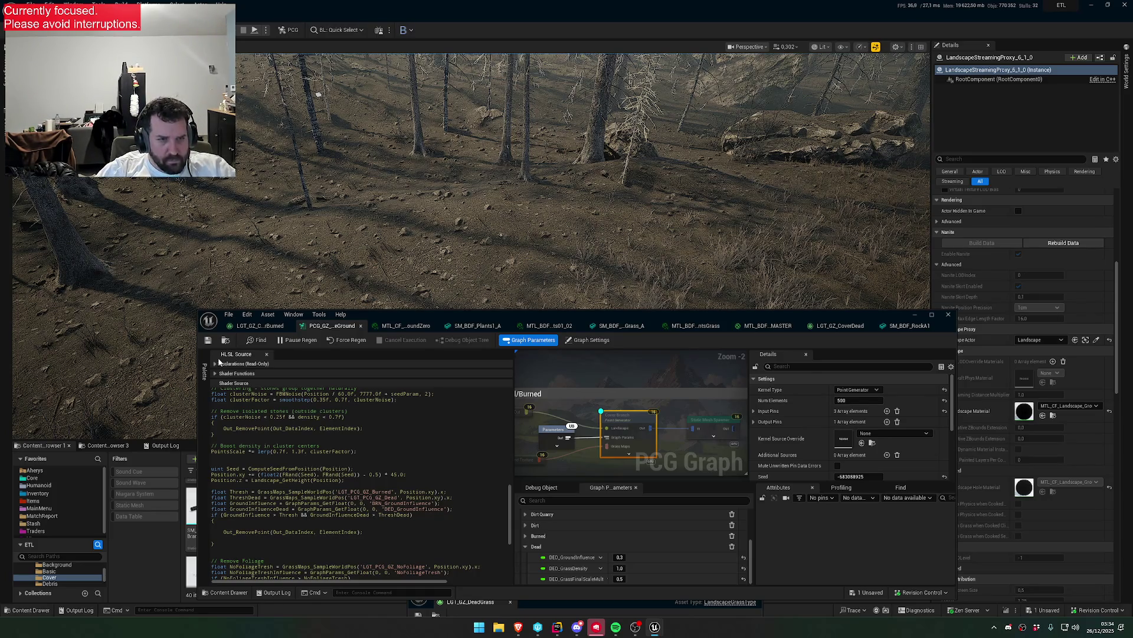
click(208, 342)
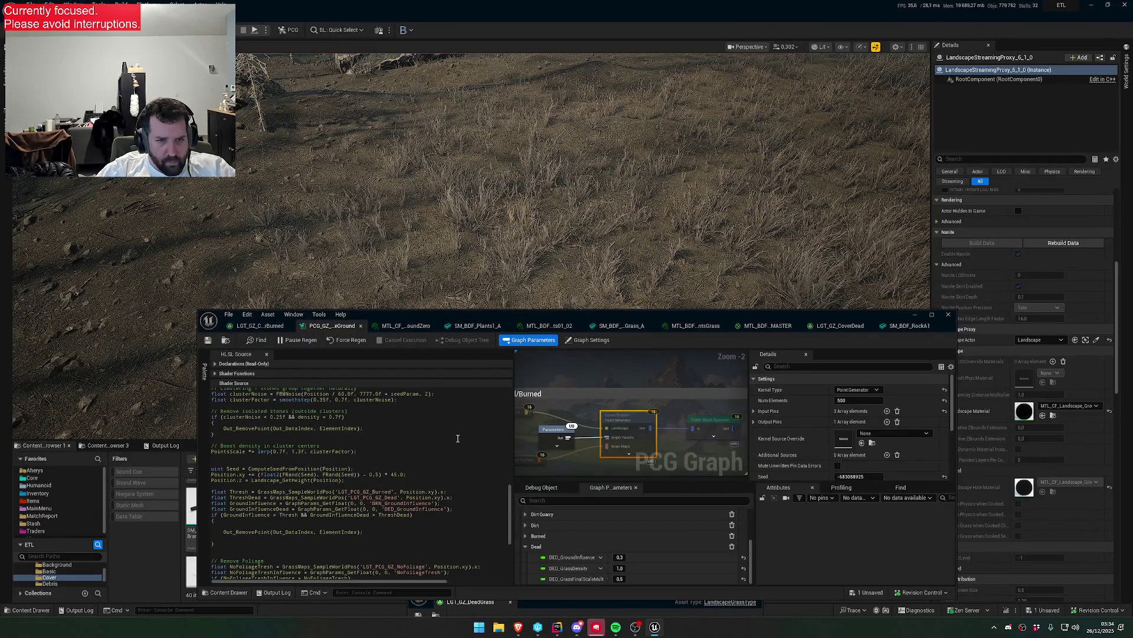
- Toggle debug on Cover Branch and select GroundInfluenceDead in the condition and its declaration
key(d)
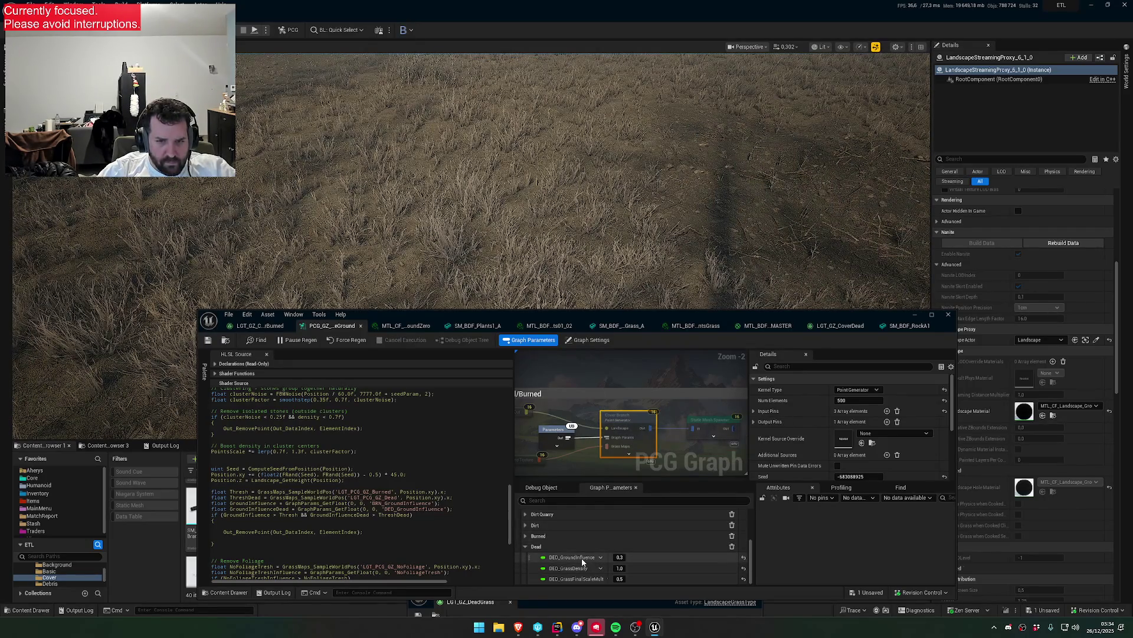
double_click(358, 515)
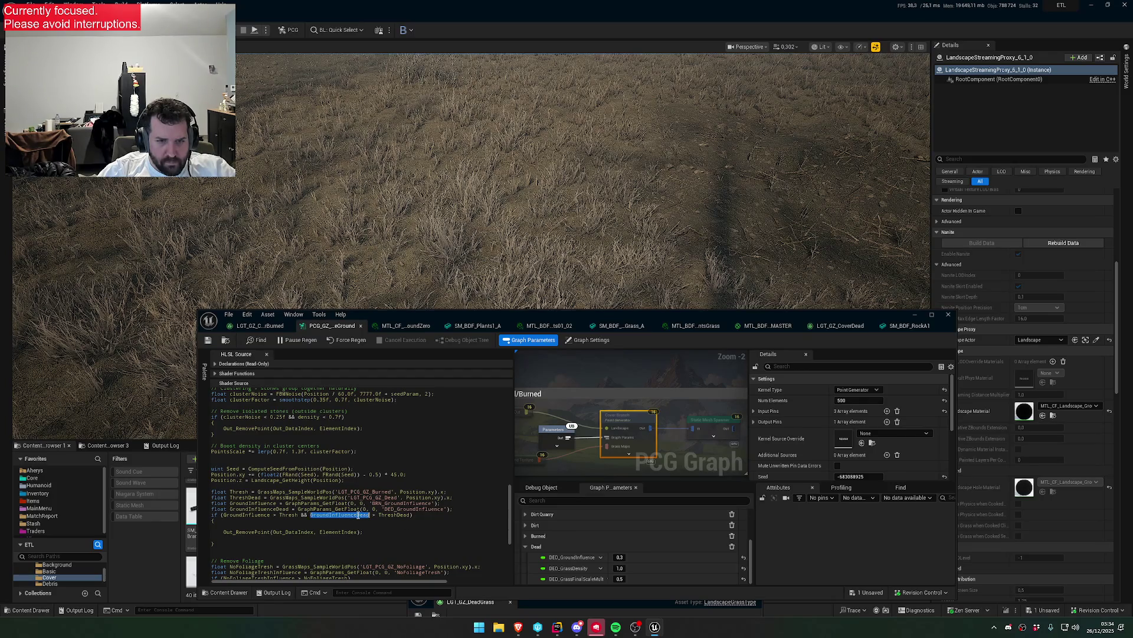
double_click(274, 509)
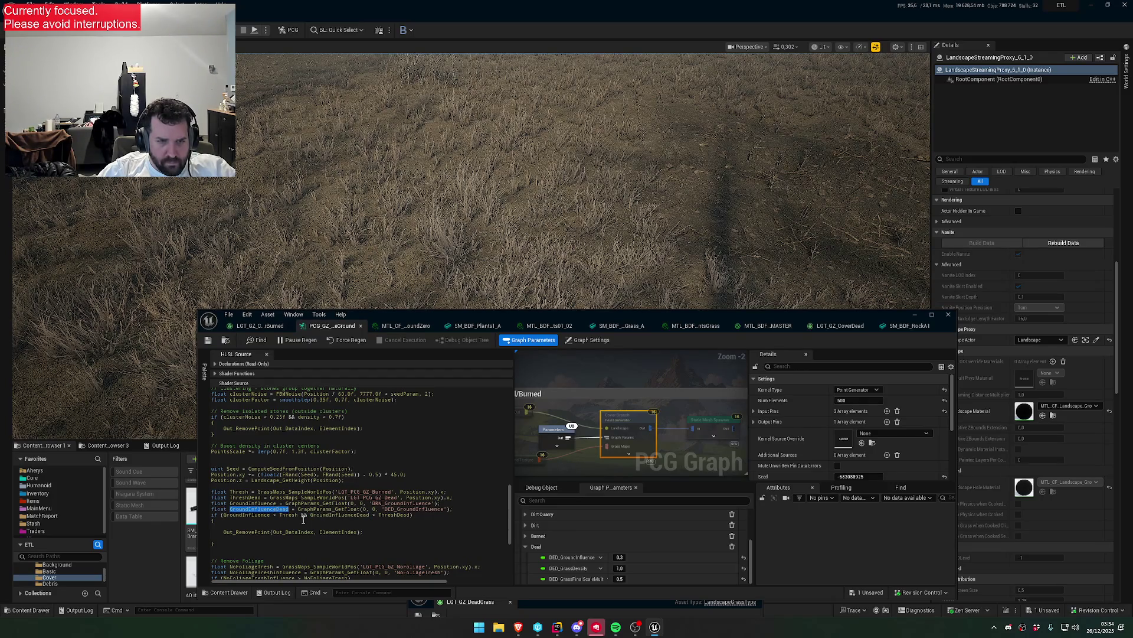
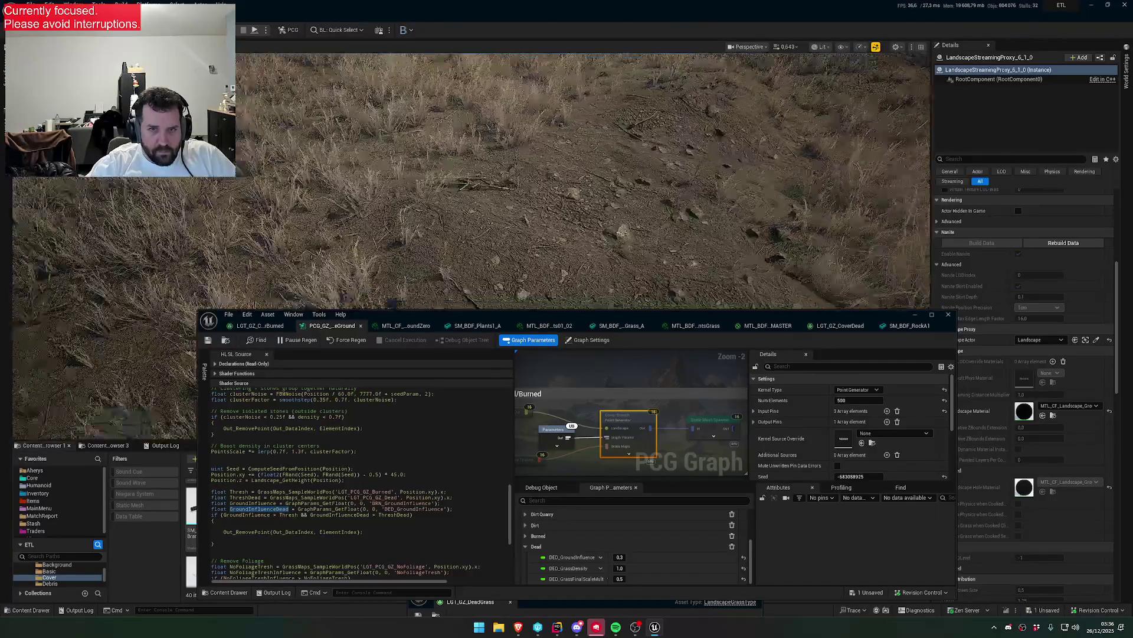
- Toggle debug points on the selected node, then select the HLSL node to view its code
key(d)
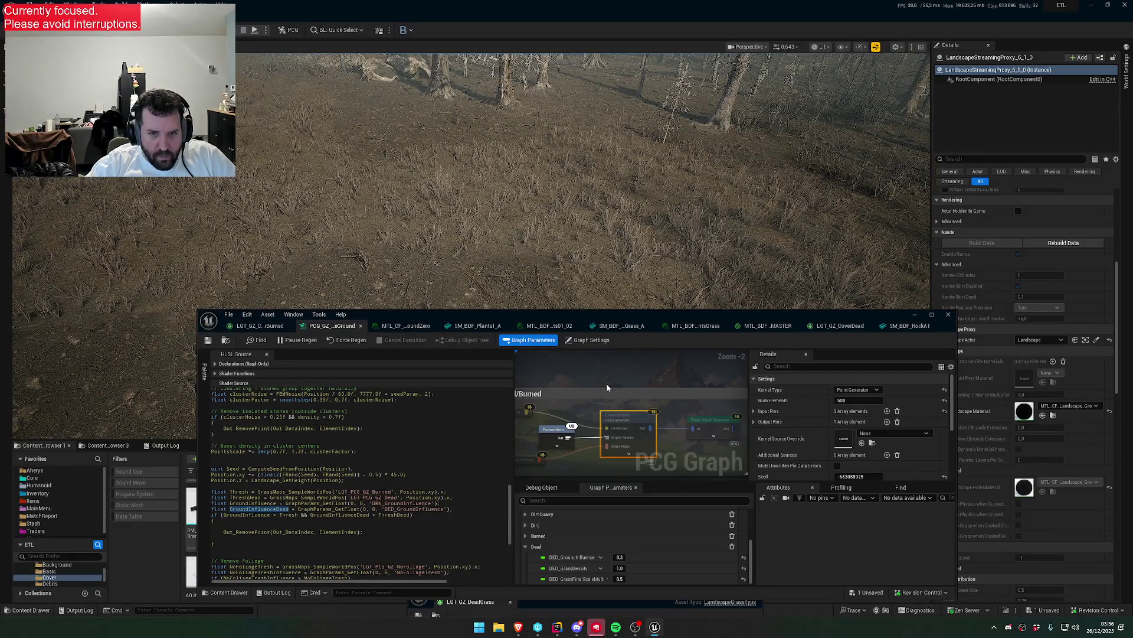
click(609, 384)
scroll(609, 384, down, 4)
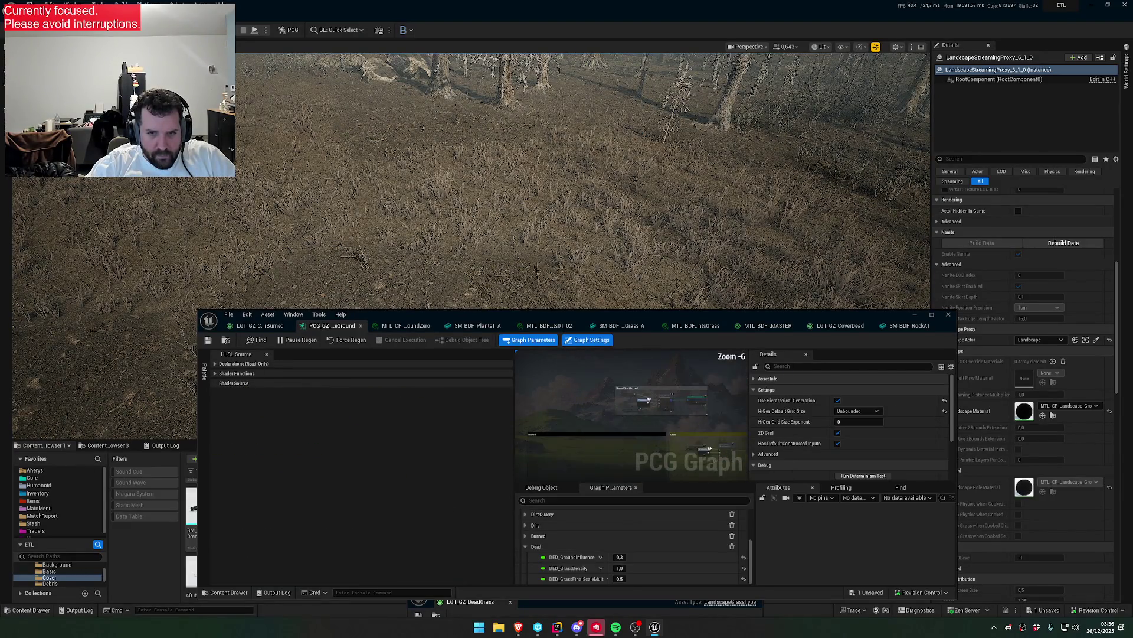
scroll(598, 386, up, 4)
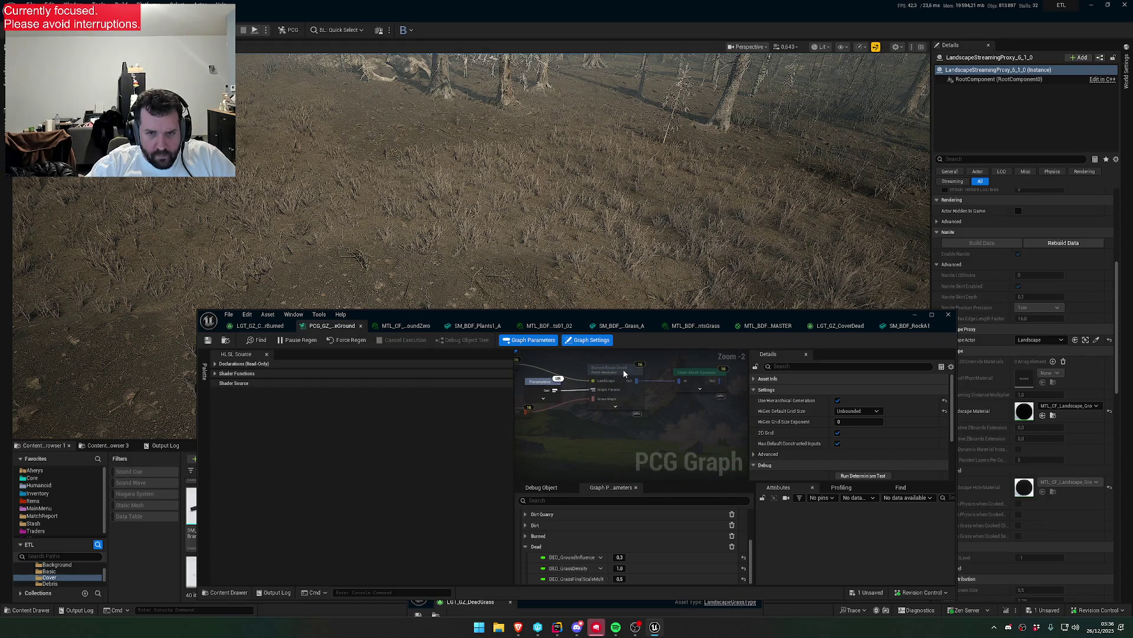
click(620, 389)
scroll(593, 420, down, 2)
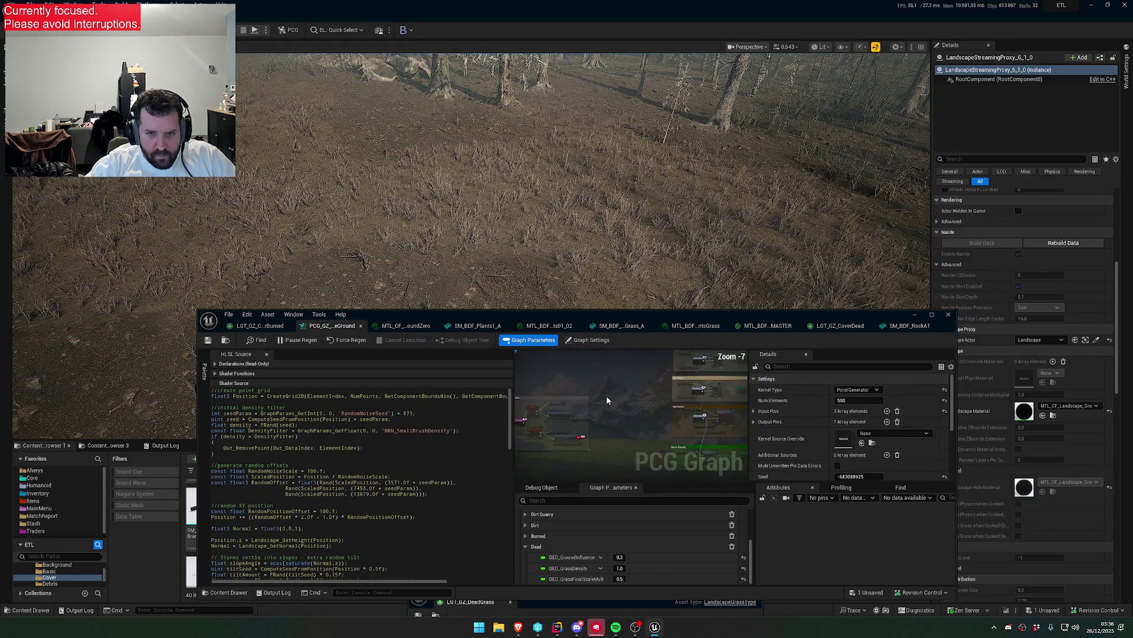
scroll(633, 381, up, 5)
- Inspect the Generate Landscape Textures node's selected grass types and bring the Close Grid nodes into view
click(617, 380)
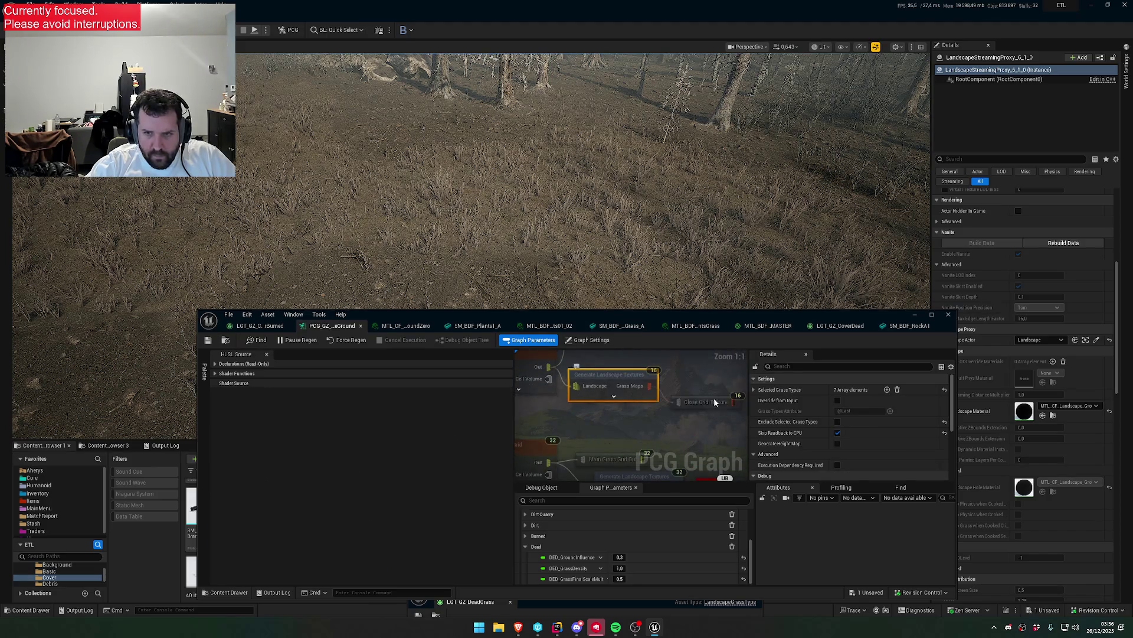
click(759, 390)
scroll(838, 431, down, 2)
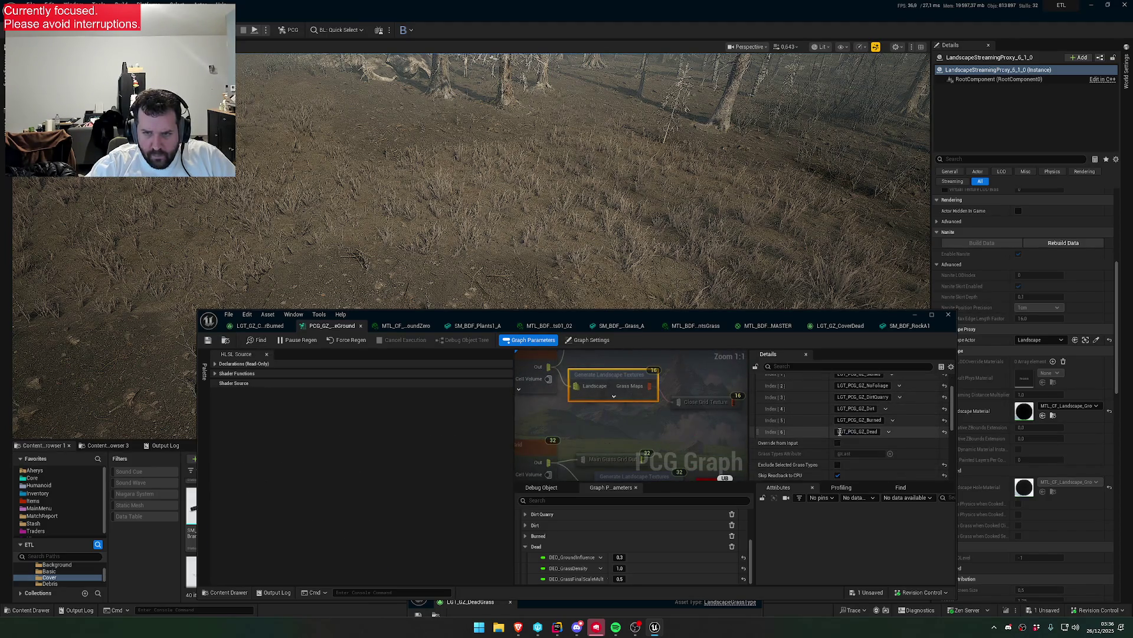
drag(531, 365, 626, 420)
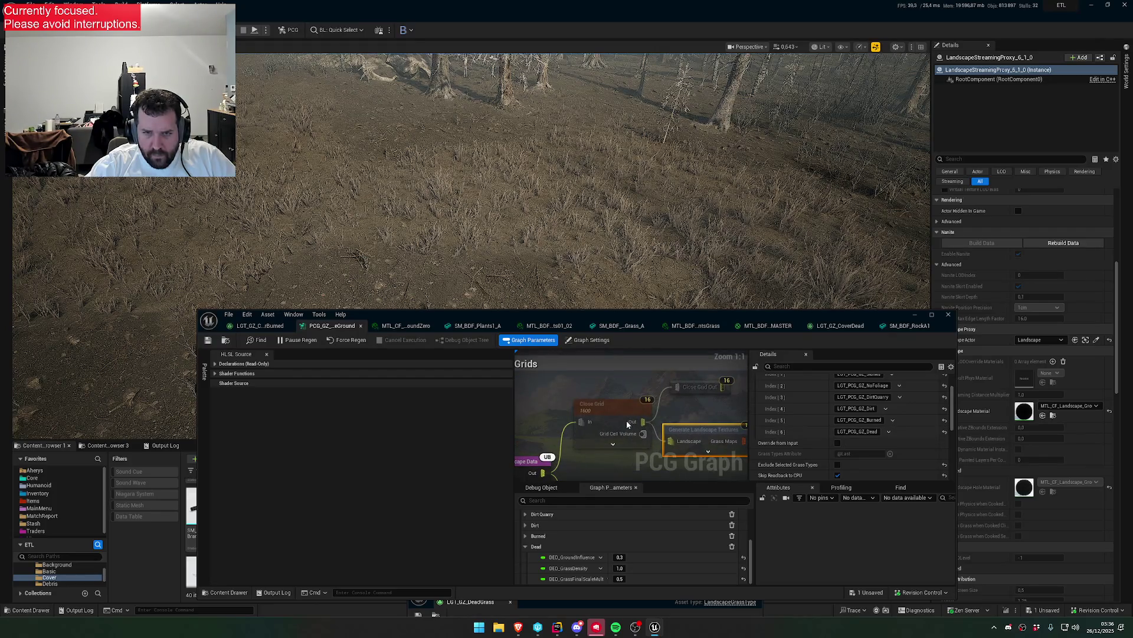
scroll(696, 390, down, 10)
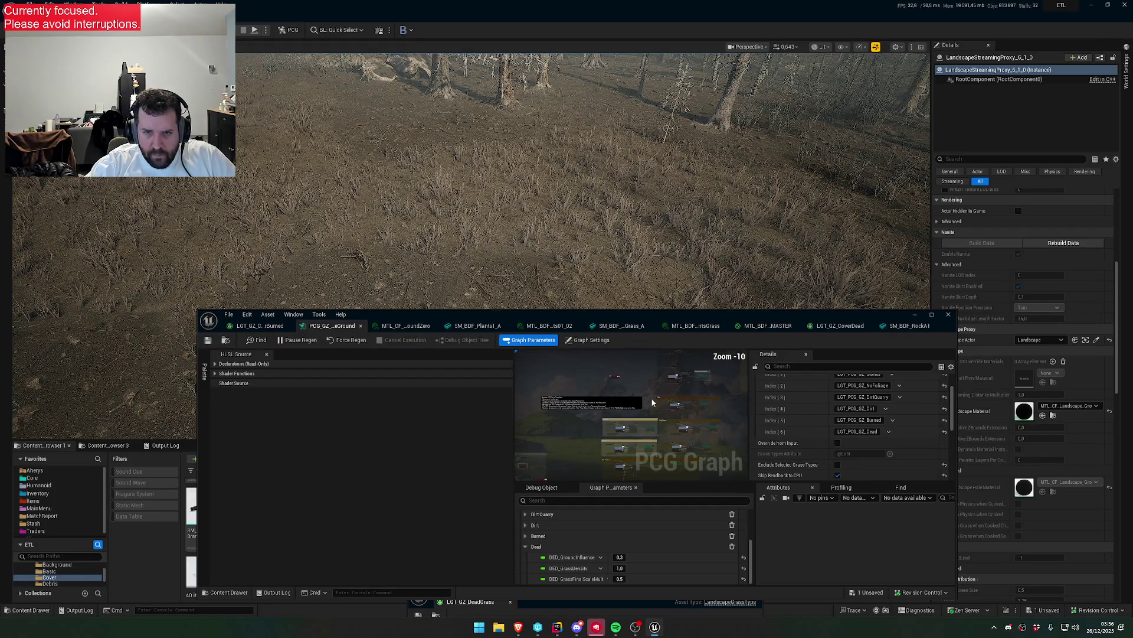
scroll(593, 400, up, 9)
- Turn off debug on the Parameters node and set PCG_GZ_Grass as the debug object
click(627, 393)
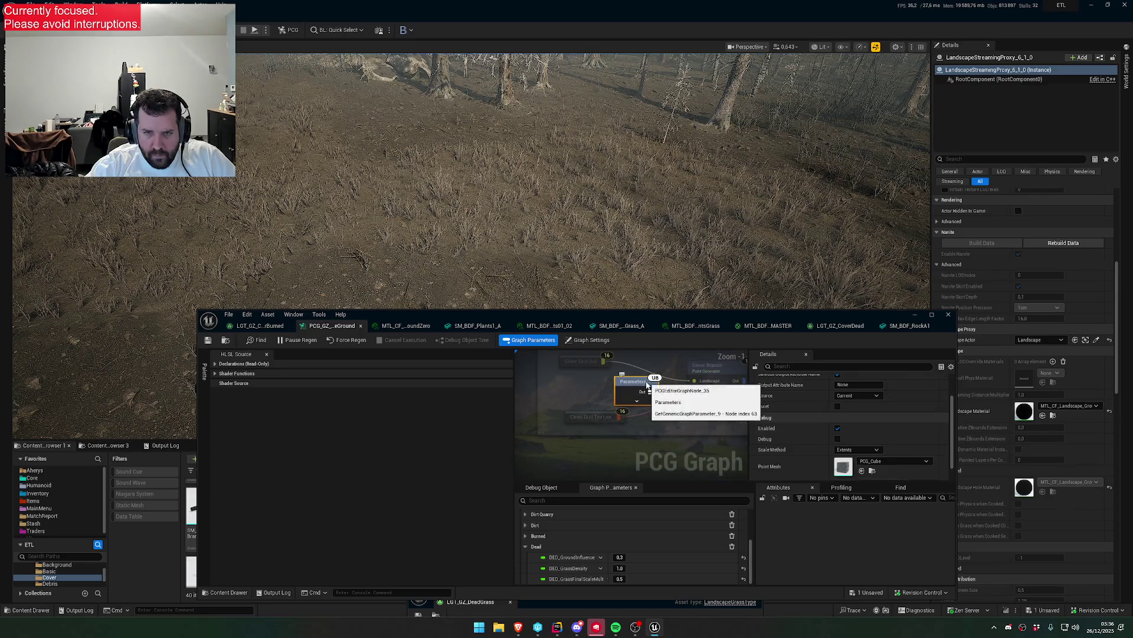
key(d)
scroll(586, 532, up, 10)
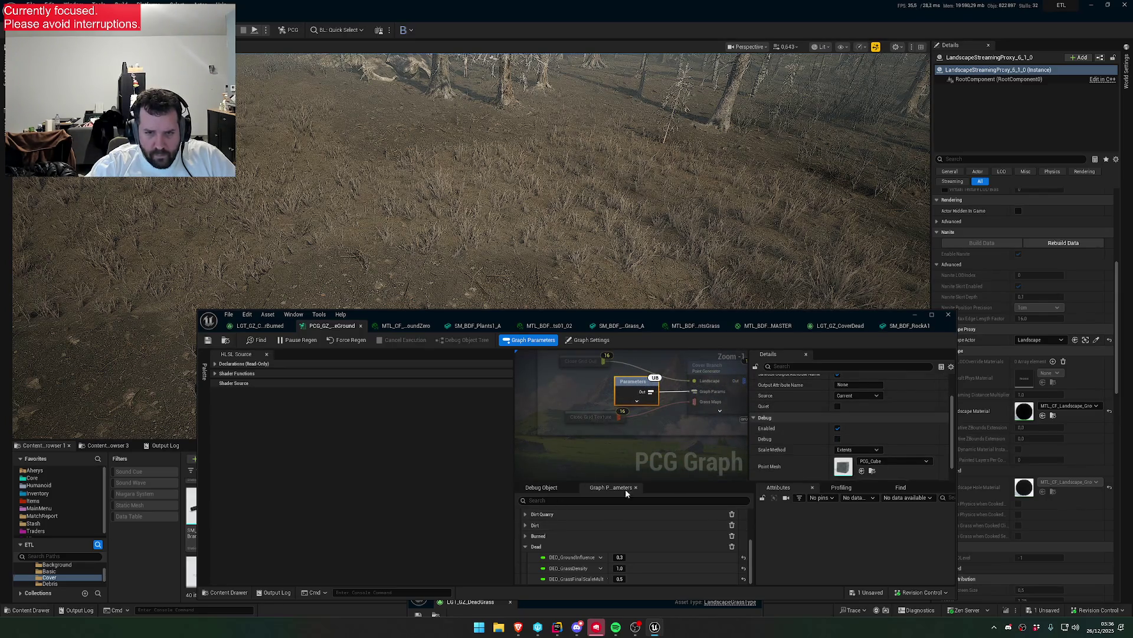
click(551, 490)
click(550, 507)
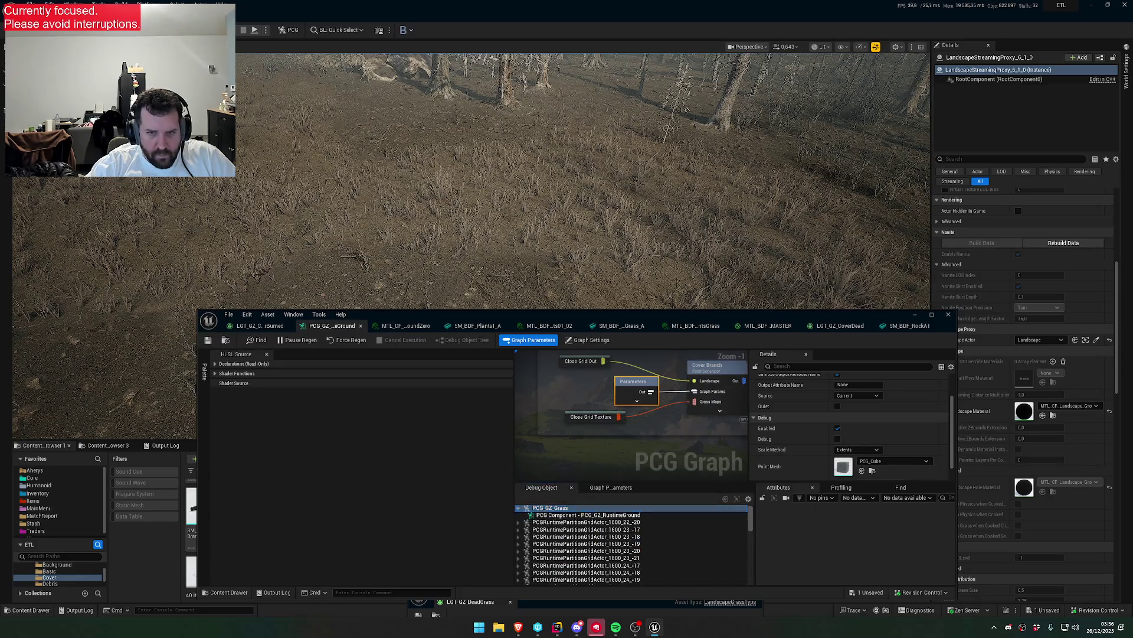
- Open the Cover Branch node's shader code and commit it to regenerate the graph
drag(711, 373, 642, 424)
click(641, 423)
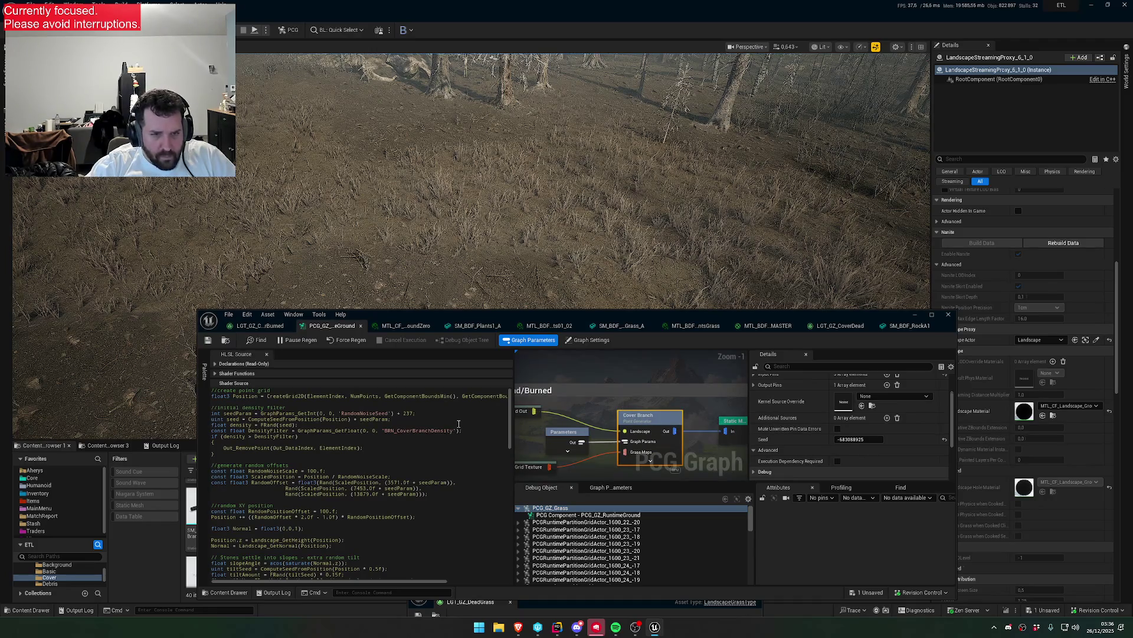
scroll(449, 437, down, 10)
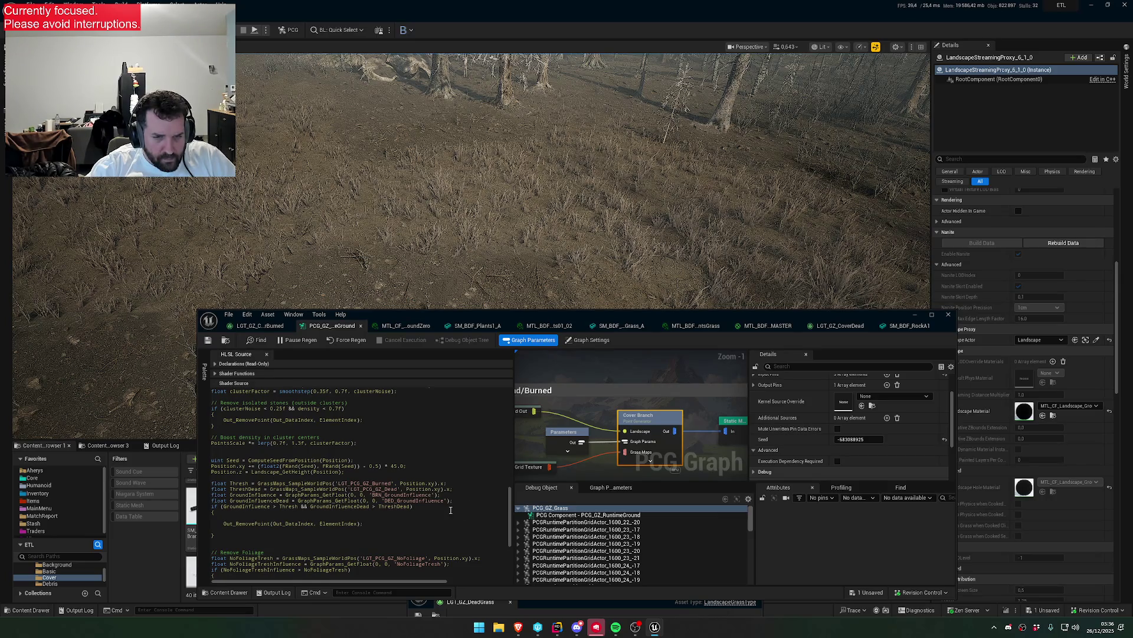
scroll(469, 506, down, 1)
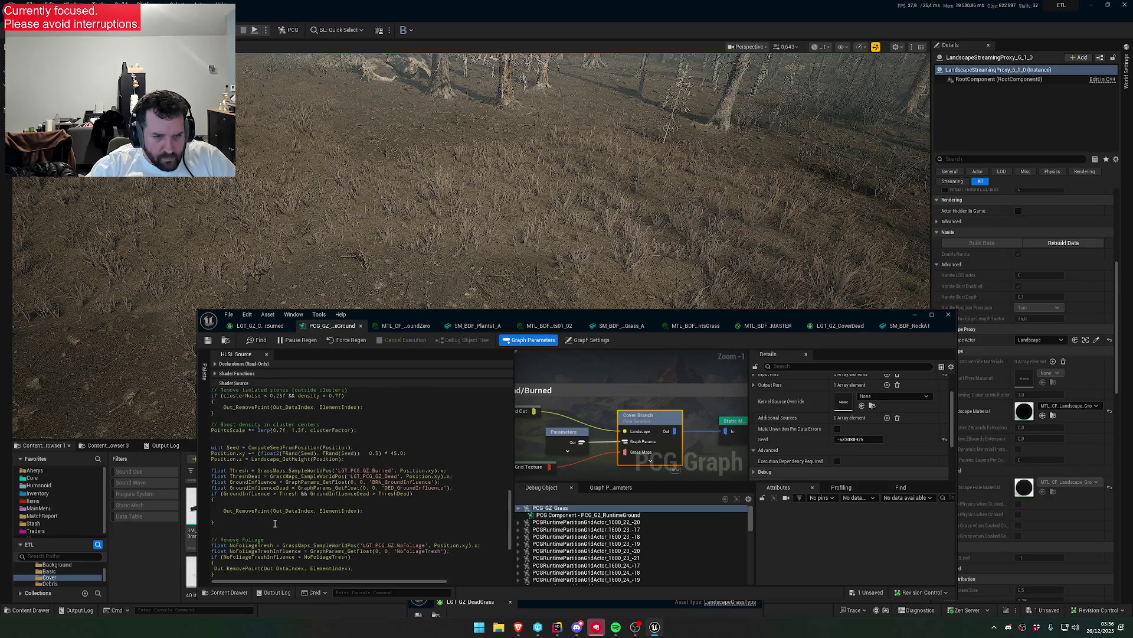
click(651, 420)
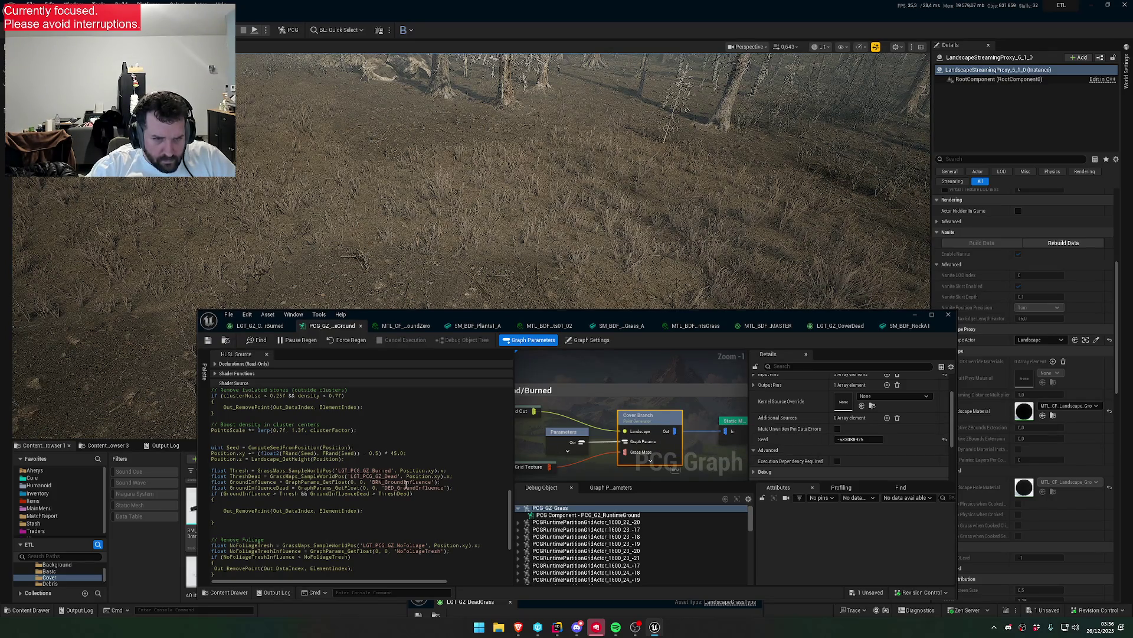
- Select the dead and burned threshold code block in the HLSL source
scroll(590, 546, down, 15)
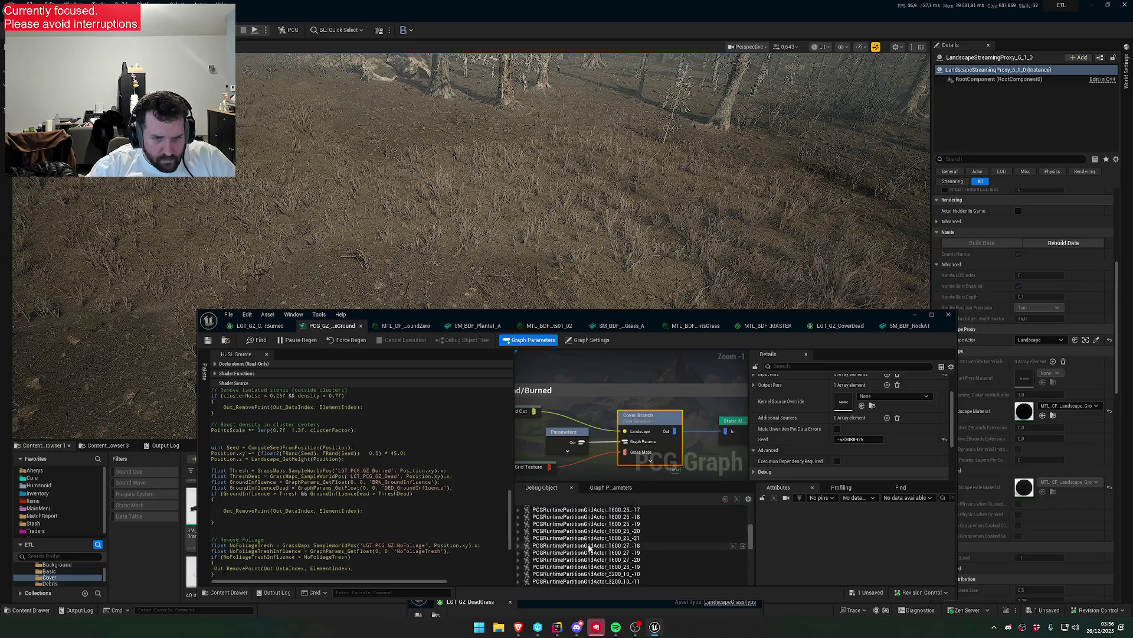
scroll(590, 546, down, 2)
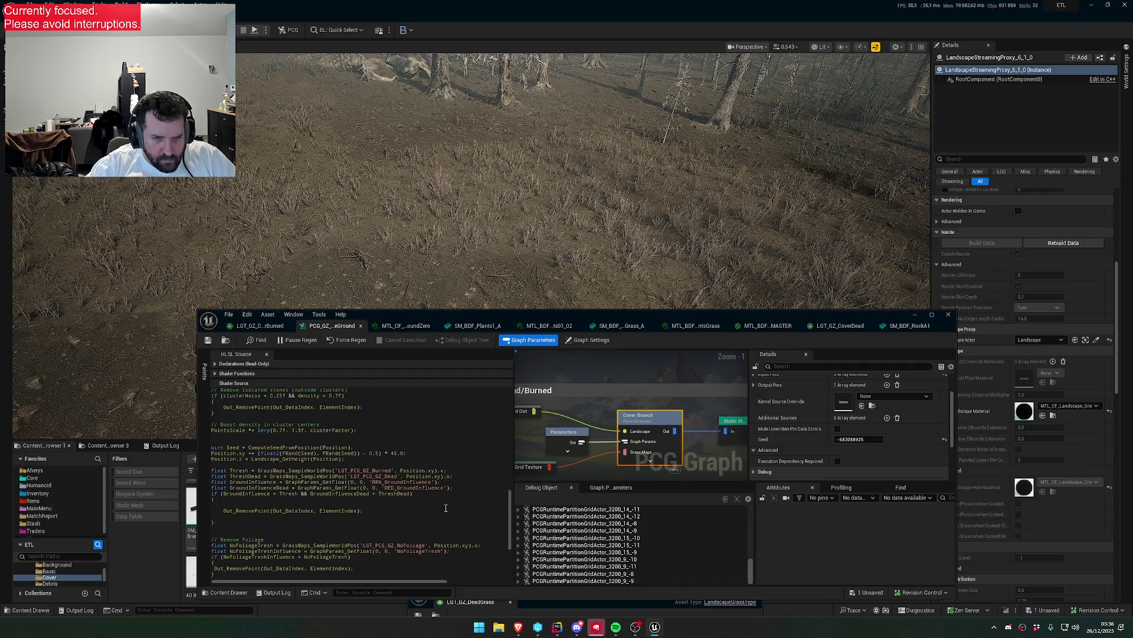
drag(214, 523, 207, 470)
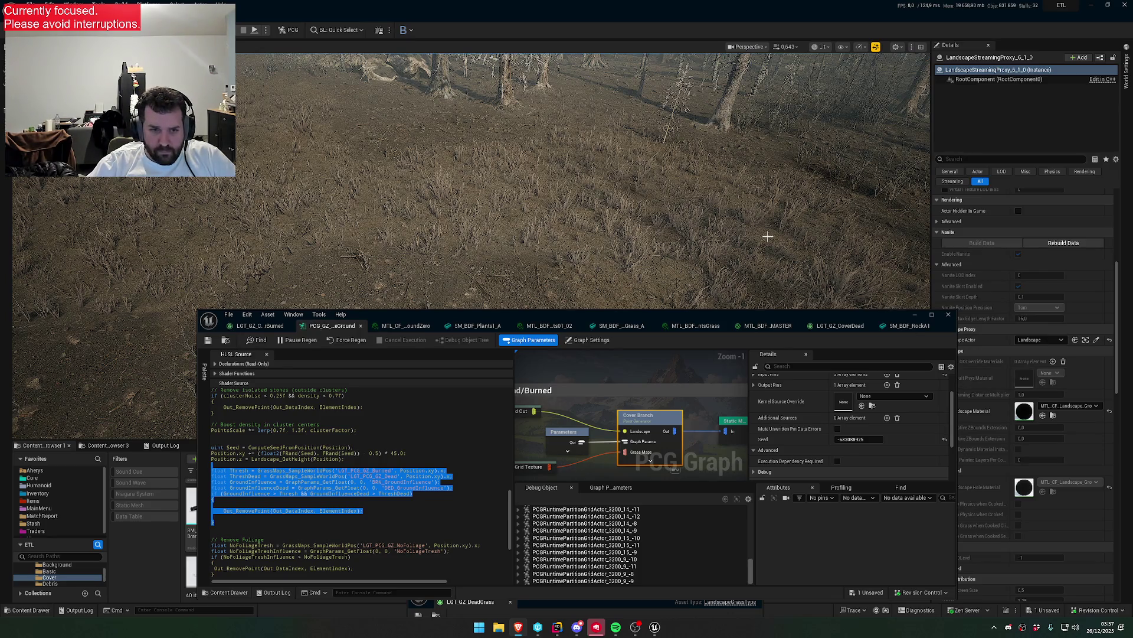
scroll(601, 377, down, 4)
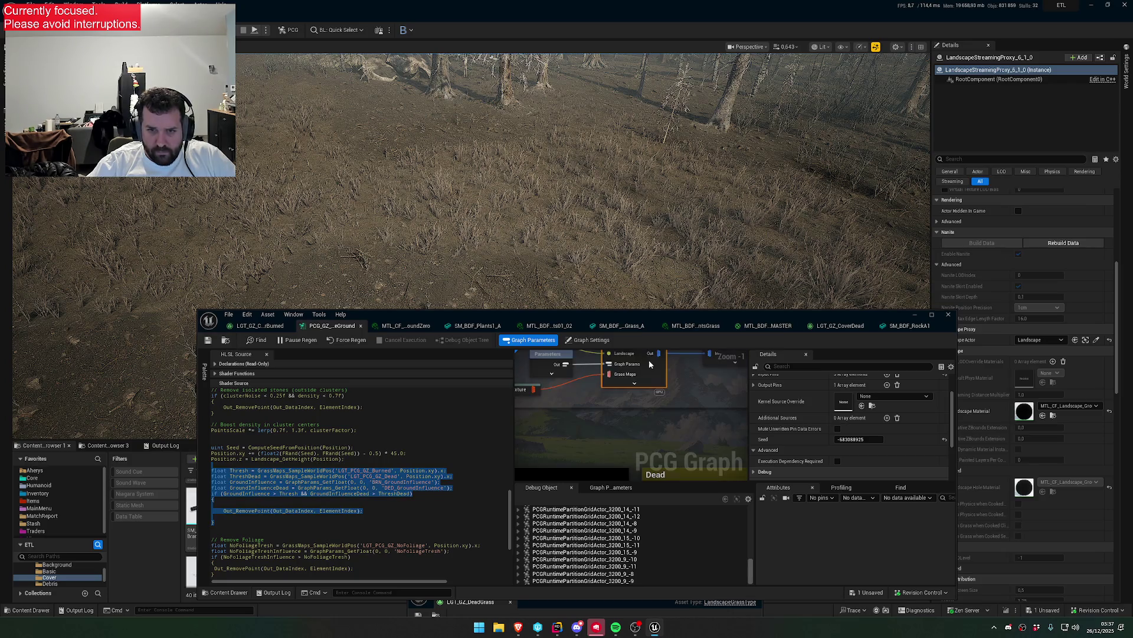
scroll(602, 377, up, 3)
scroll(417, 468, down, 8)
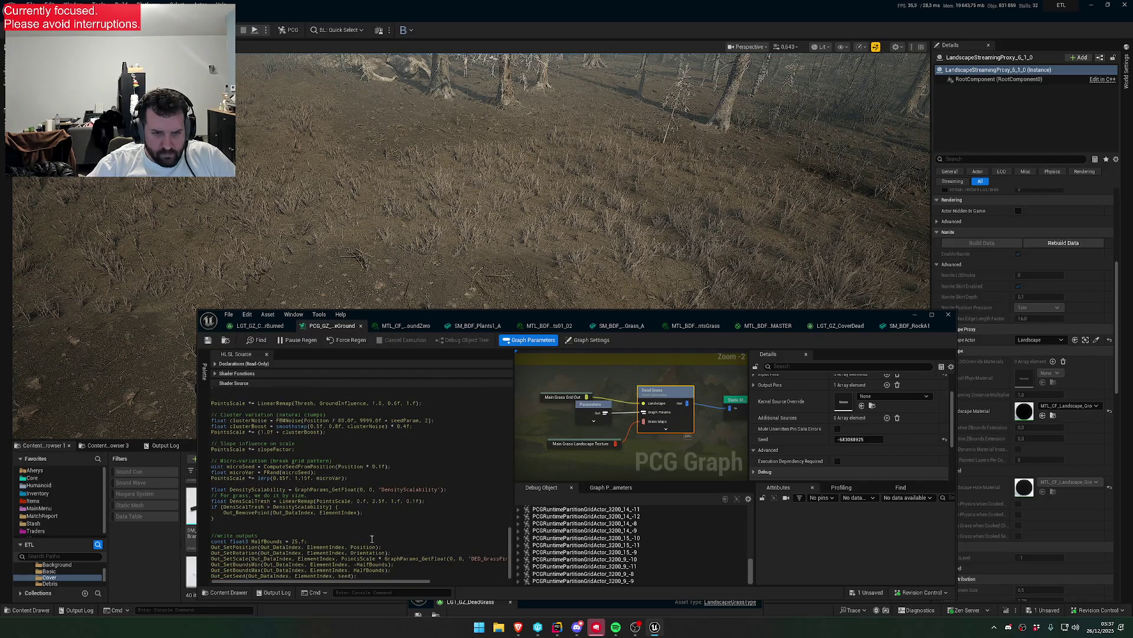
scroll(324, 516, up, 3)
scroll(351, 470, up, 3)
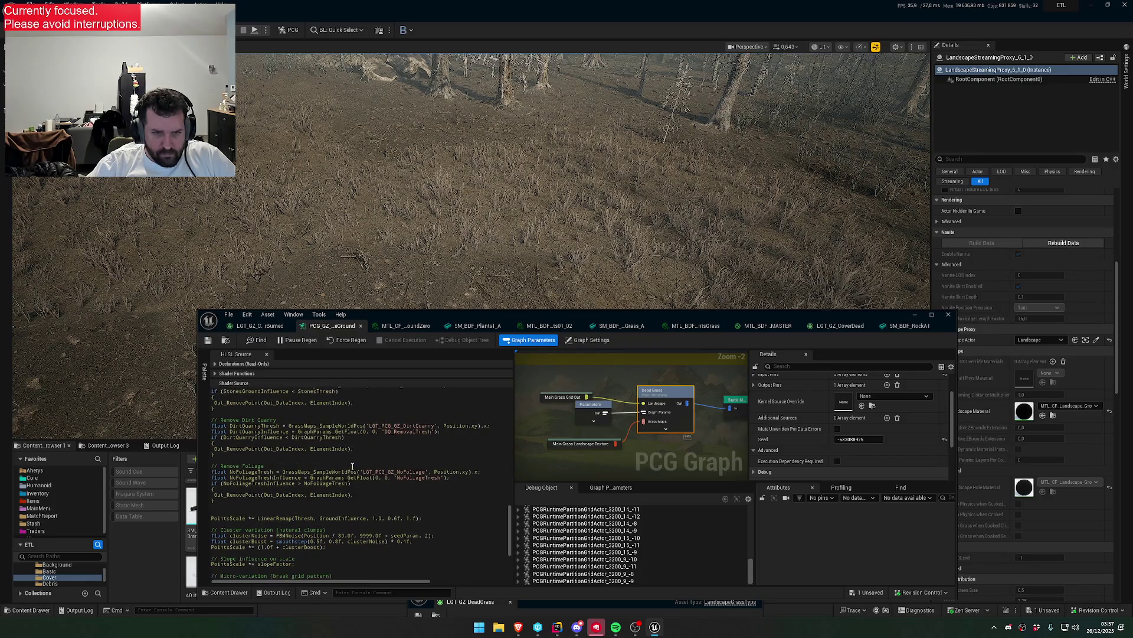
scroll(354, 469, up, 3)
scroll(352, 472, up, 6)
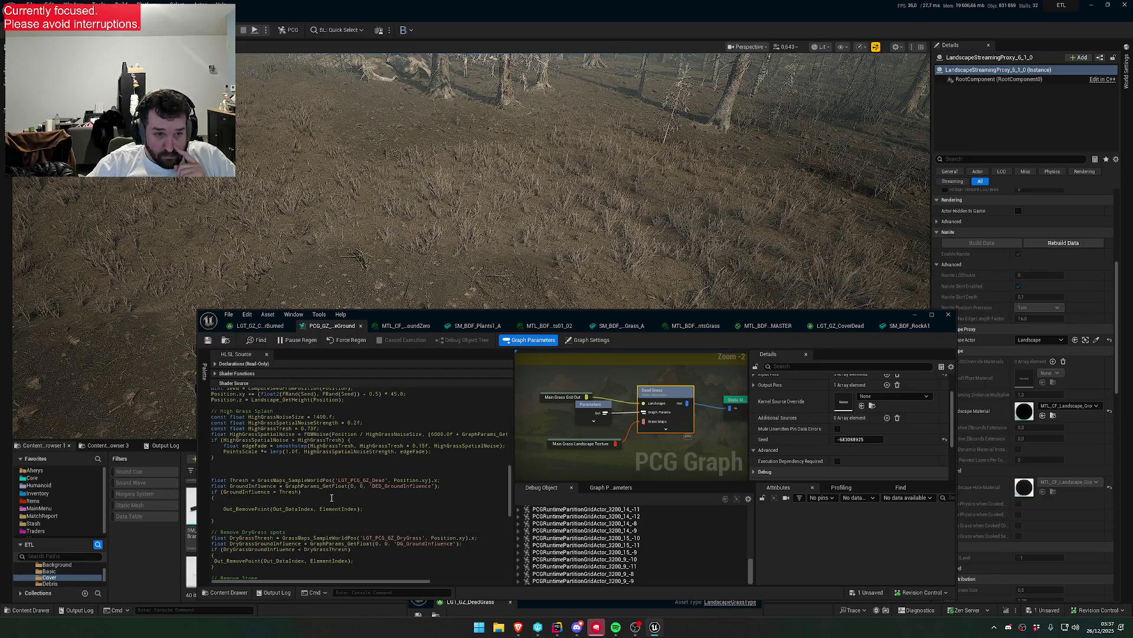
scroll(596, 383, down, 1)
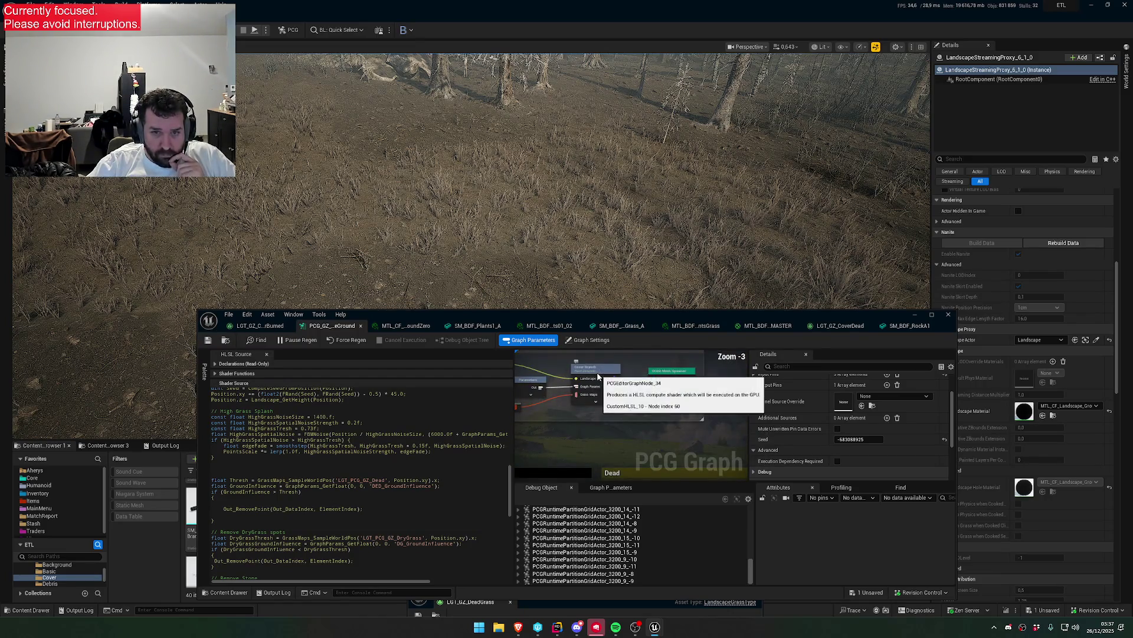
click(596, 375)
scroll(414, 468, down, 5)
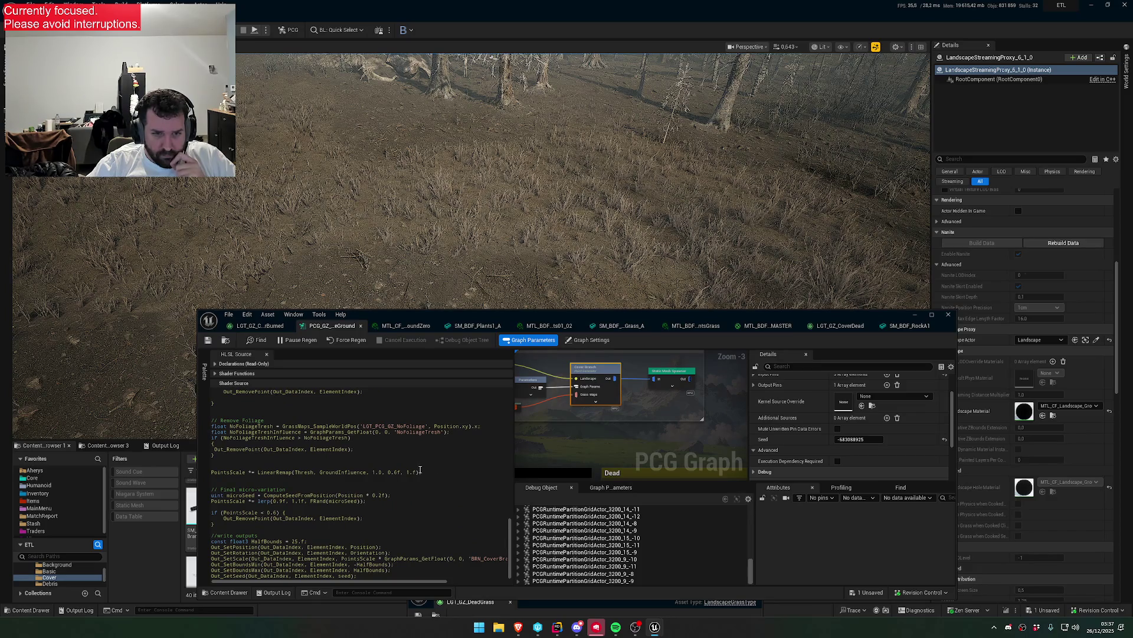
scroll(413, 468, up, 2)
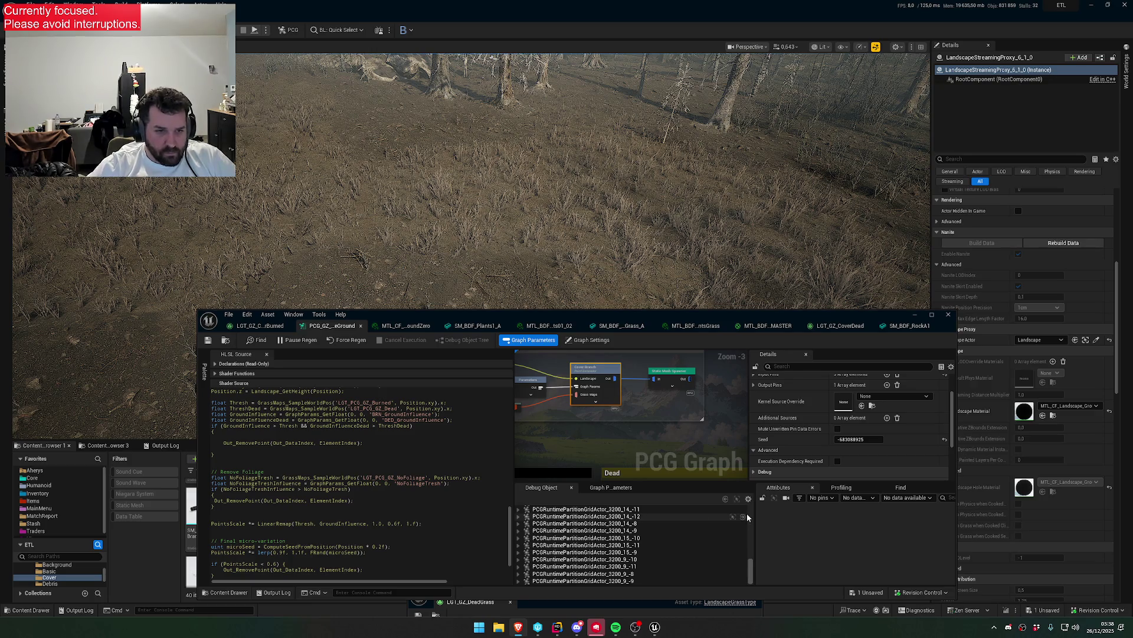
- Test the condition without the burned check and with ||, then settle on && between both thresholds
drag(309, 426, 222, 426)
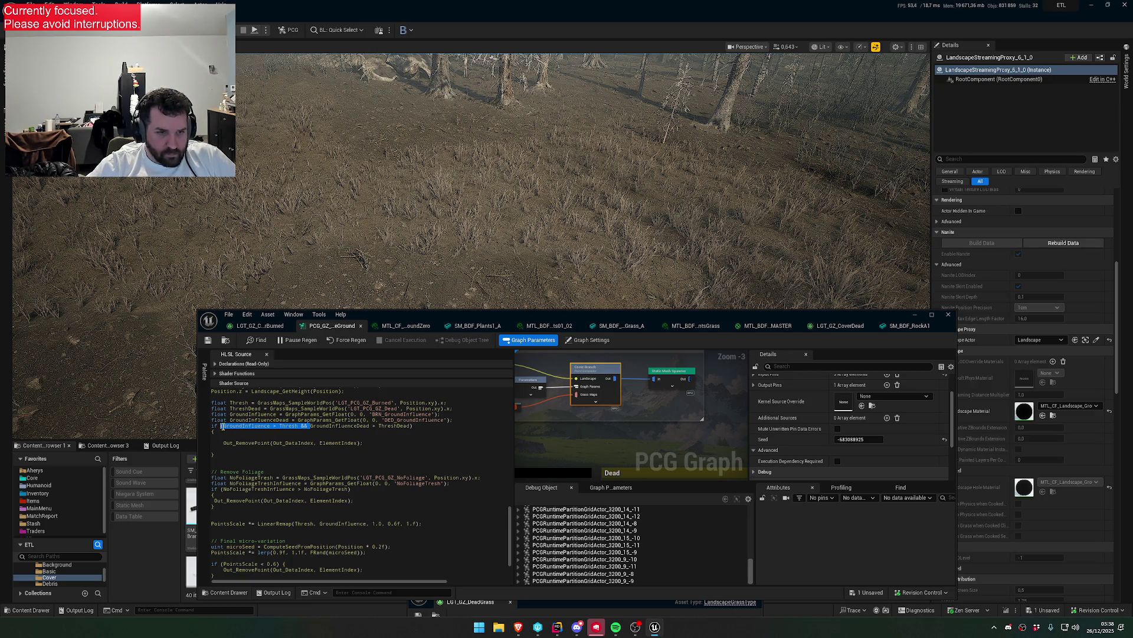
key(BackSpace)
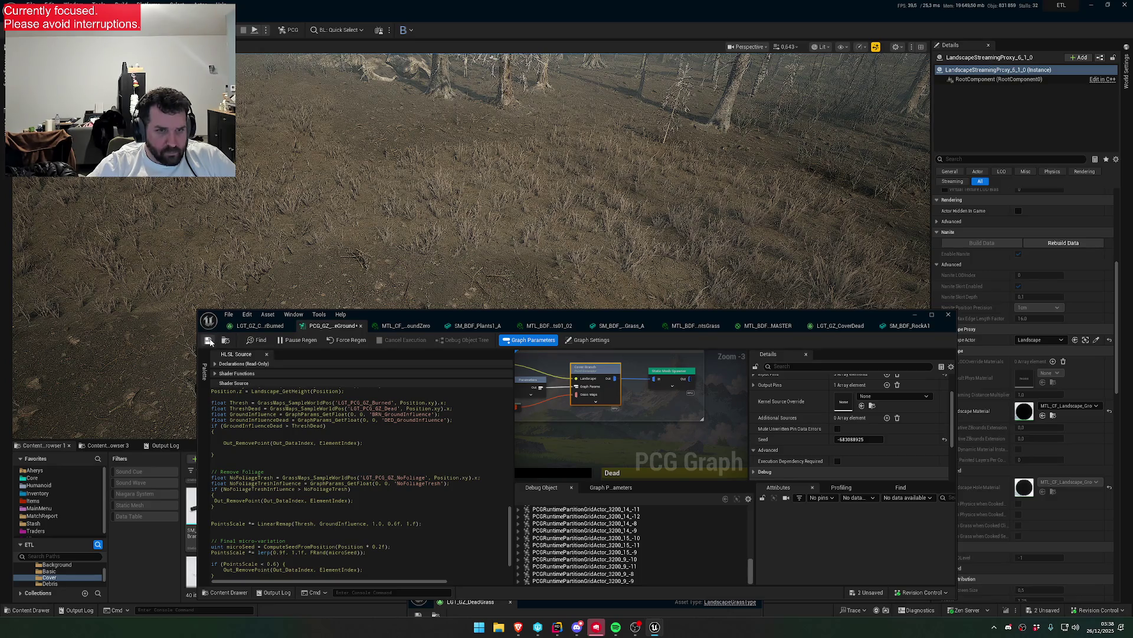
click(207, 340)
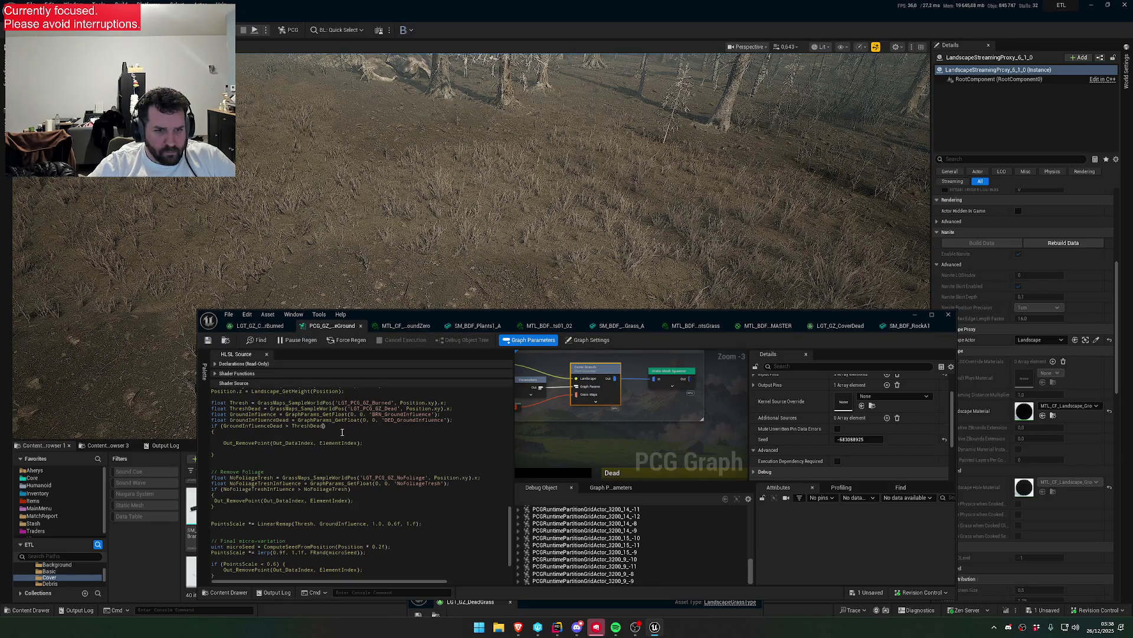
text(GroundInfluence > Thresh &&)
key(BackSpace)
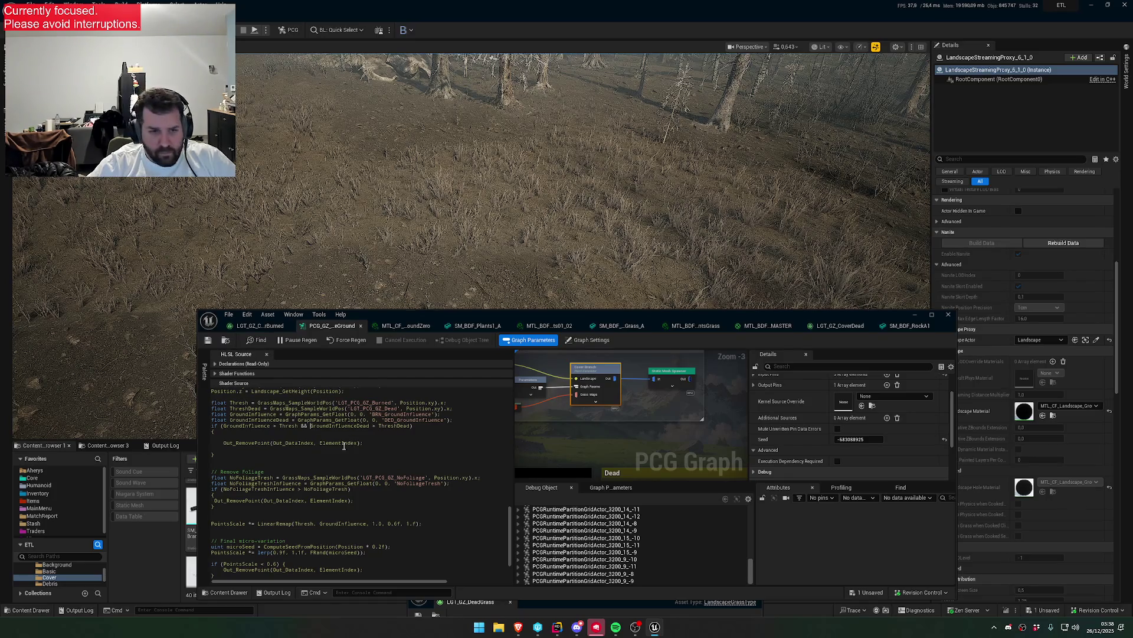
key(BackSpace)
key(BackSpace)
text(||)
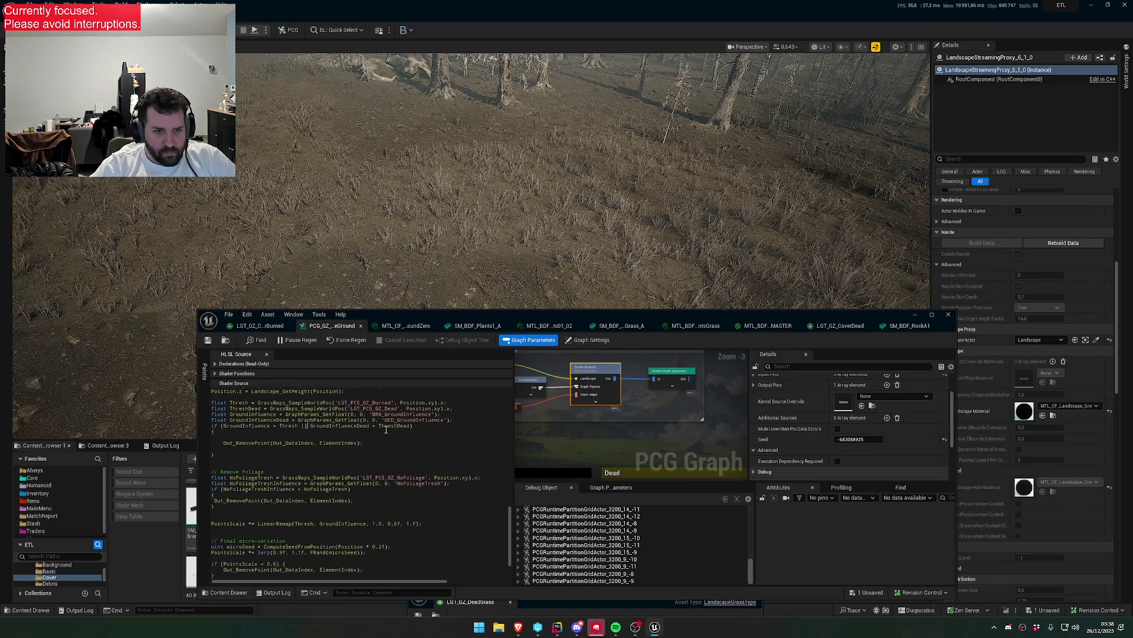
click(208, 341)
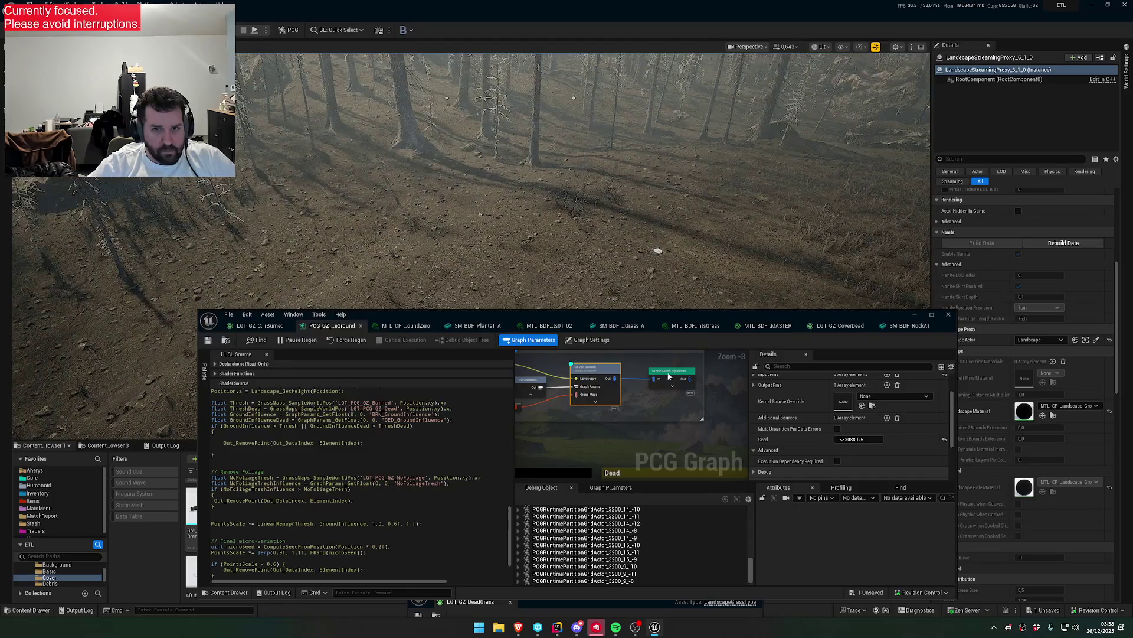
click(305, 426)
key(BackSpace)
key(BackSpace)
text(&&)
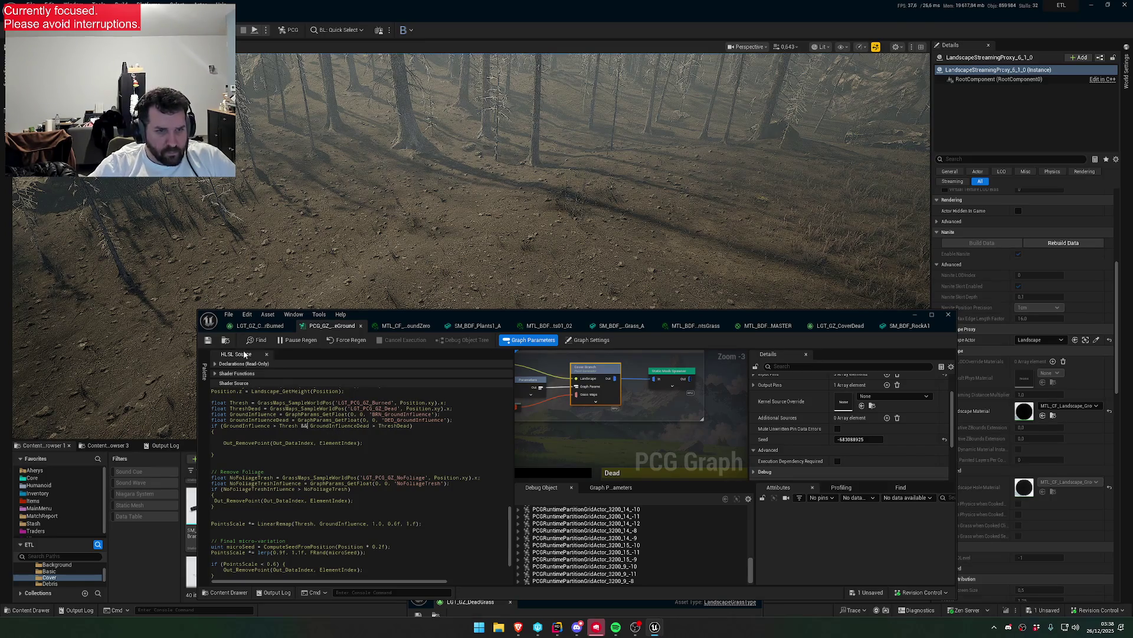
- Show the Dead parameters: DED_GroundInfluence 0.3, DED_GrassDensity 1.0, DED_GrassFinalScaleMult 0.5
double_click(415, 419)
mouse_move(473, 324)
mouse_down()
mouse_move(473, 280)
mouse_move(437, 179)
mouse_move(439, 272)
mouse_up()
scroll(566, 490, up, 10)
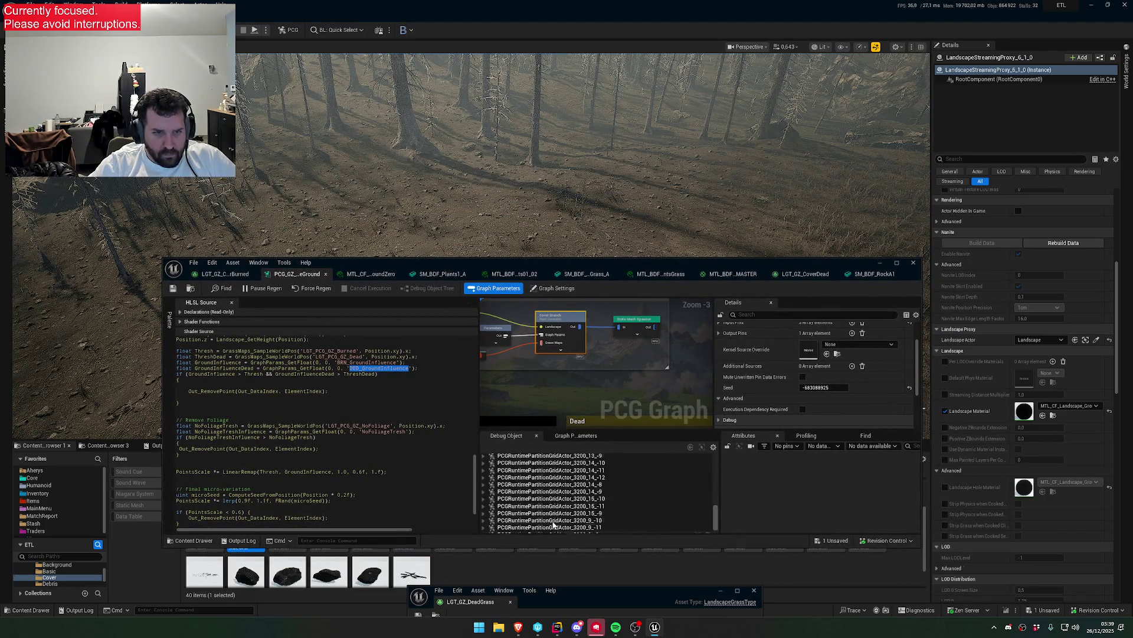
click(575, 435)
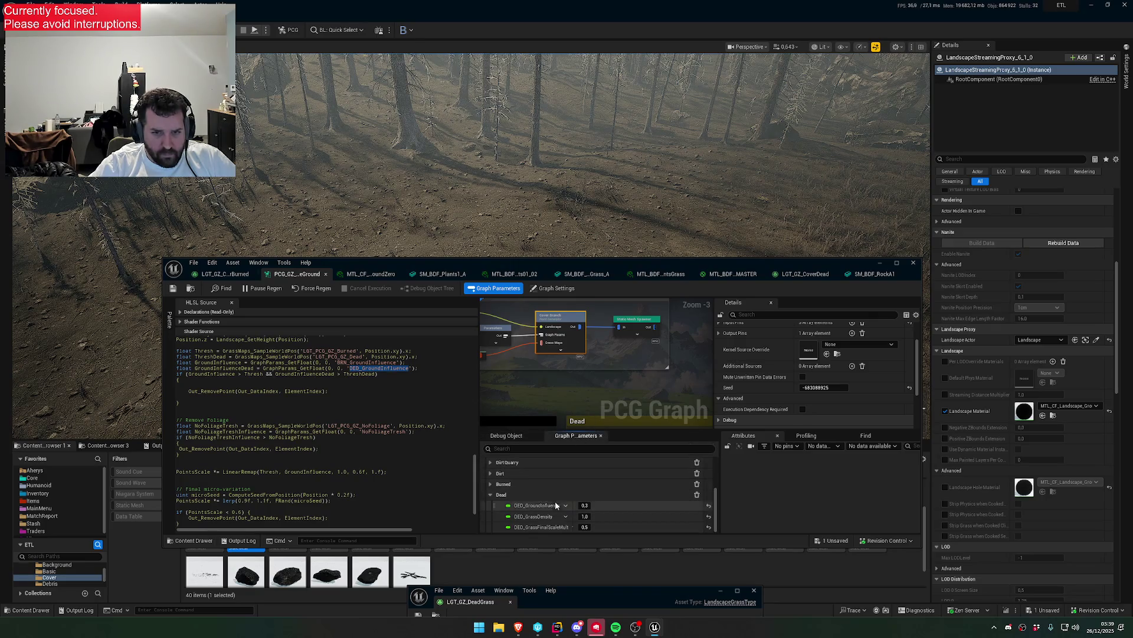